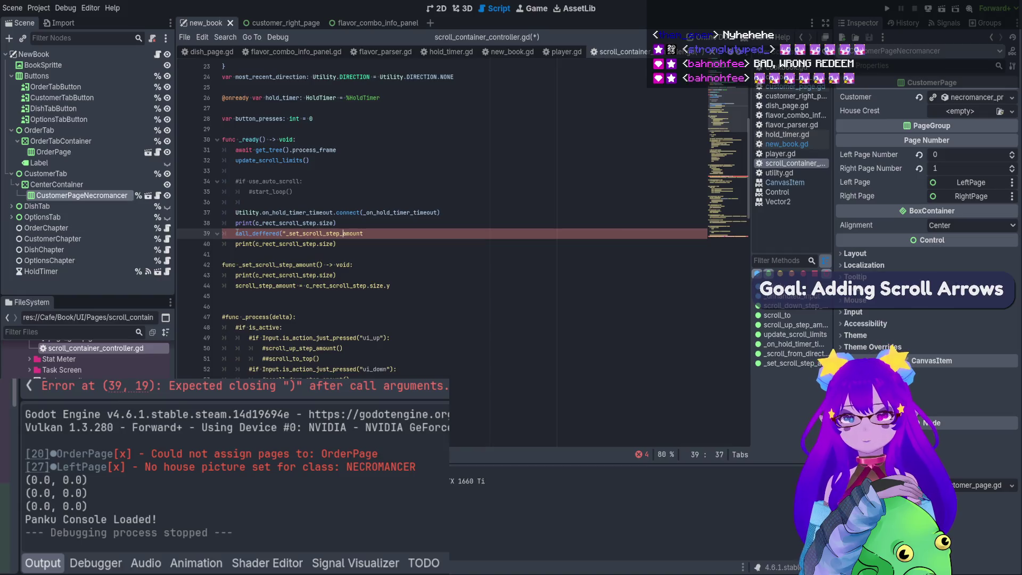
# Add the closing parenthesis on line 39 and correct call_deffered to call_deferred
pyautogui.write('")')
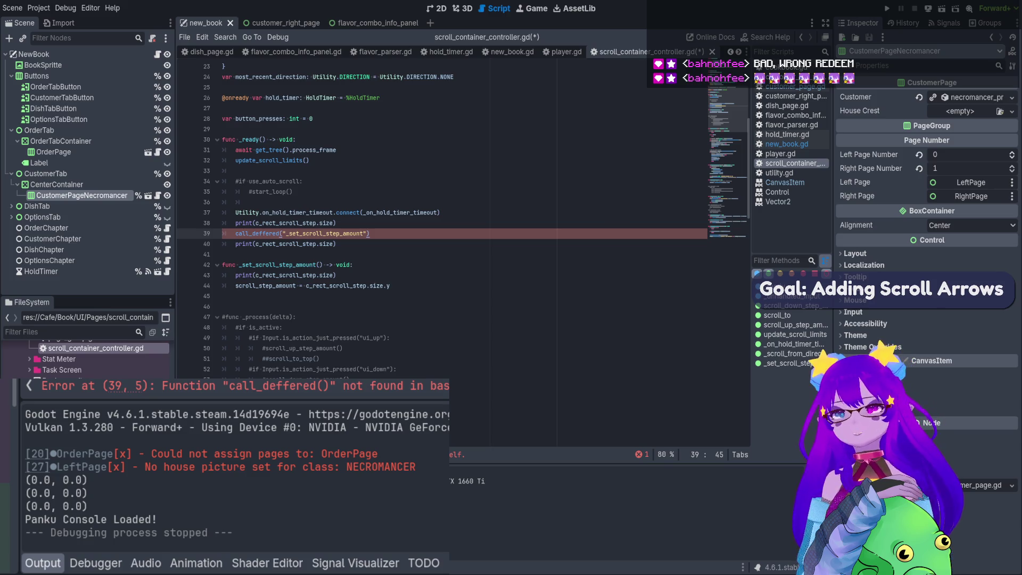
pyautogui.doubleClick(255, 233)
pyautogui.write('call_deferred')
pyautogui.hotkey('ctrl', 'z')
pyautogui.hotkey('ctrl', 'z')
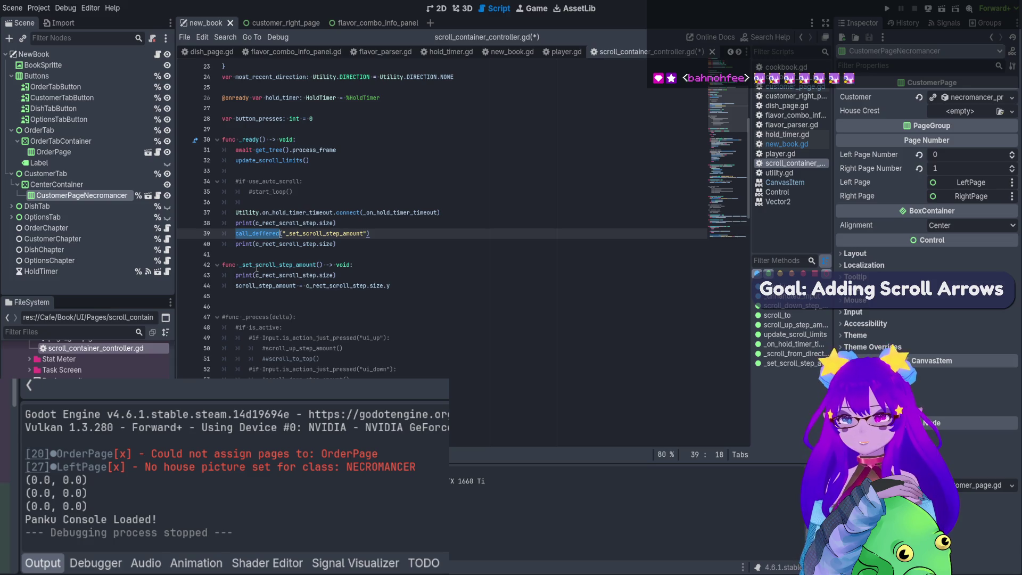
pyautogui.hotkey('ctrl', 'shift', 'z')
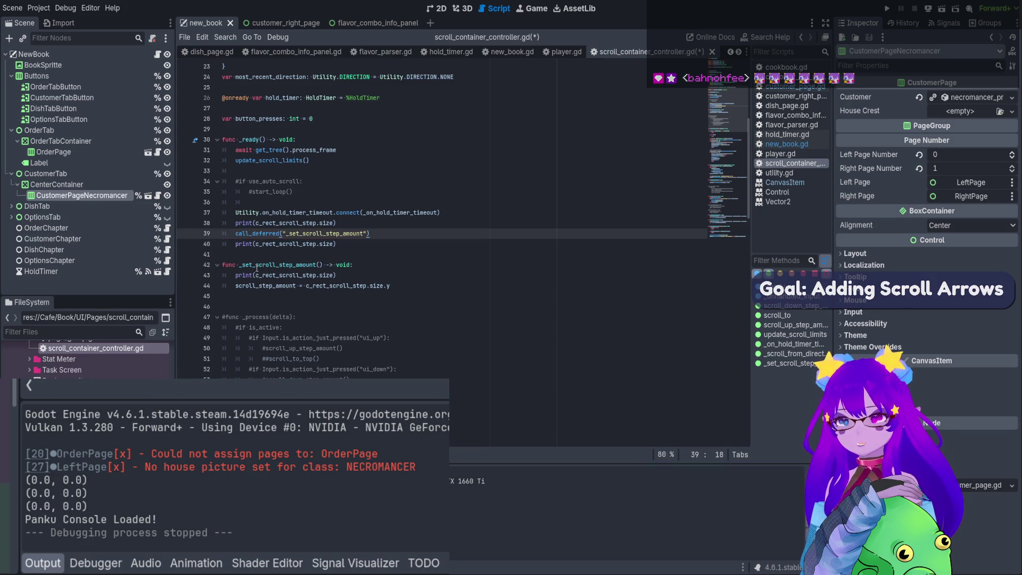
# Delete the accidental extra call_deferred line above line 39, then run the project
pyautogui.click(427, 225)
pyautogui.press('Return')
pyautogui.write('cal')
pyautogui.write('l_')
pyautogui.write('f')
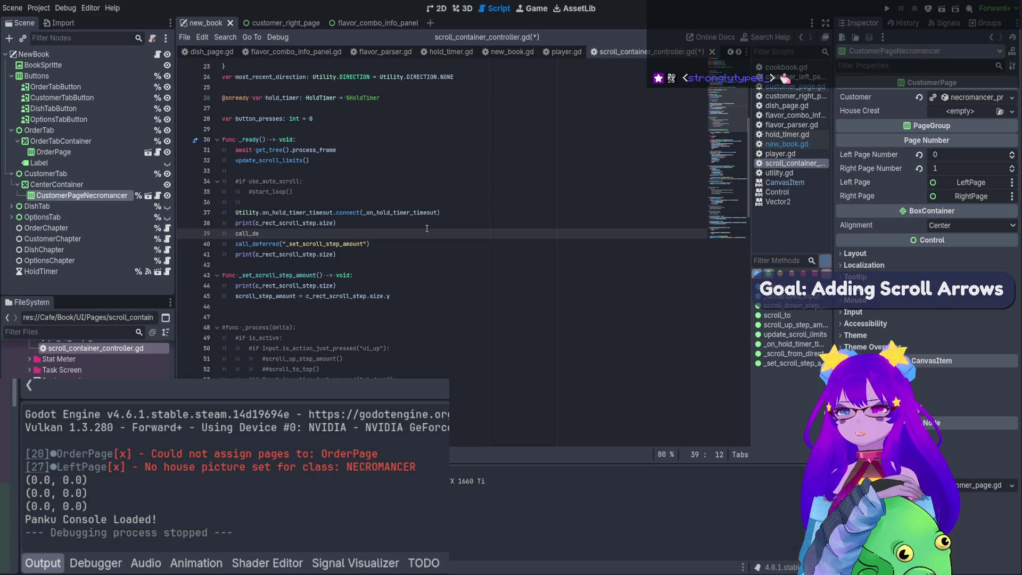
pyautogui.write('ferred')
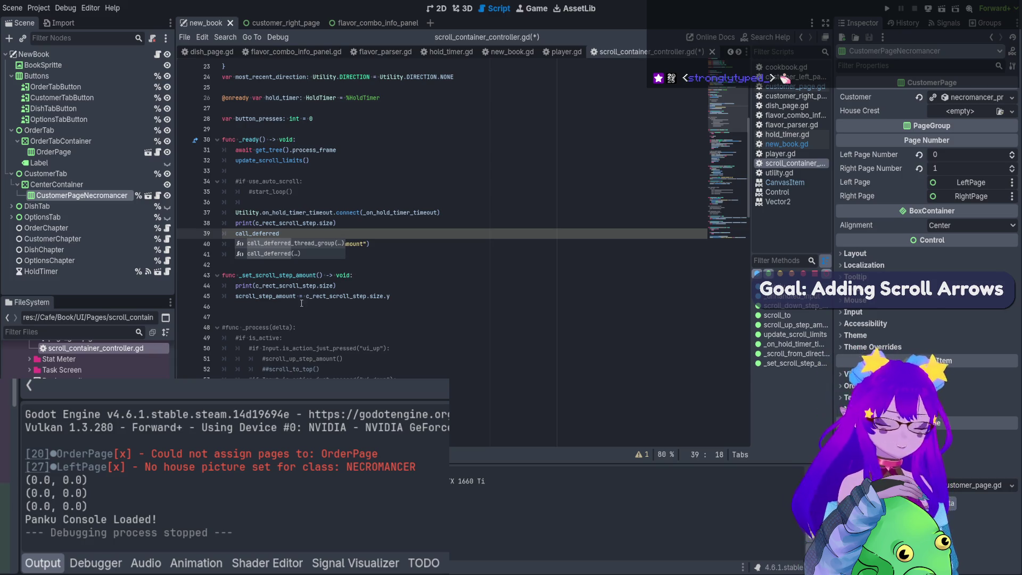
pyautogui.moveTo(280, 233); pyautogui.dragTo(214, 234)
pyautogui.press('BackSpace')
pyautogui.press('BackSpace')
pyautogui.press('BackSpace')
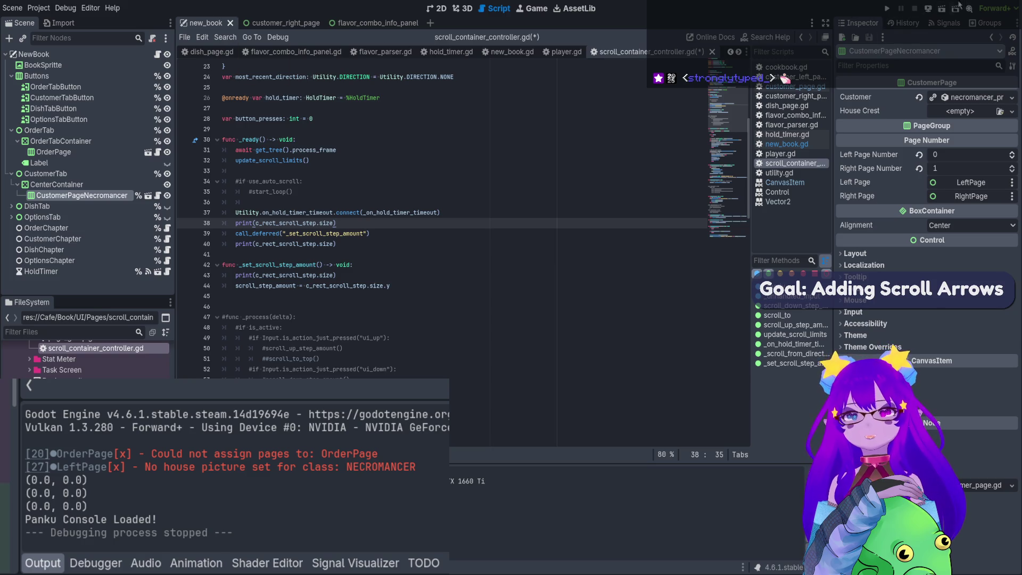
pyautogui.press('F6')
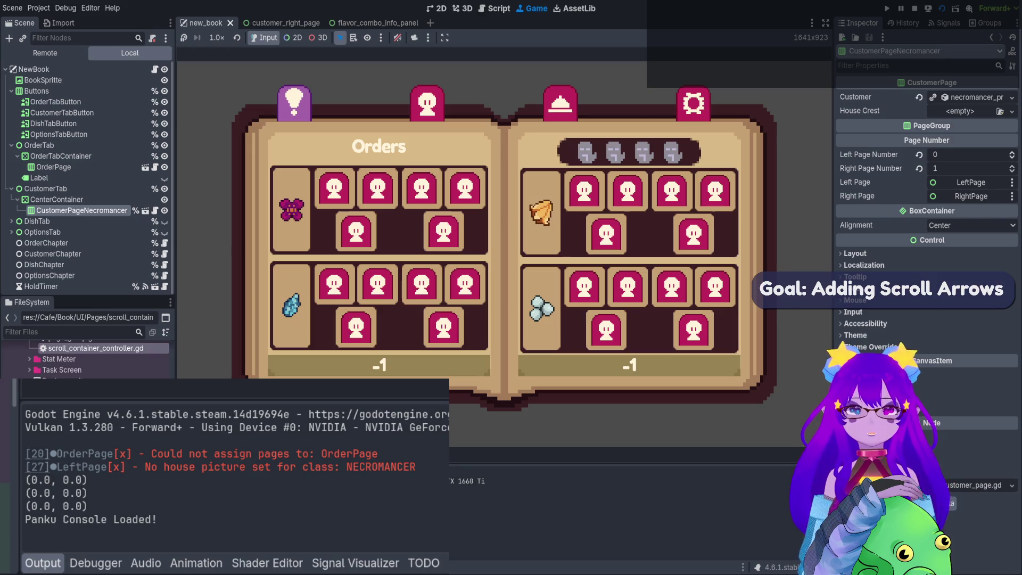
# Stop the running game after it prints (0.0, 0.0) three times
pyautogui.click(915, 8)
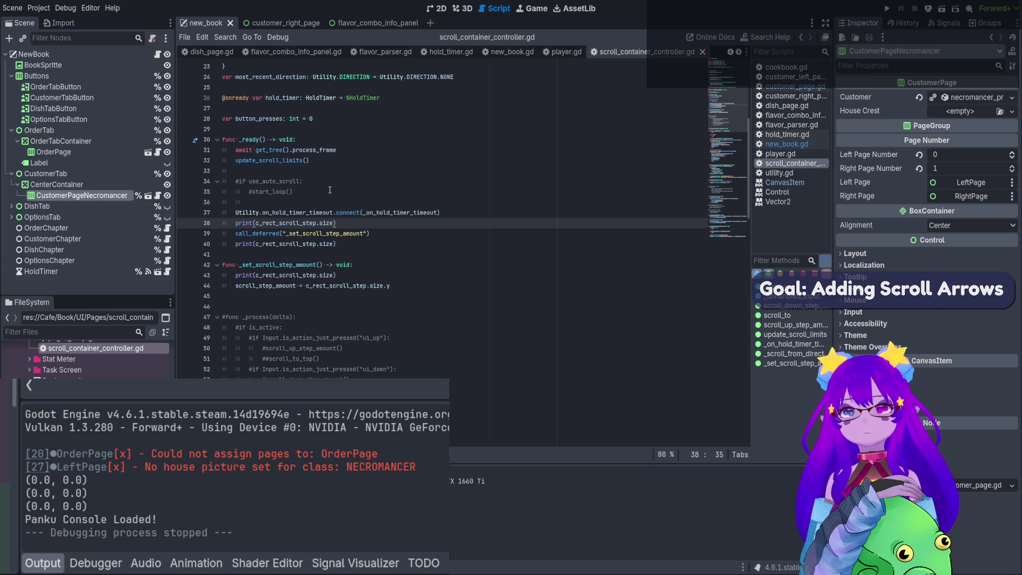
pyautogui.scroll(6, 264, 211)
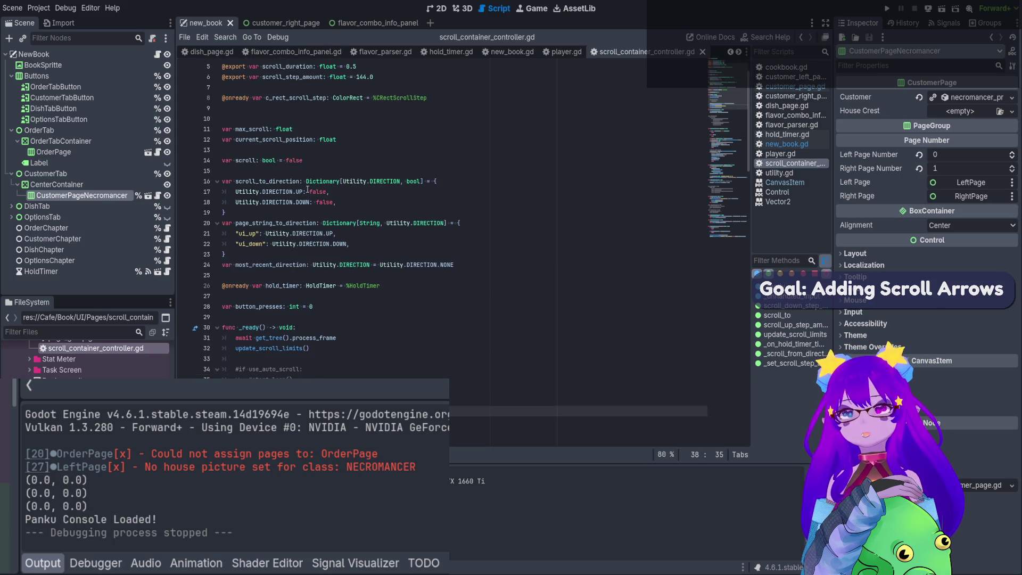
pyautogui.click(302, 23)
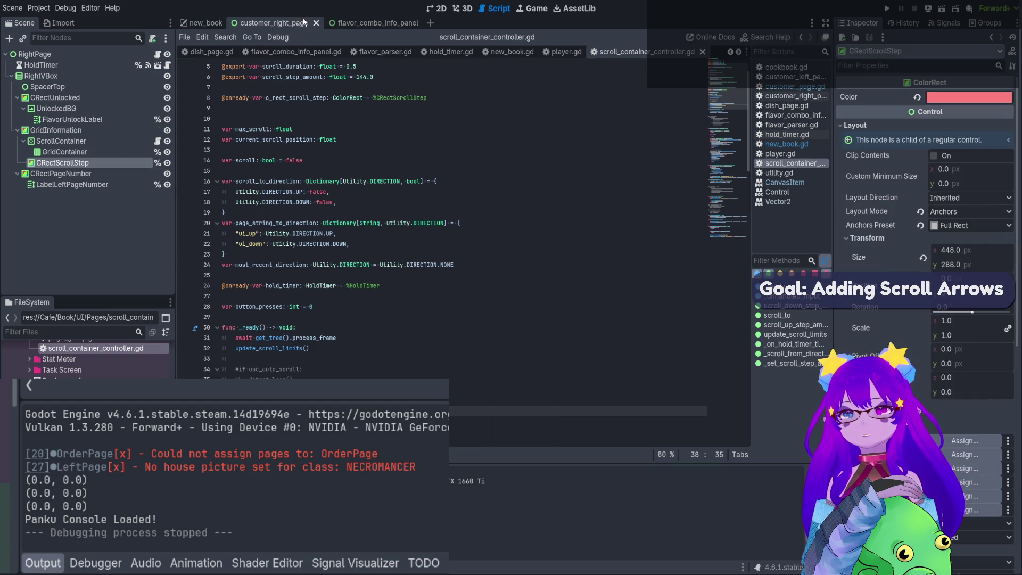
pyautogui.scroll(2, 342, 149)
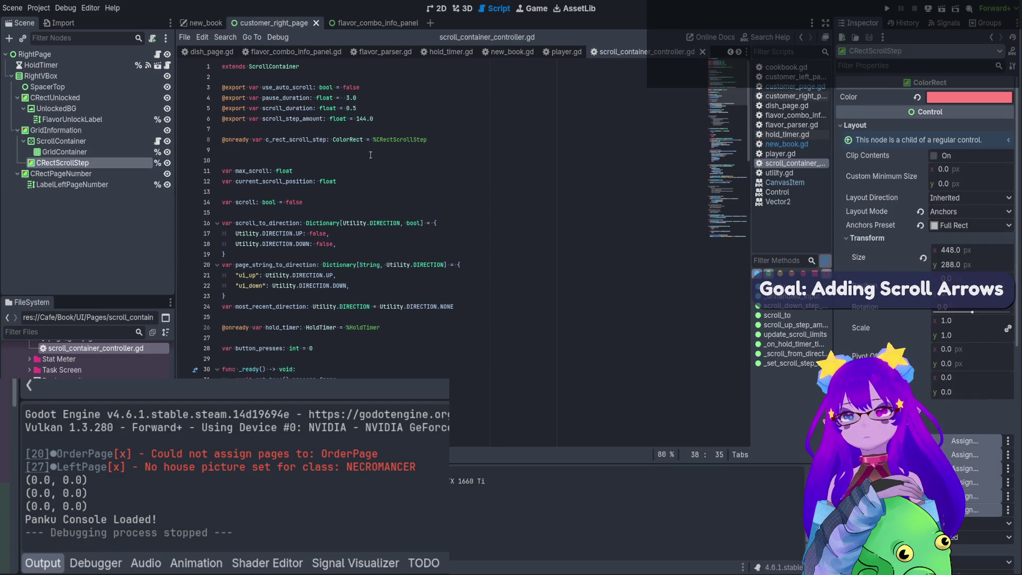
pyautogui.moveTo(442, 137); pyautogui.dragTo(223, 130)
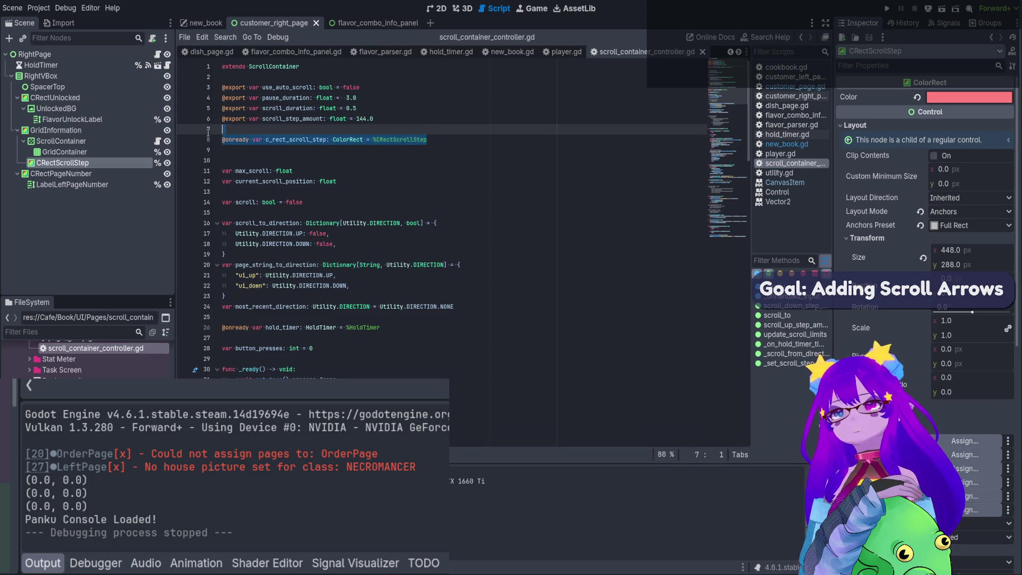
pyautogui.press('BackSpace')
pyautogui.write('@export ')
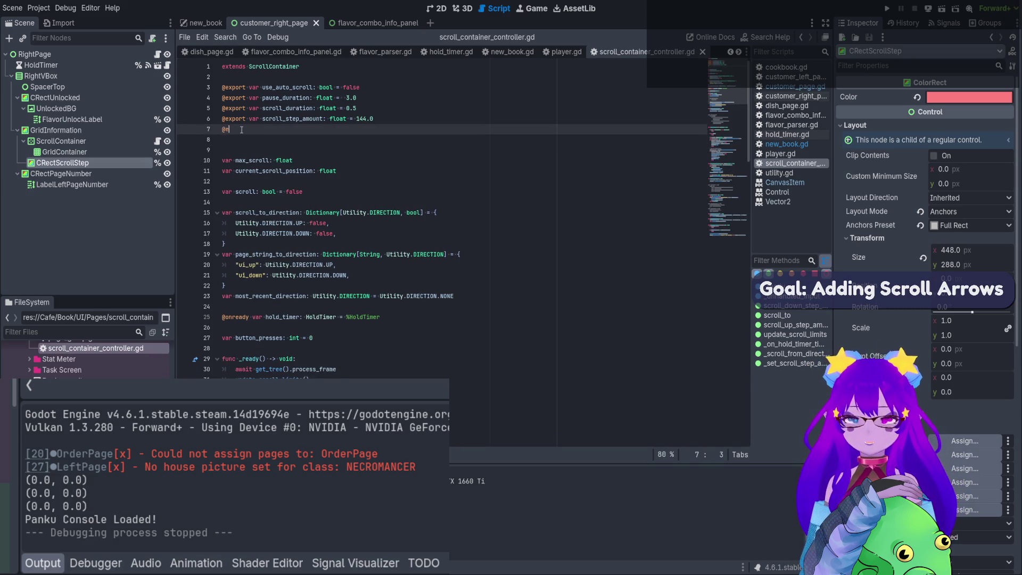
pyautogui.write('var ')
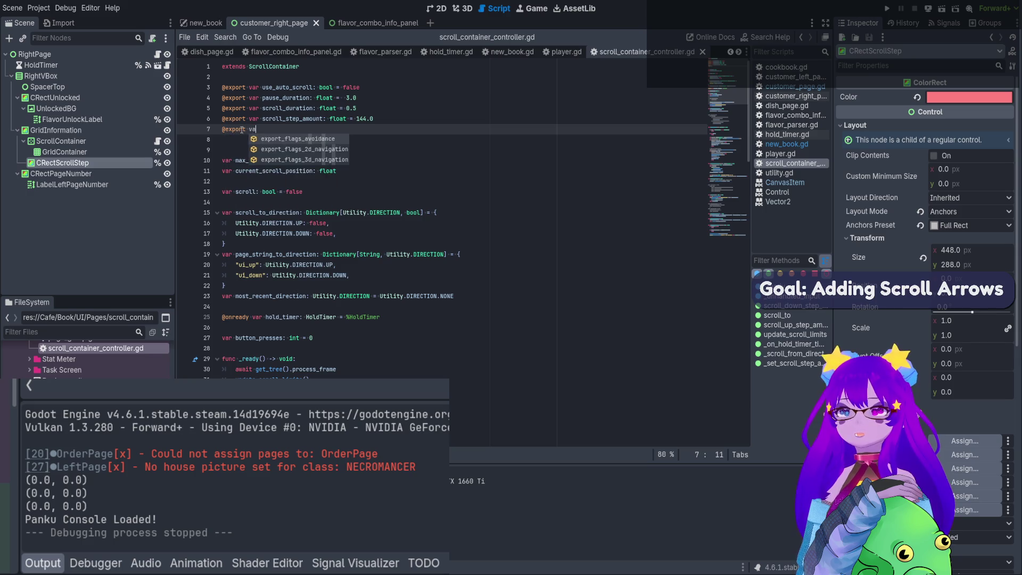
pyautogui.write('scroll_s')
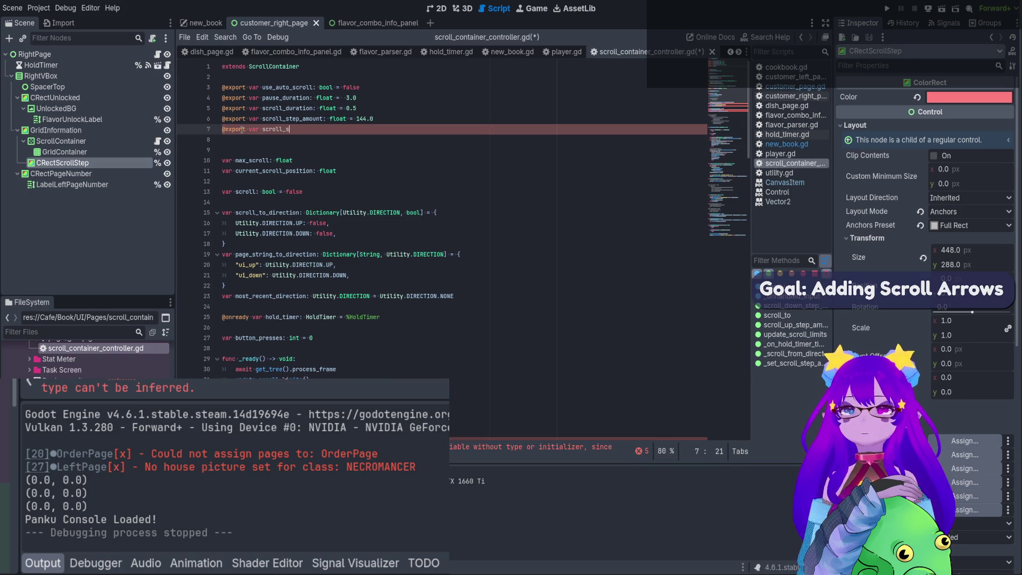
pyautogui.write('tep_')
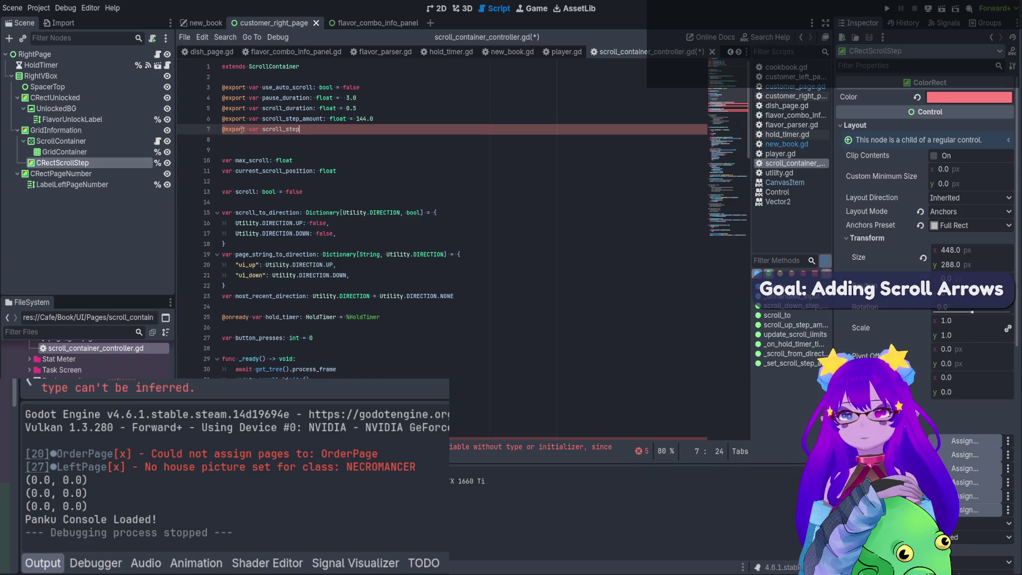
pyautogui.write('rectangle: ')
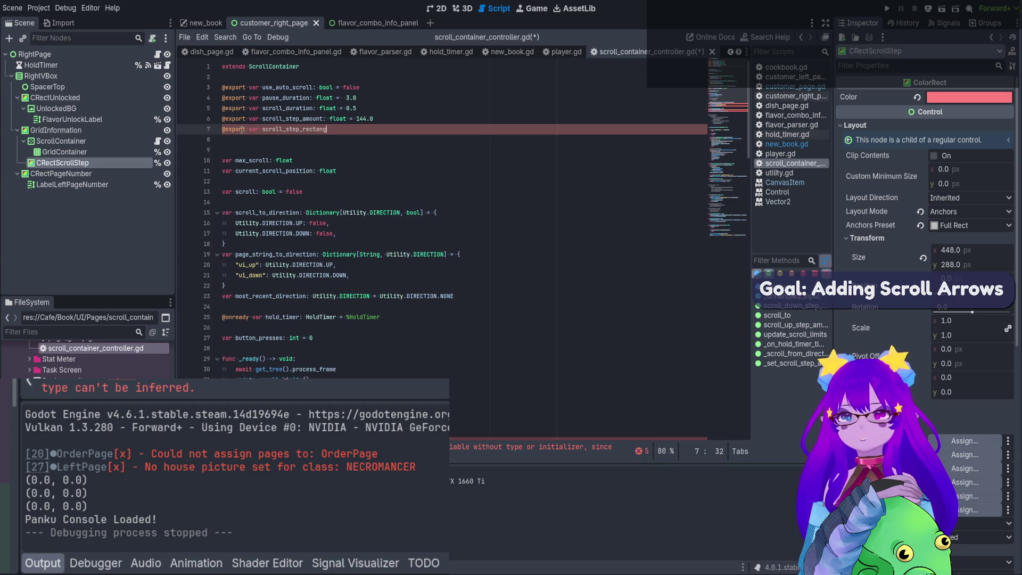
pyautogui.write('Color')
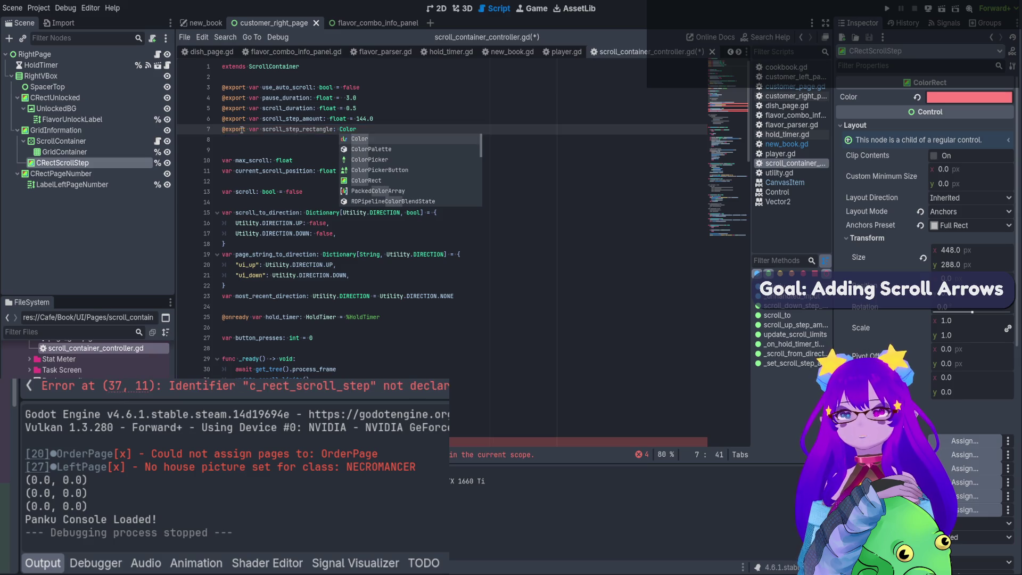
pyautogui.write('Rect')
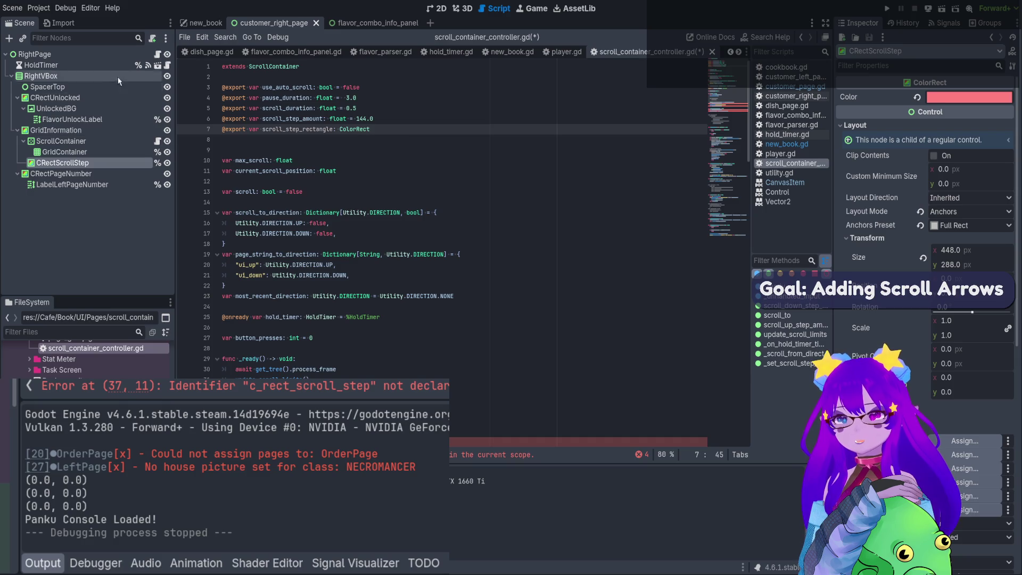
# Select the ScrollContainer node and review the _set_scroll_step_amount function
pyautogui.click(35, 54)
pyautogui.click(124, 140)
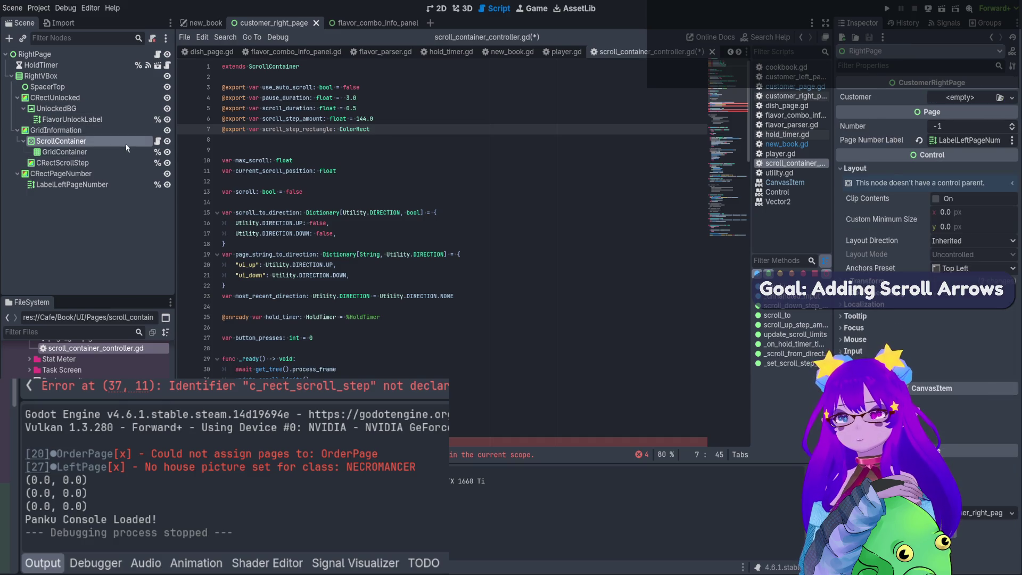
pyautogui.moveTo(107, 164)
pyautogui.mouseDown()
pyautogui.moveTo(346, 165)
pyautogui.moveTo(370, 195)
pyautogui.moveTo(80, 163)
pyautogui.mouseUp()
pyautogui.scroll(-4, 382, 329)
pyautogui.moveTo(391, 379); pyautogui.dragTo(194, 365)
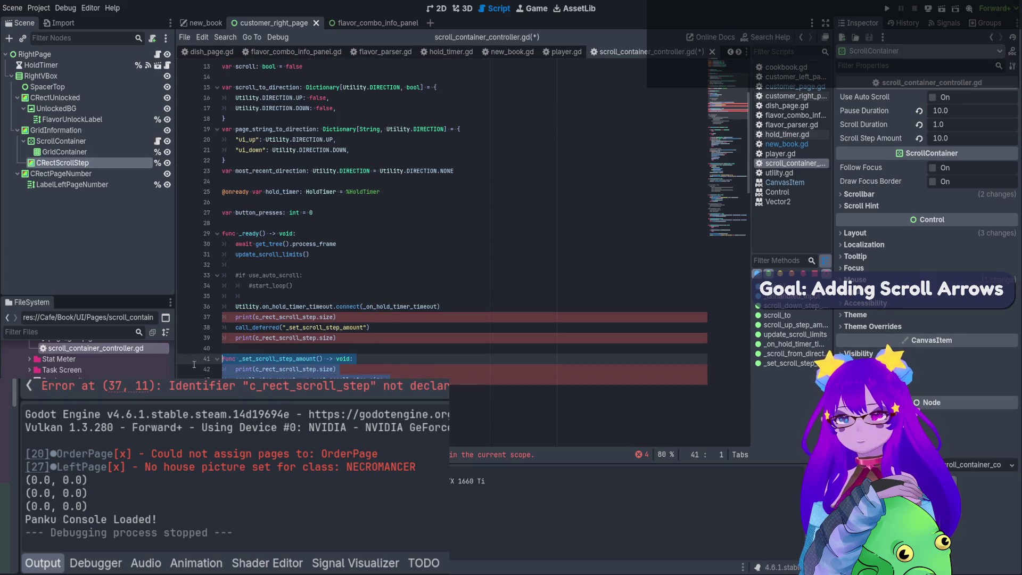
pyautogui.scroll(4, 270, 337)
# Replace c_rect_scroll_step with scroll_step_rectangle on lines 37, 39 and 42, and save
pyautogui.doubleClick(298, 129)
pyautogui.hotkey('ctrl', 'c')
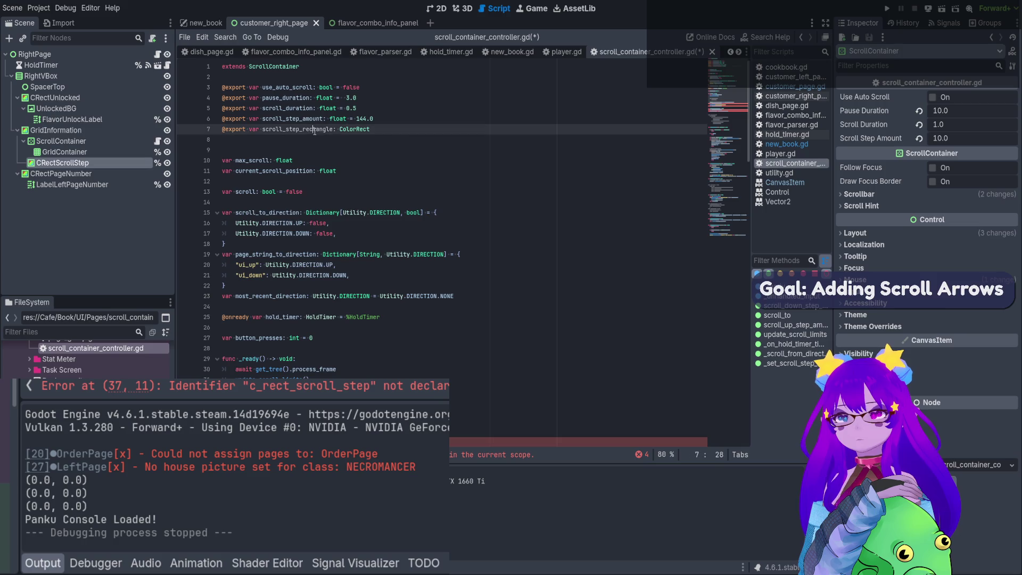
pyautogui.scroll(-4, 336, 359)
pyautogui.doubleClick(293, 316)
pyautogui.hotkey('ctrl', 'v')
pyautogui.doubleClick(293, 337)
pyautogui.hotkey('ctrl', 'v')
pyautogui.doubleClick(287, 369)
pyautogui.hotkey('ctrl', 'v')
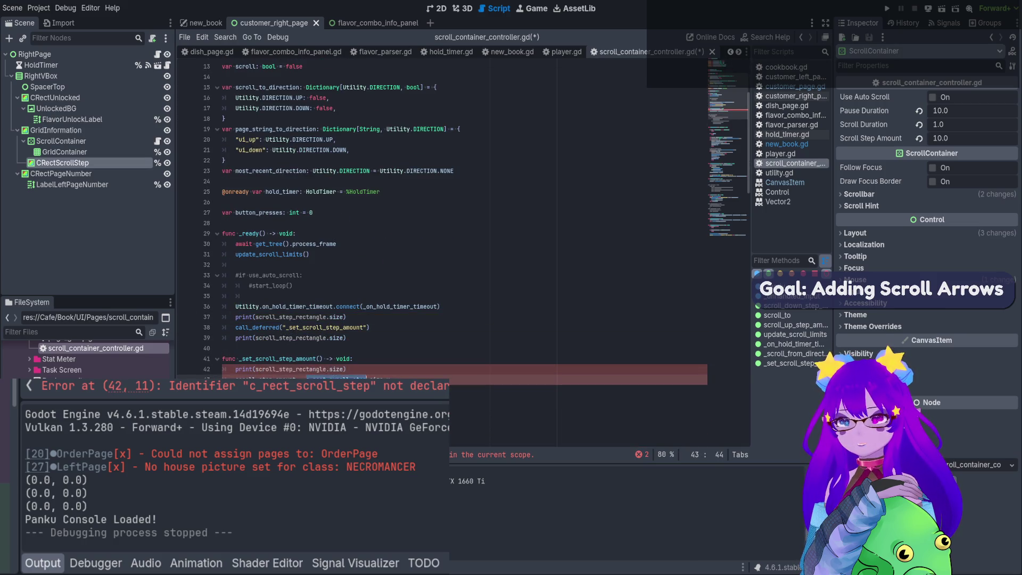
pyautogui.click(365, 307)
pyautogui.hotkey('ctrl', 's')
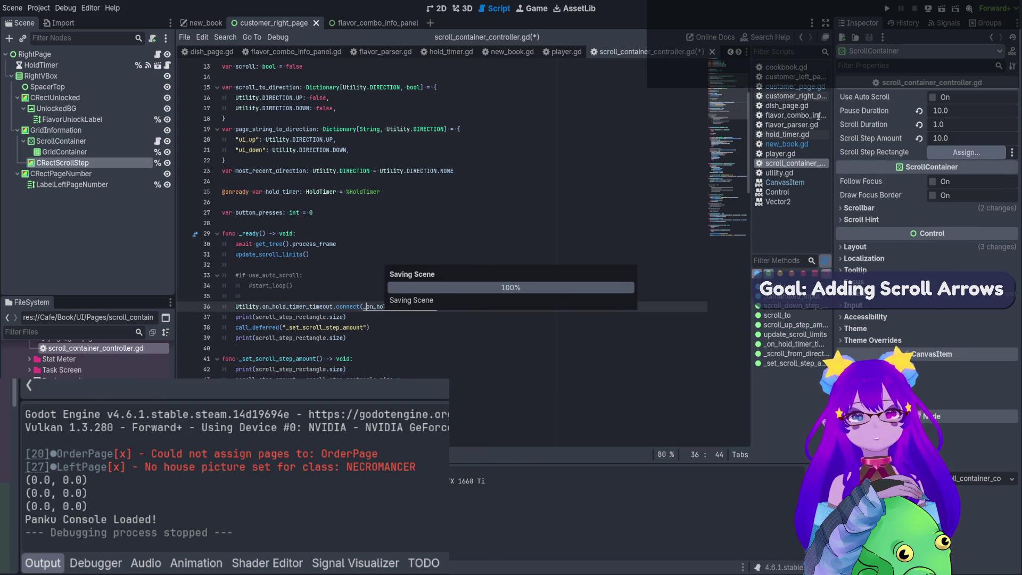
# Assign CRectScrollStep to ScrollContainer's Scroll Step Rectangle, save the scene, and return to new_book
pyautogui.moveTo(59, 162)
pyautogui.mouseDown()
pyautogui.moveTo(515, 120)
pyautogui.moveTo(932, 152)
pyautogui.mouseUp()
pyautogui.click(535, 184)
pyautogui.hotkey('ctrl', 's')
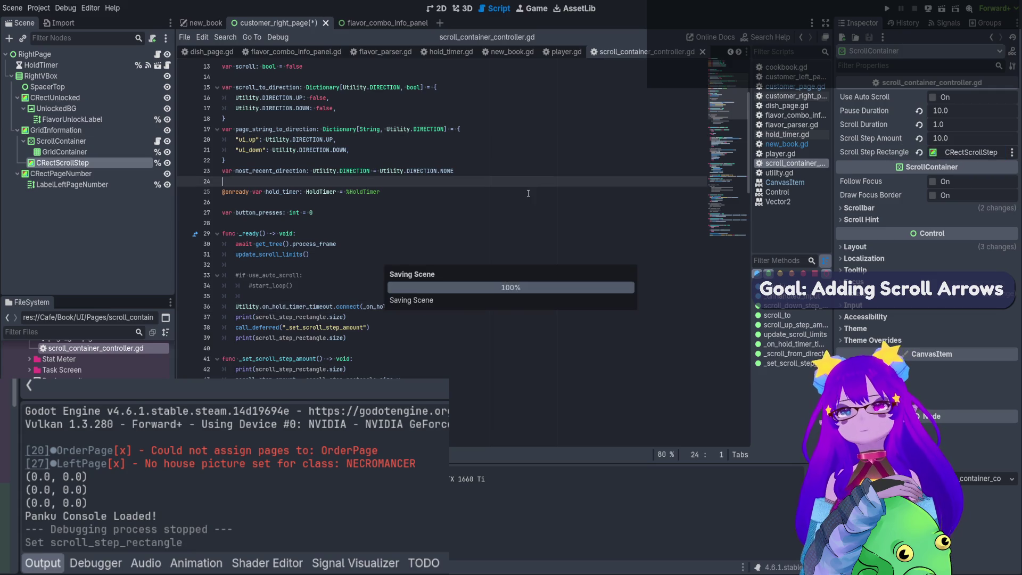
pyautogui.click(205, 23)
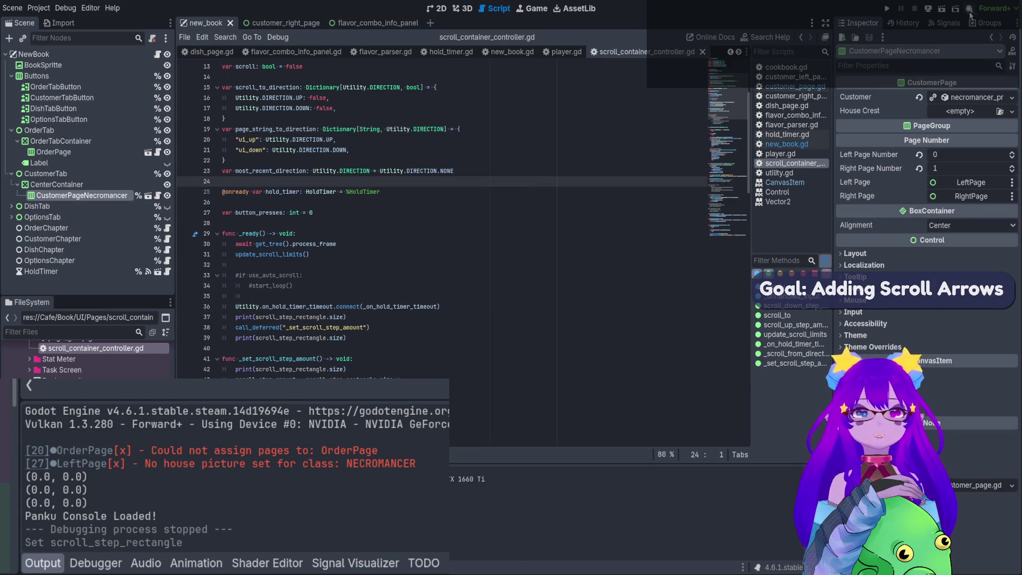
pyautogui.click(942, 9)
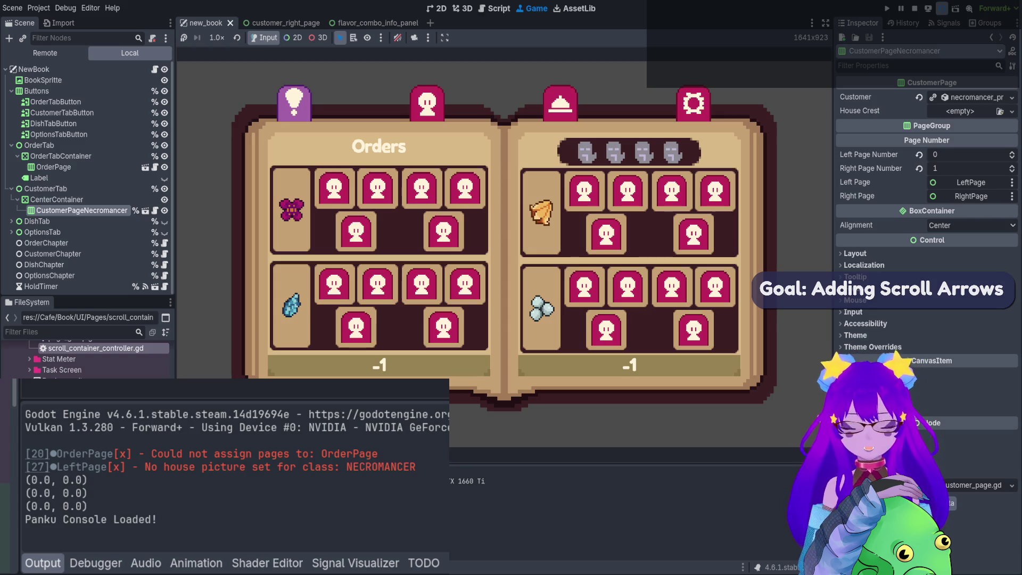
pyautogui.click(914, 8)
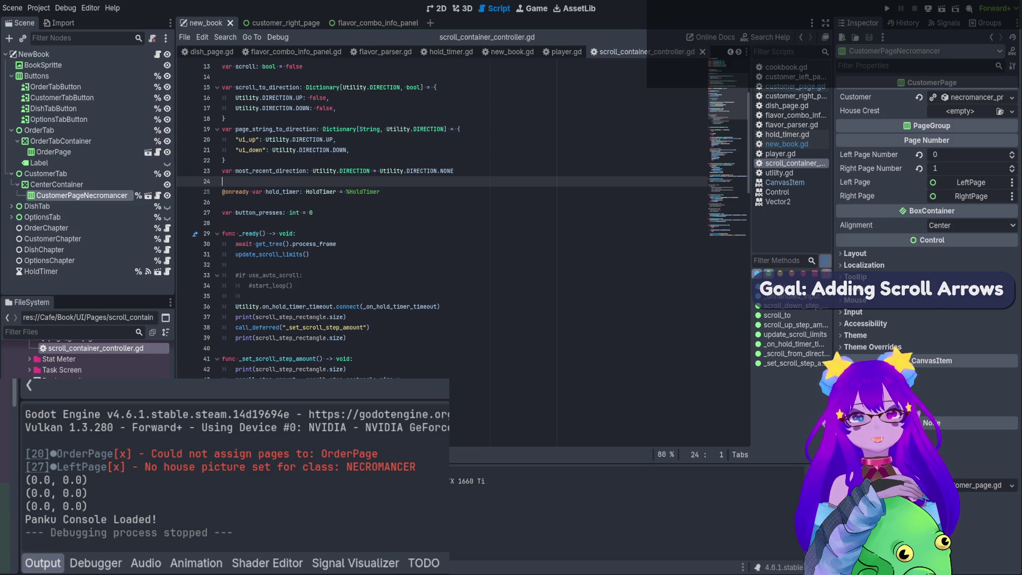
# Try get_root in _ready's await line, revert to process_frame, and add a line below it
pyautogui.click(336, 236)
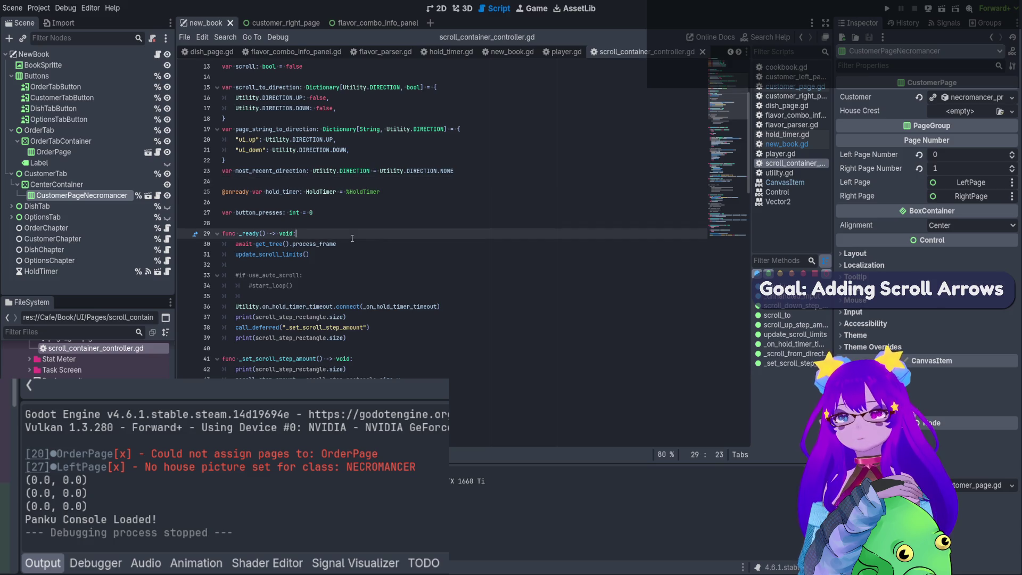
pyautogui.moveTo(336, 244); pyautogui.dragTo(263, 244)
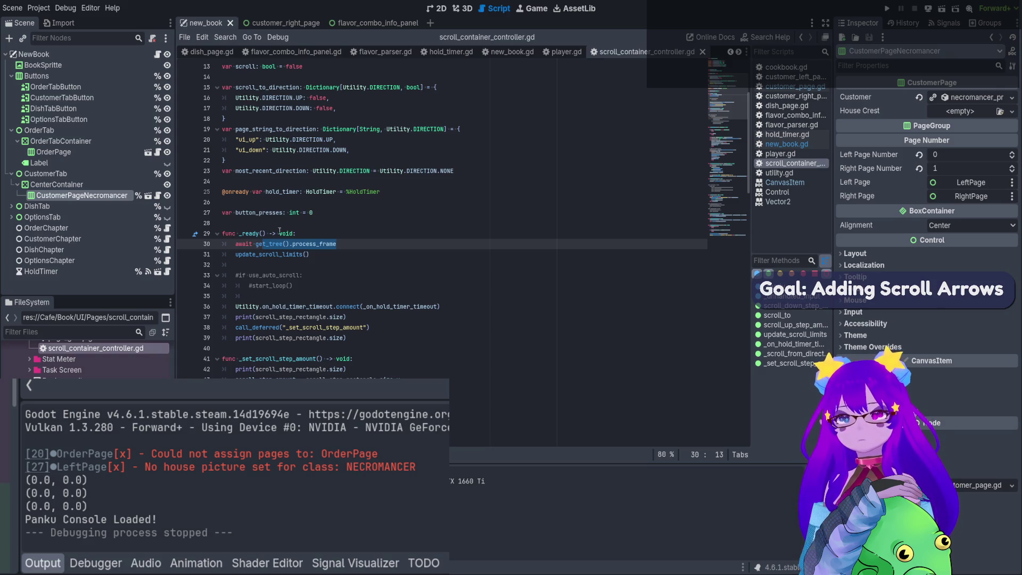
pyautogui.doubleClick(319, 246)
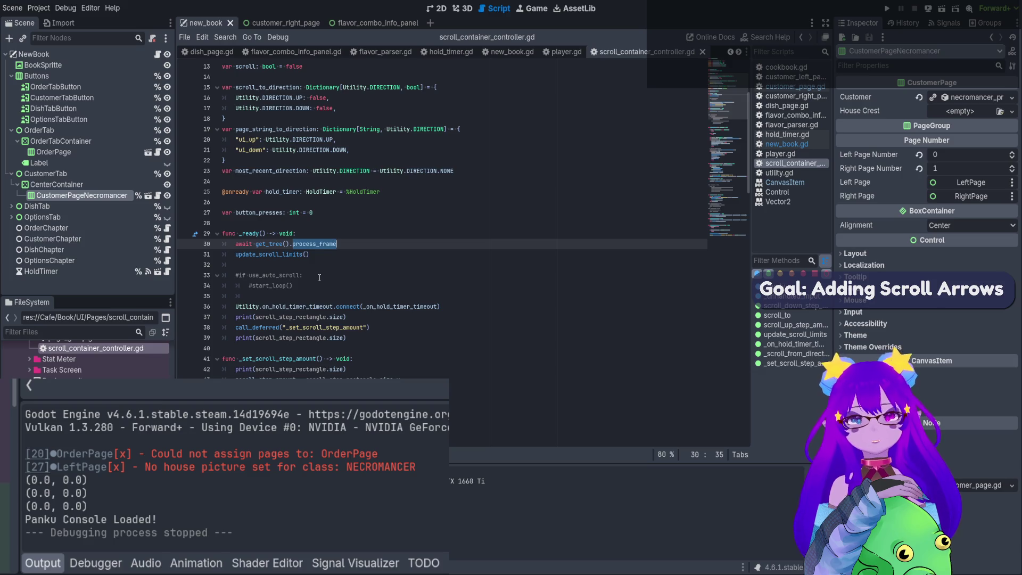
pyautogui.write('get_')
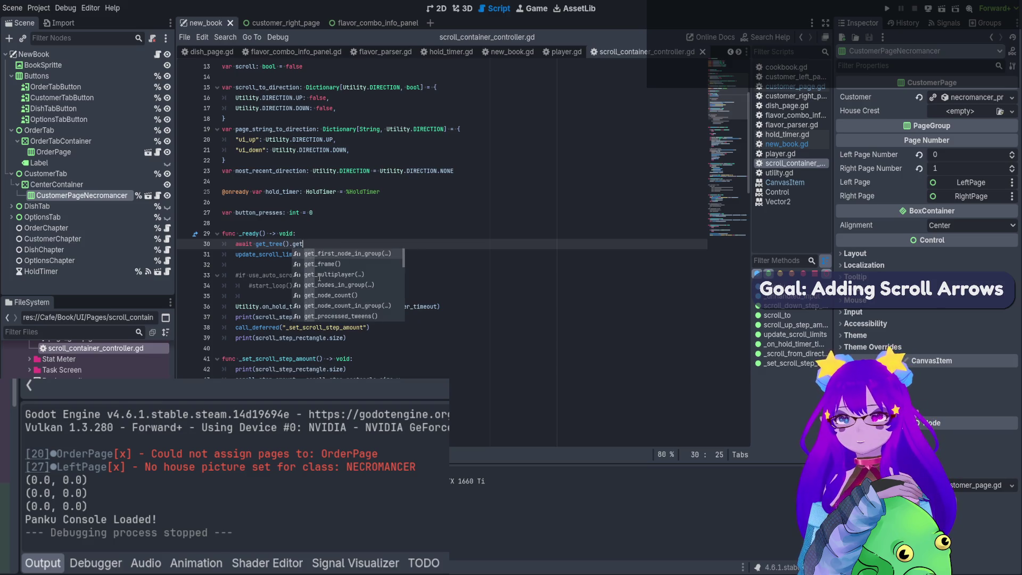
pyautogui.write('root')
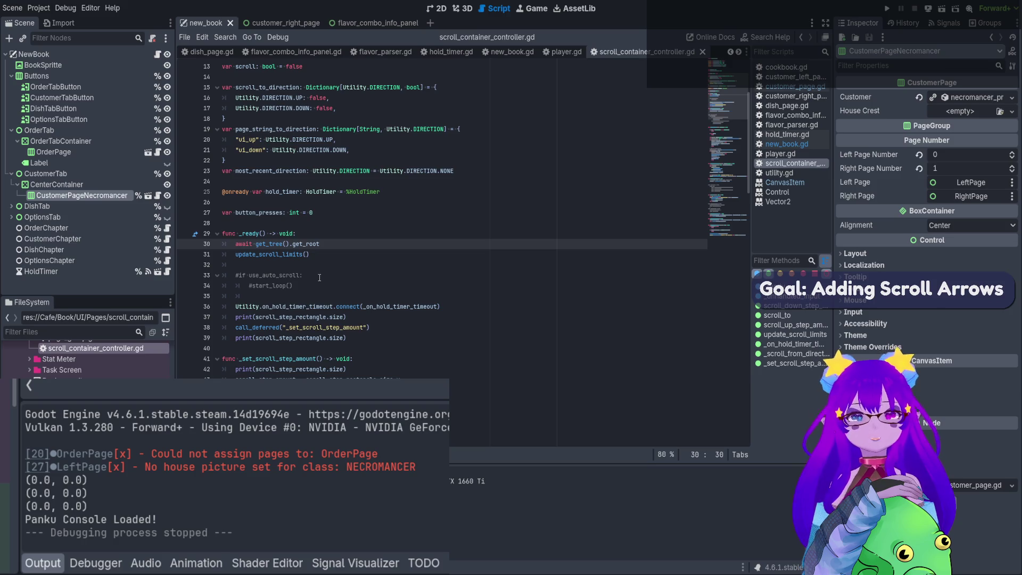
pyautogui.hotkey('ctrl', 'z')
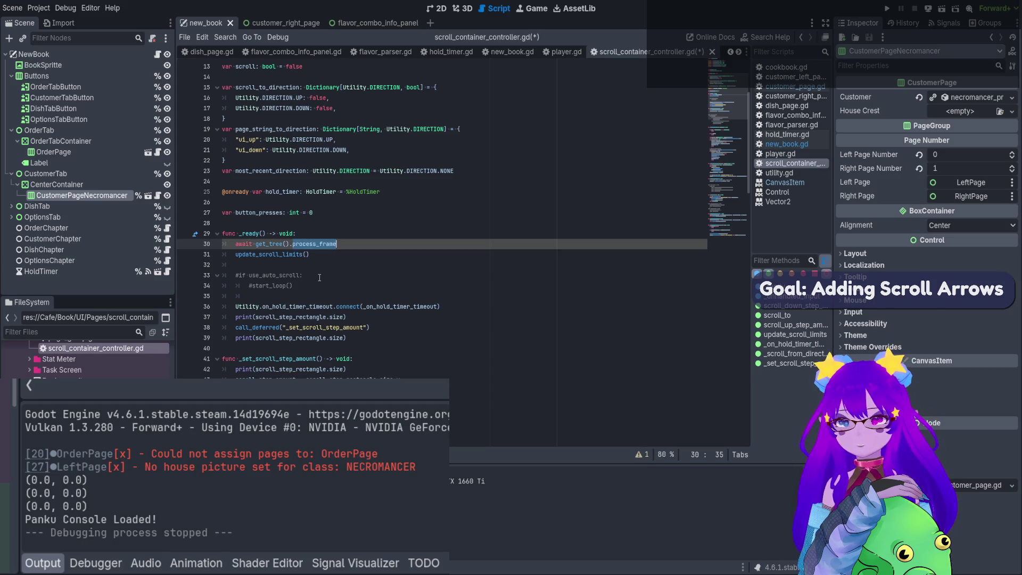
pyautogui.hotkey('ctrl', 'z')
pyautogui.press('Right')
pyautogui.press('Right')
pyautogui.press('Right')
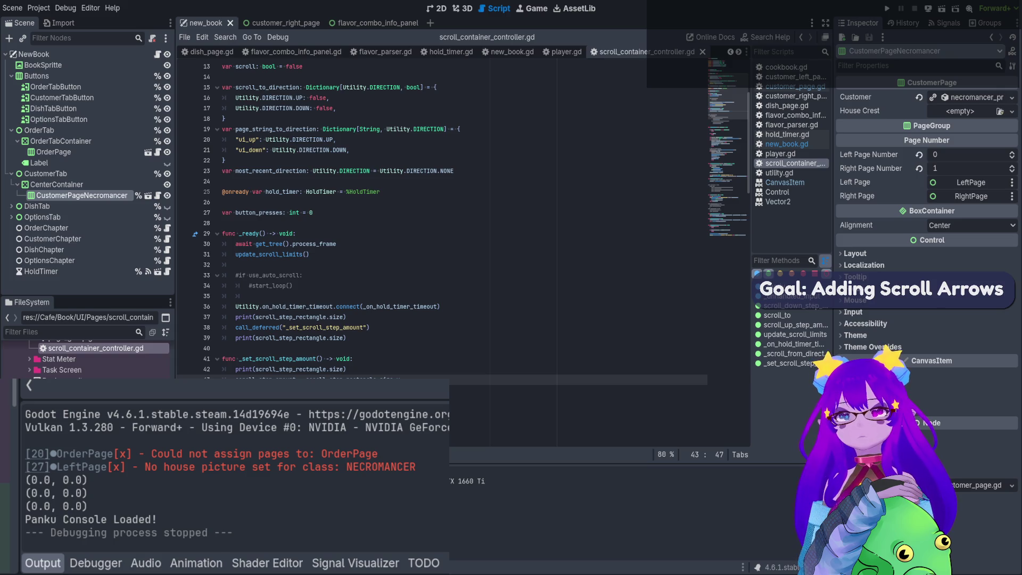
pyautogui.click(408, 243)
pyautogui.press('Return')
# Add 'var test = scroll_step_rectangle.size' and 'print(test)' under the await, then run the game
pyautogui.write('var')
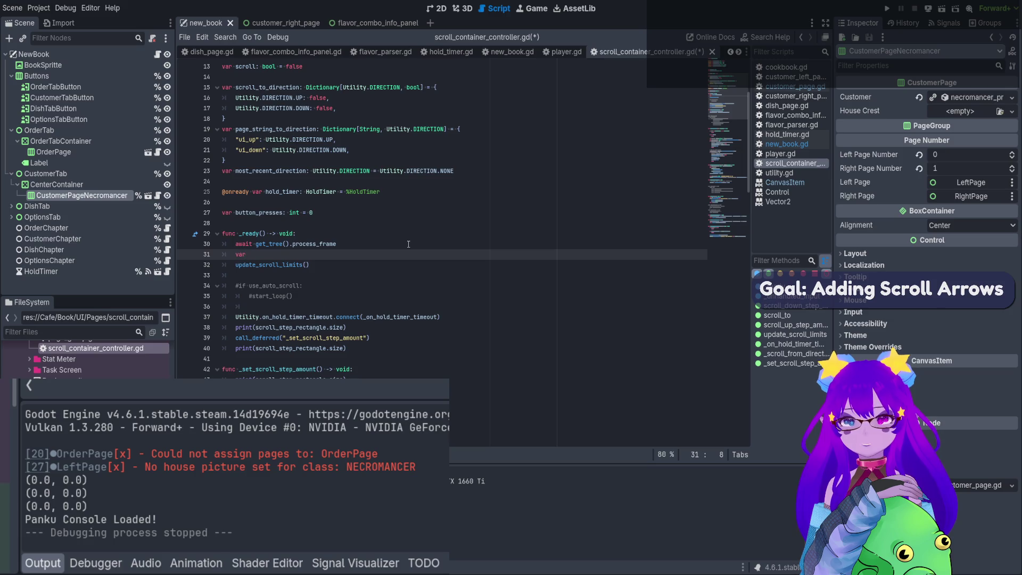
pyautogui.write('test: ')
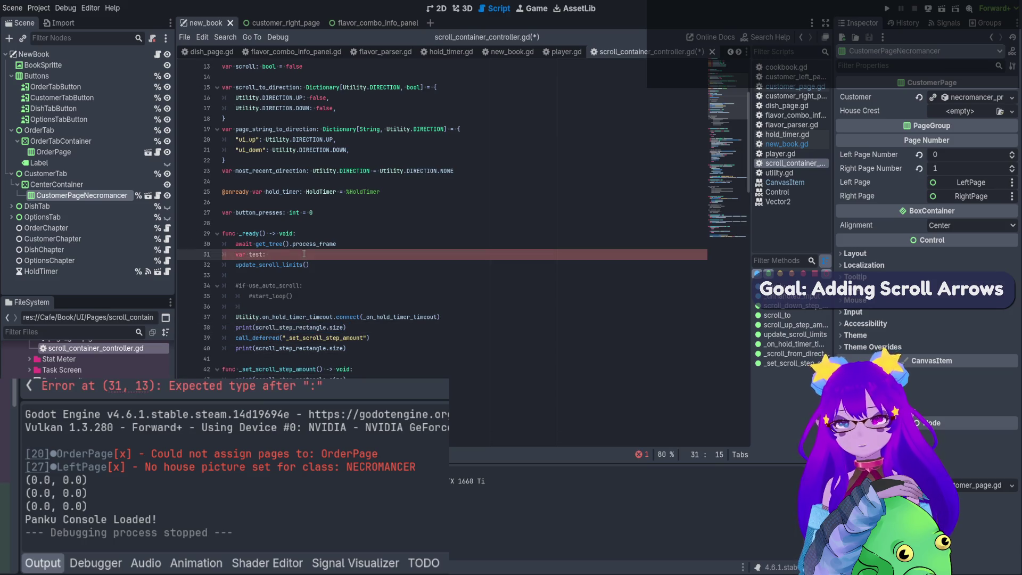
pyautogui.write('= scroll_step_rectangle.size')
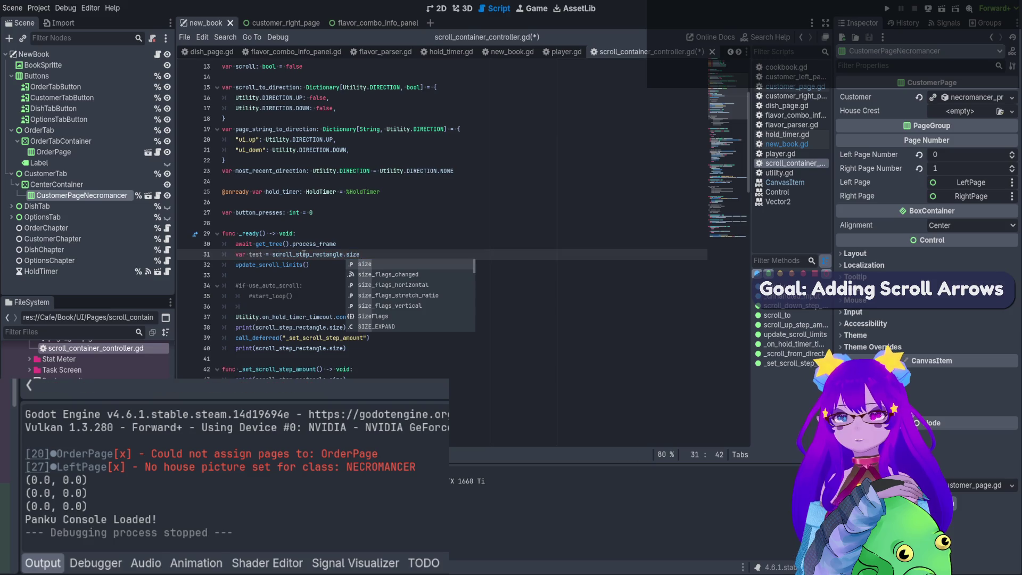
pyautogui.press('Escape')
pyautogui.press('Return')
pyautogui.write('prin')
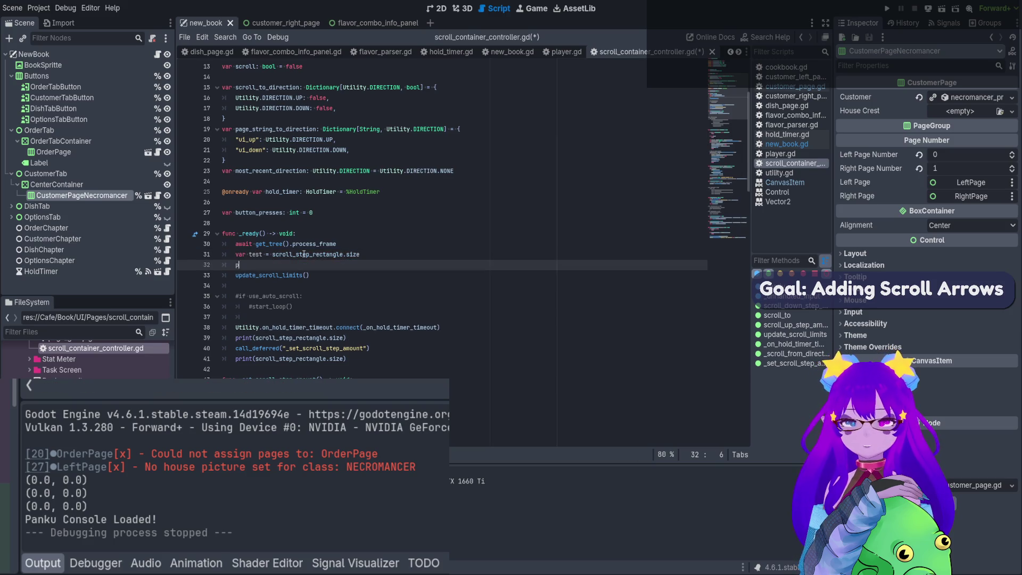
pyautogui.write('t(test')
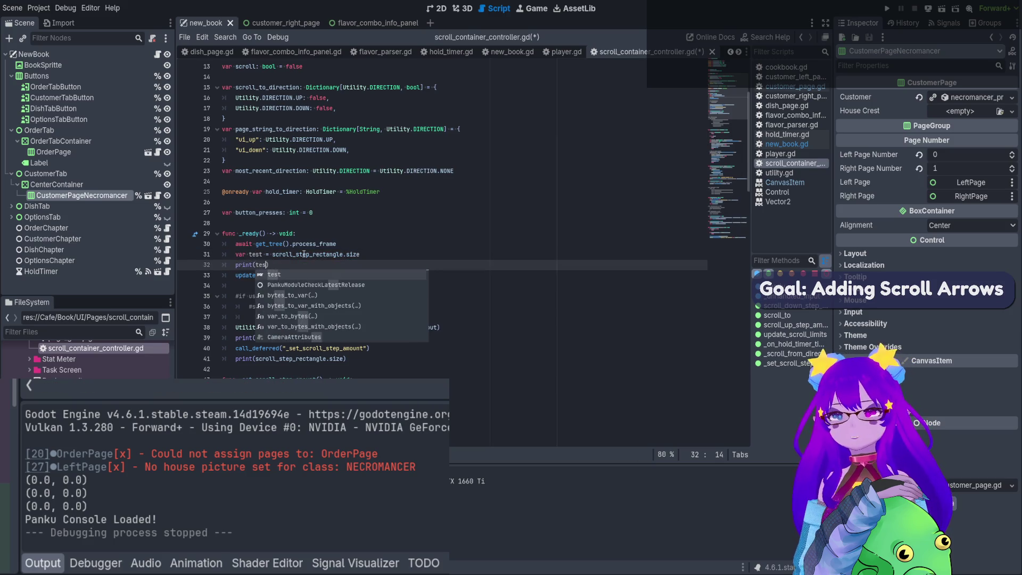
pyautogui.click(373, 222)
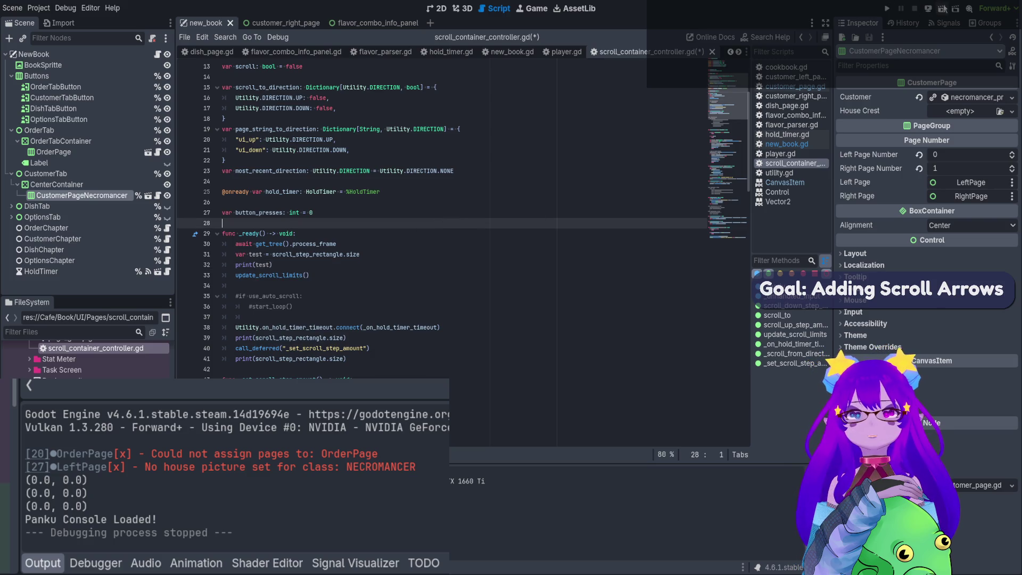
pyautogui.press('F5')
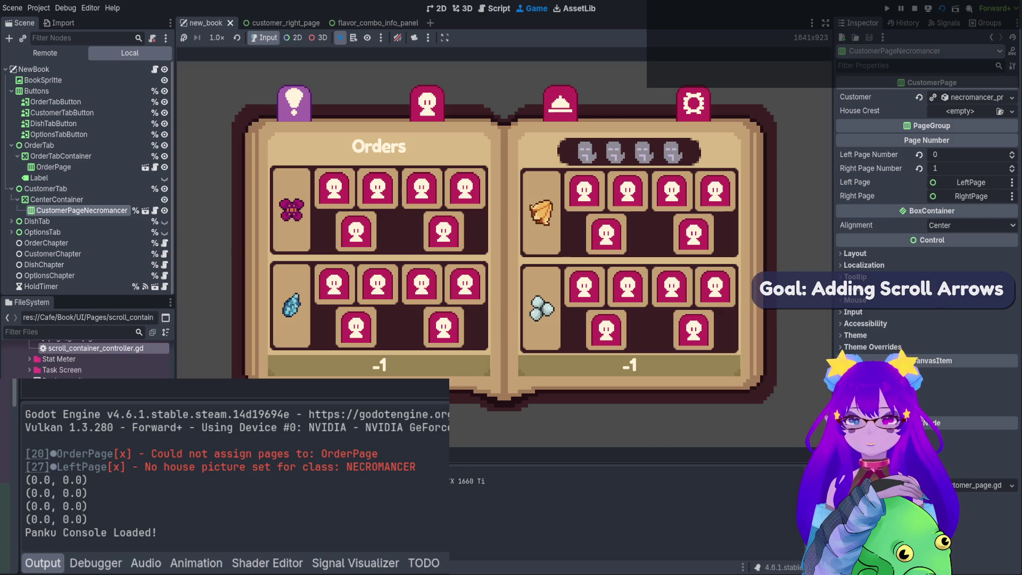
# Stop the game and remove the print(test) line from _ready
pyautogui.press('F8')
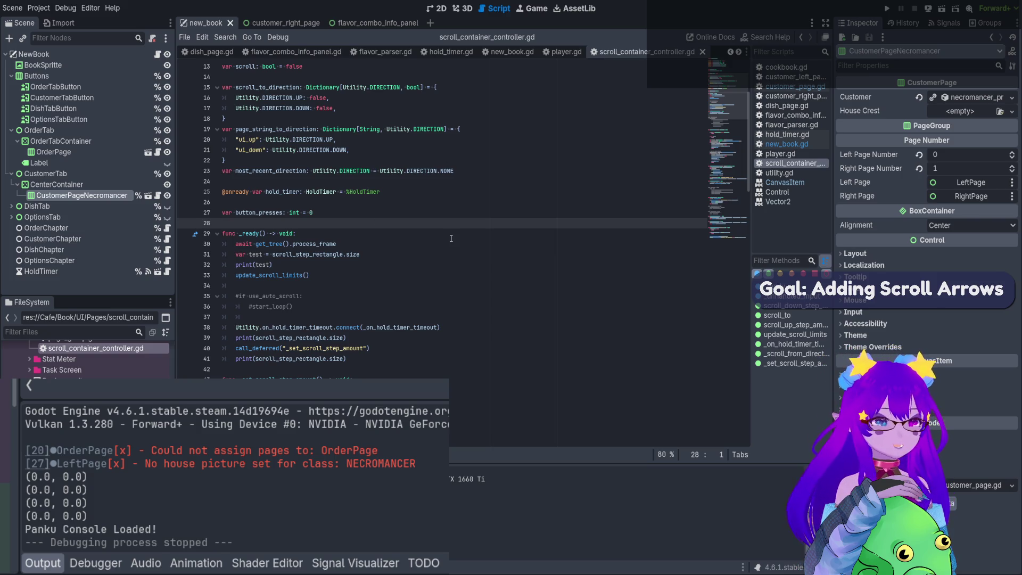
pyautogui.scroll(3, 297, 215)
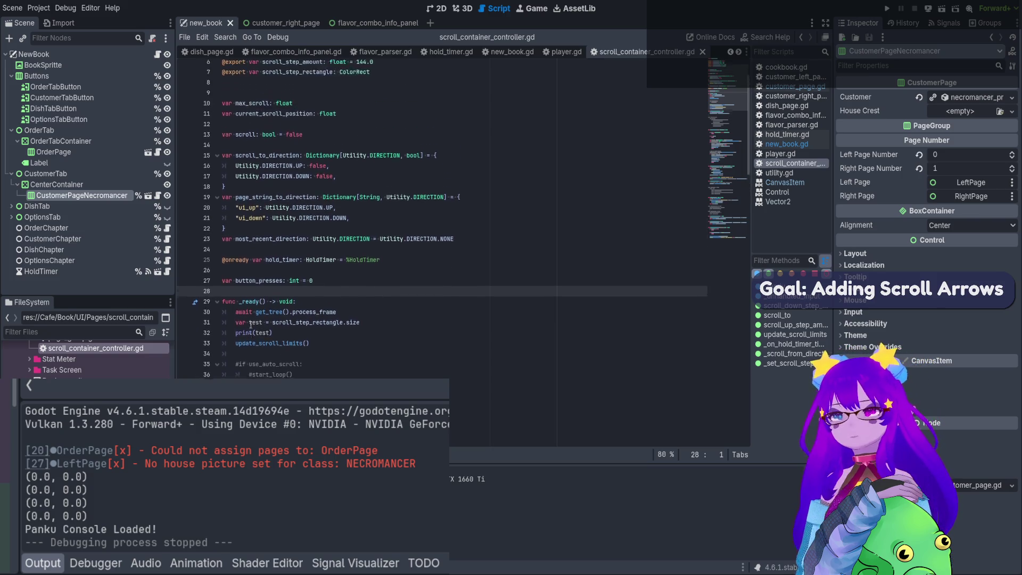
pyautogui.click(272, 359)
pyautogui.hotkey('shift', 'Home')
pyautogui.press('BackSpace')
pyautogui.press('BackSpace')
pyautogui.hotkey('ctrl', 'BackSpace')
pyautogui.hotkey('ctrl', 'BackSpace')
pyautogui.hotkey('ctrl', 'BackSpace')
pyautogui.hotkey('ctrl', 'BackSpace')
pyautogui.hotkey('ctrl', 'BackSpace')
pyautogui.hotkey('ctrl', 'BackSpace')
pyautogui.press('BackSpace')
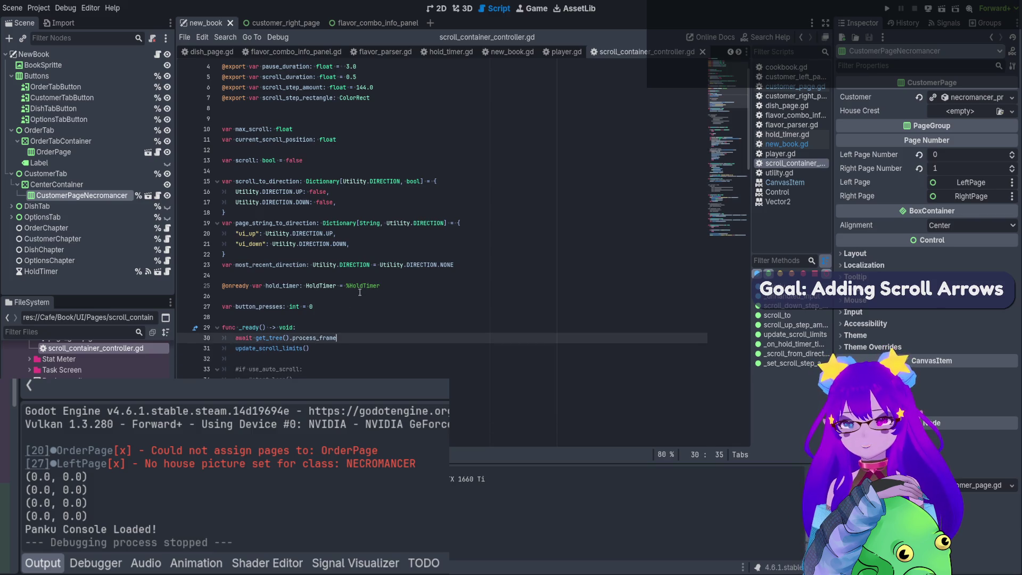
pyautogui.press('Down')
pyautogui.press('Down')
pyautogui.press('Down')
pyautogui.hotkey('ctrl', 'z')
pyautogui.hotkey('ctrl', 'z')
pyautogui.hotkey('ctrl', 'z')
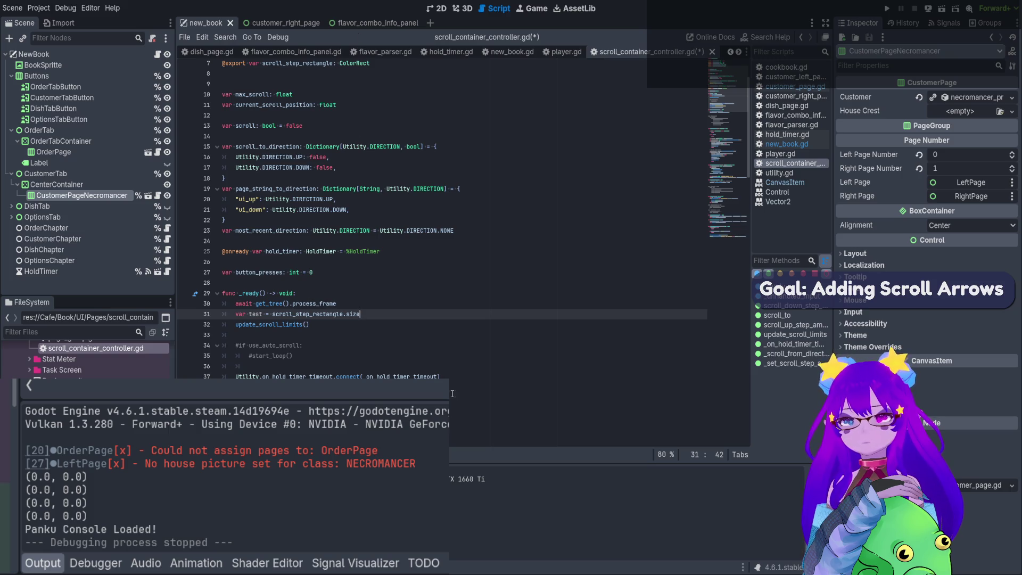
# Delete the var test line and save the script
pyautogui.scroll(-2, 458, 391)
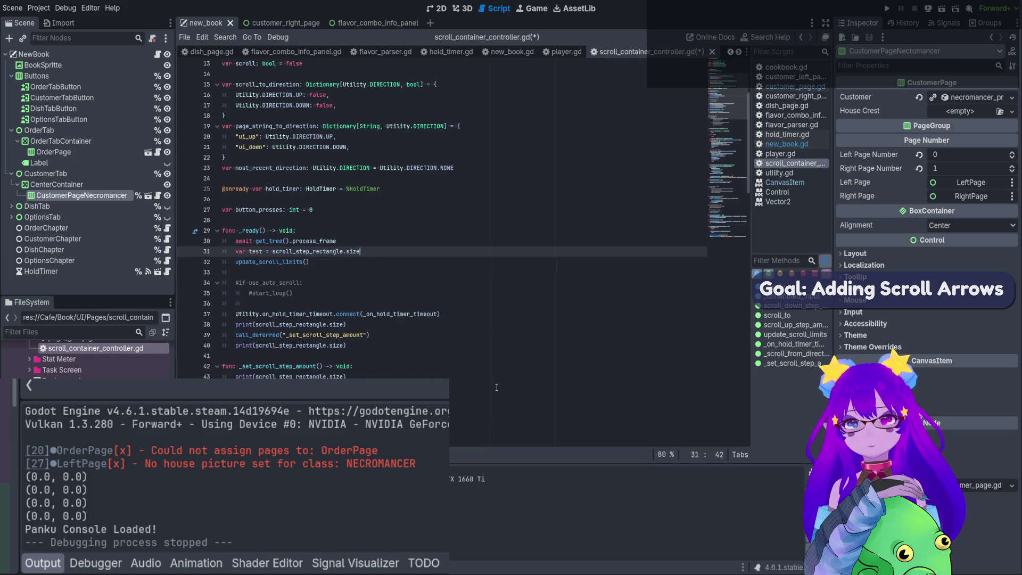
pyautogui.moveTo(380, 254); pyautogui.dragTo(215, 252)
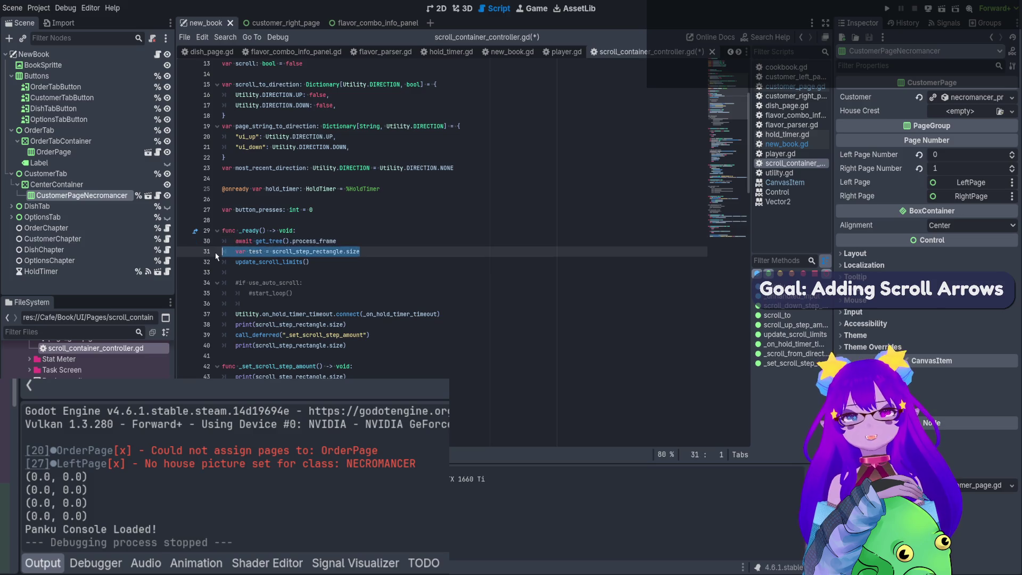
pyautogui.press('BackSpace')
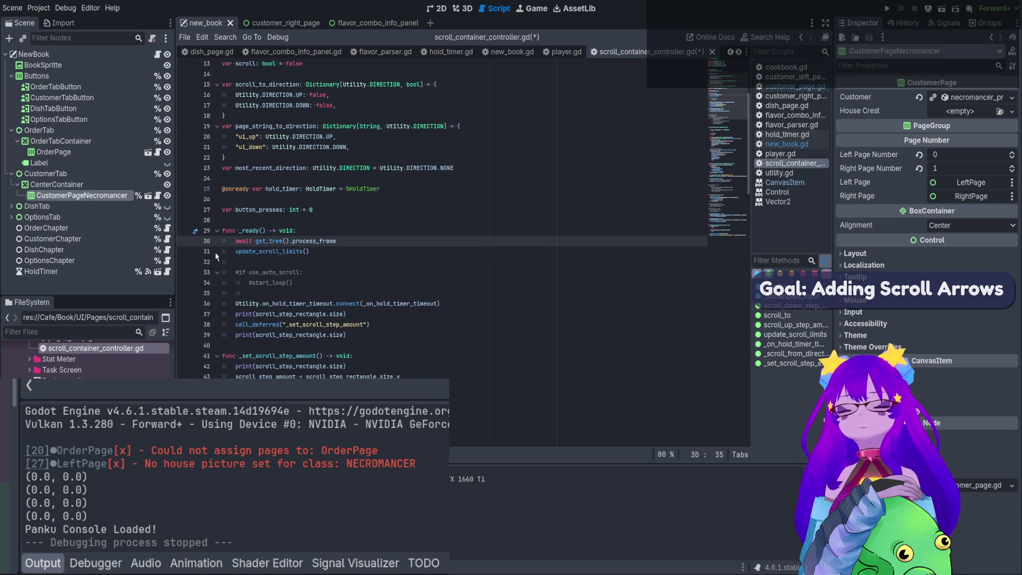
pyautogui.click(328, 294)
pyautogui.hotkey('ctrl', 's')
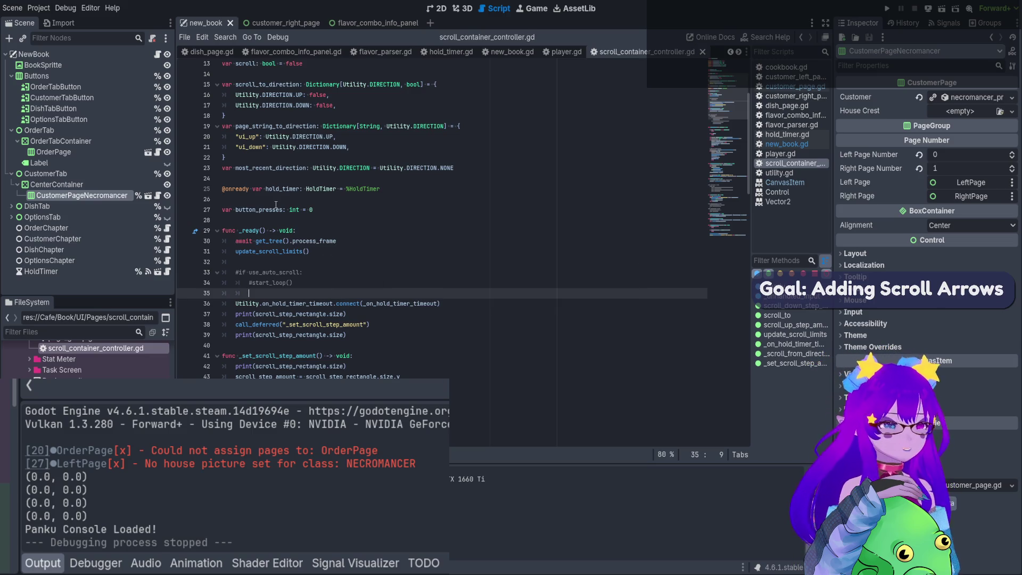
# Switch to customer_right_page and inspect CRectScrollStep, whose size is 448 by 288
pyautogui.click(260, 24)
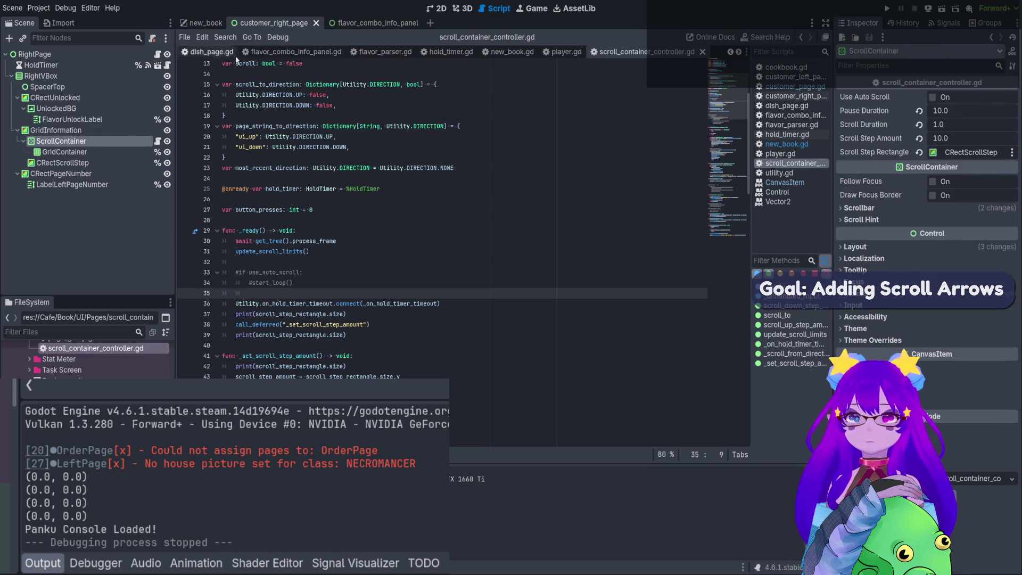
pyautogui.click(148, 163)
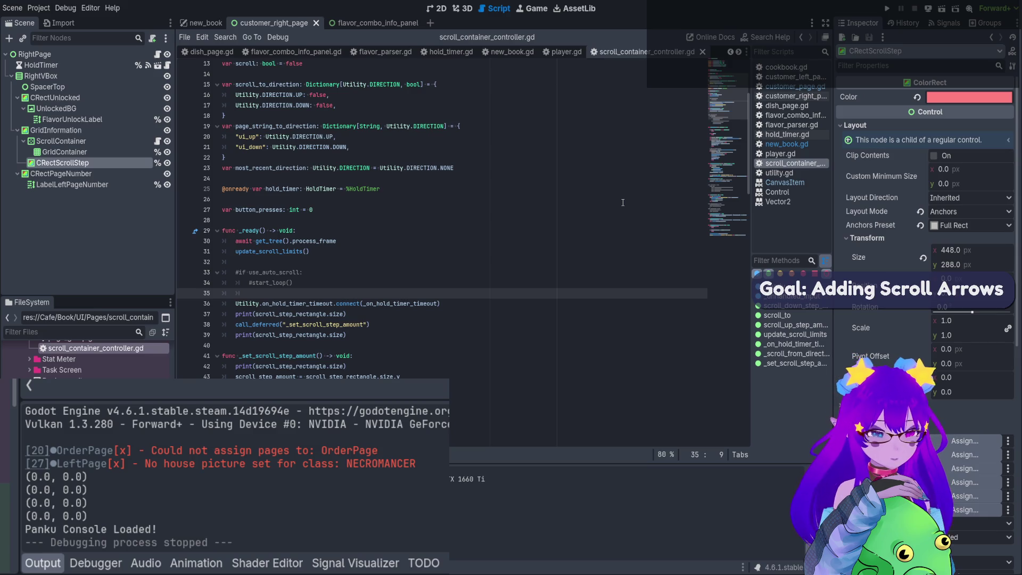
# Declare var size_has_been_set: bool = false near the top of the script
pyautogui.click(334, 215)
pyautogui.click(379, 201)
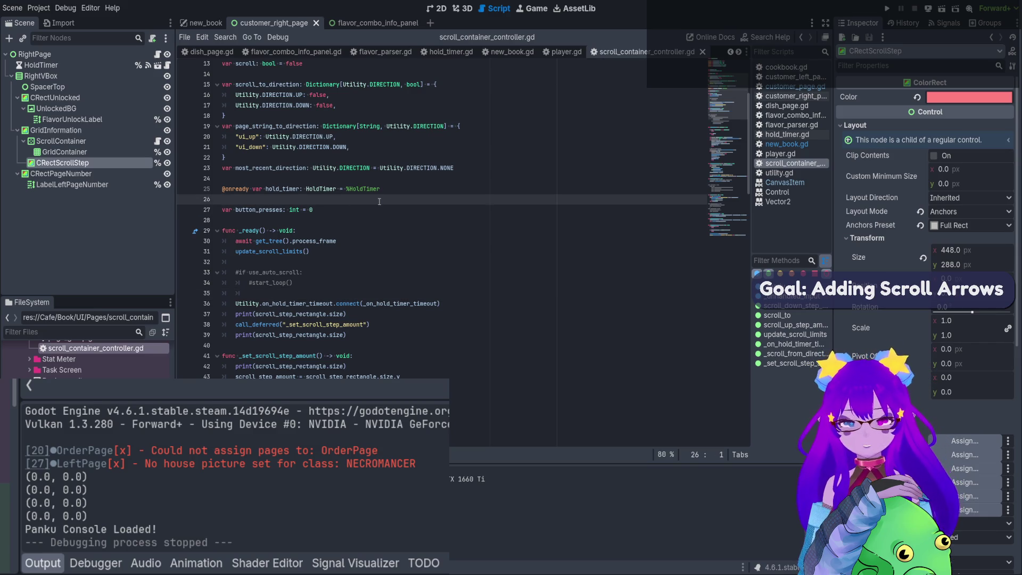
pyautogui.press('Return')
pyautogui.write('var size')
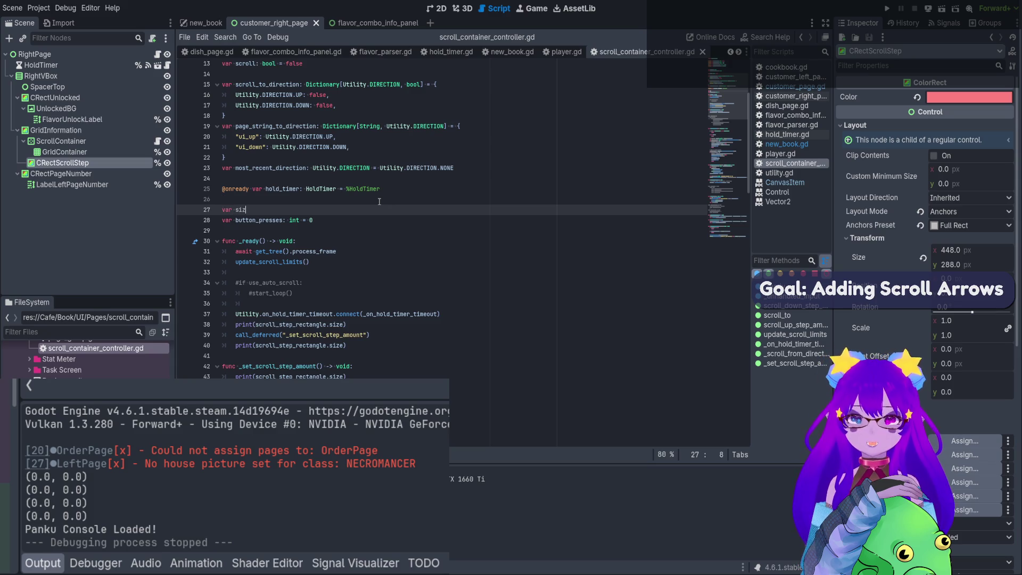
pyautogui.write('_has_been_')
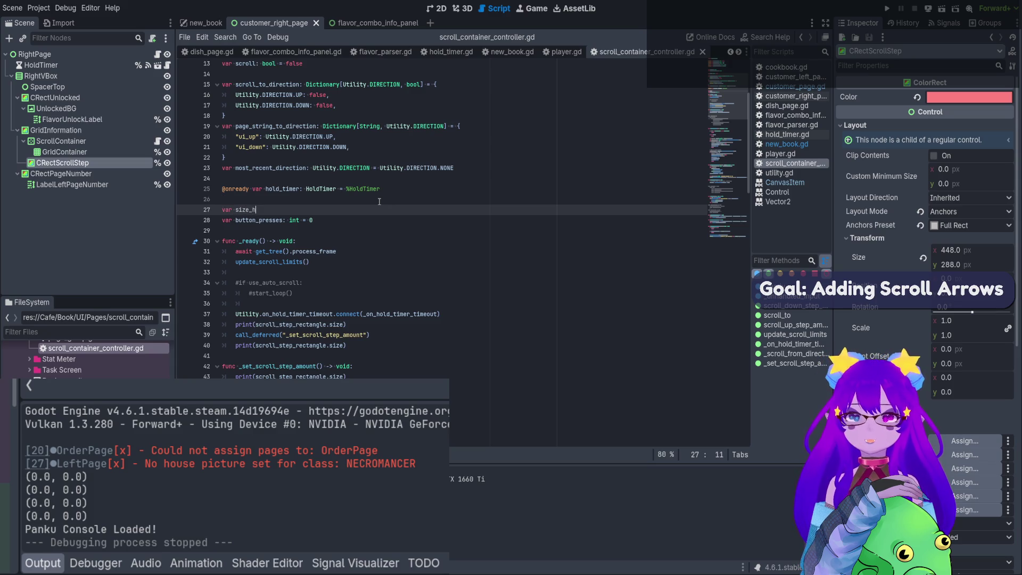
pyautogui.write('set: bool ')
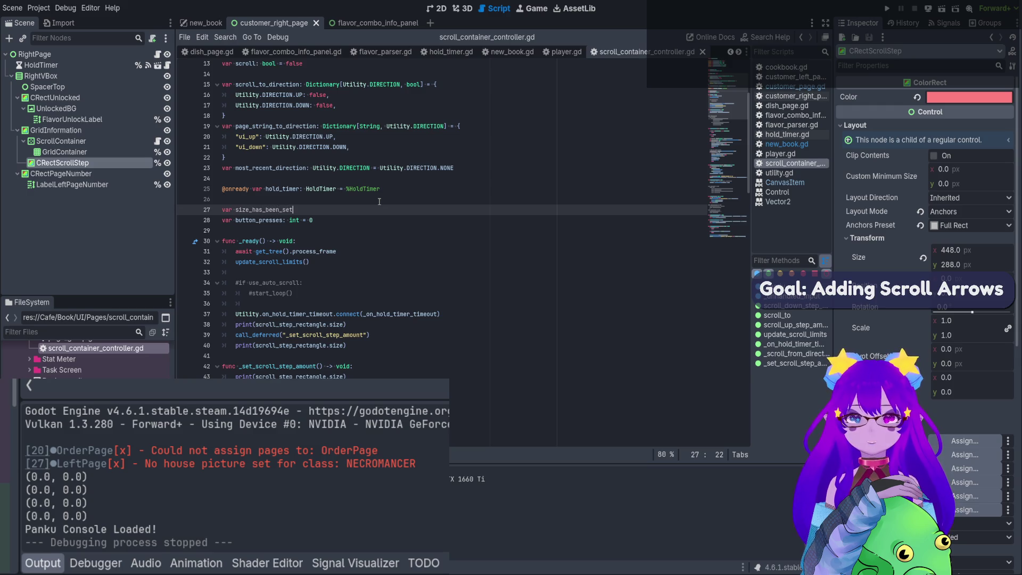
pyautogui.write('= false')
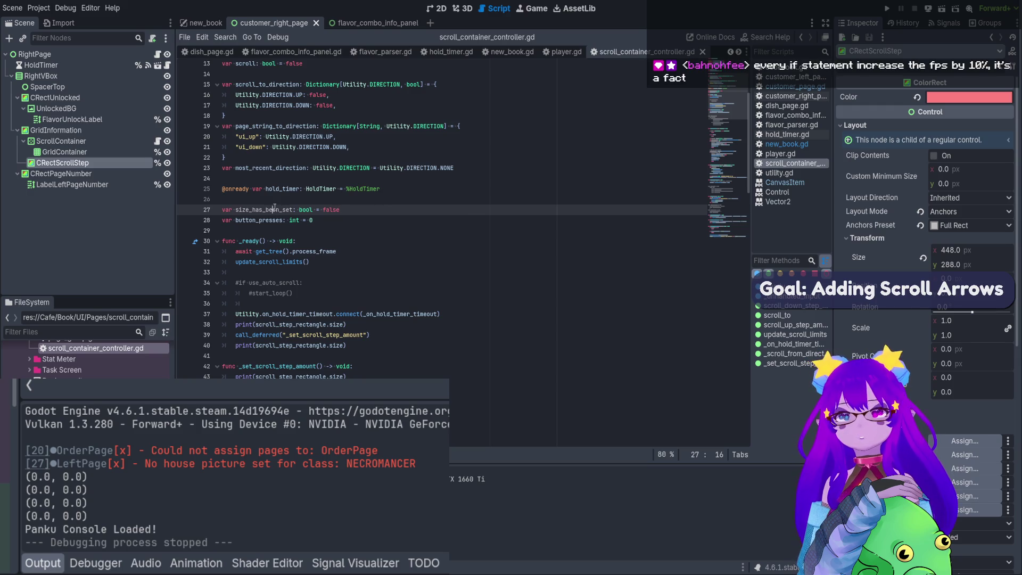
# Uncomment _process and add an if not size_has_been_set check that sets the flag to true
pyautogui.scroll(-3, 288, 213)
pyautogui.click(314, 326)
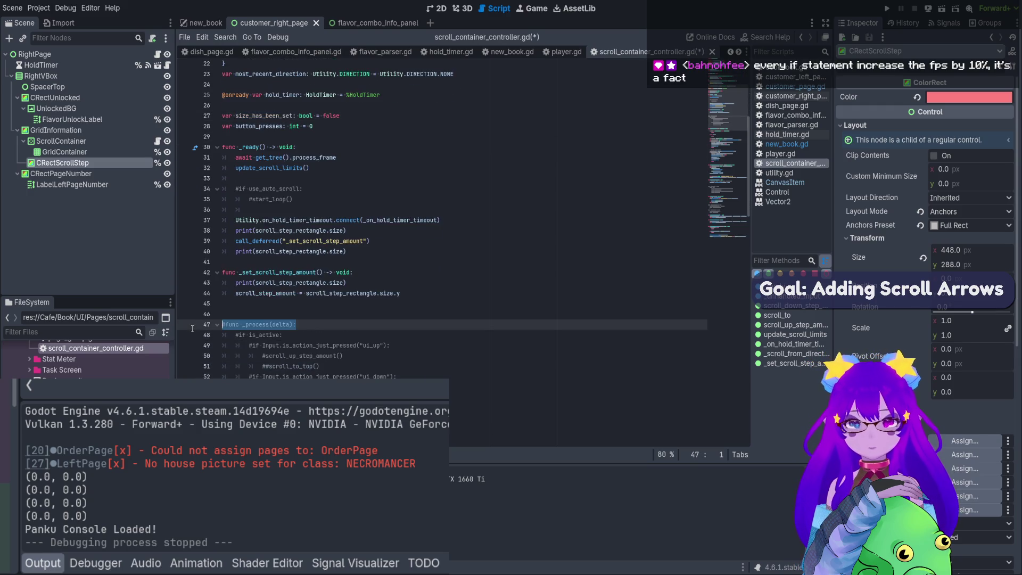
pyautogui.hotkey('ctrl', 'k')
pyautogui.press('Return')
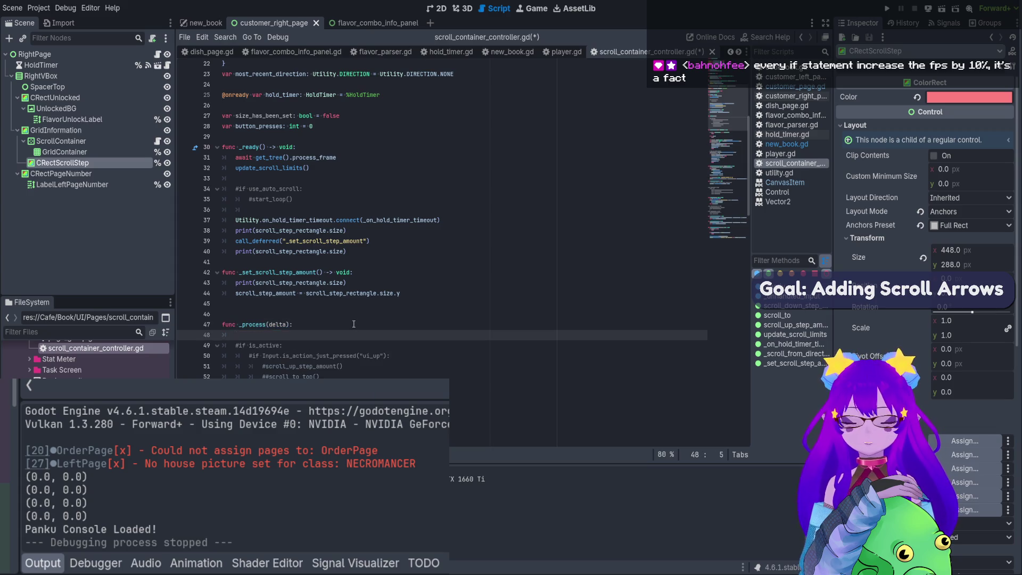
pyautogui.write('not size_has_been_set')
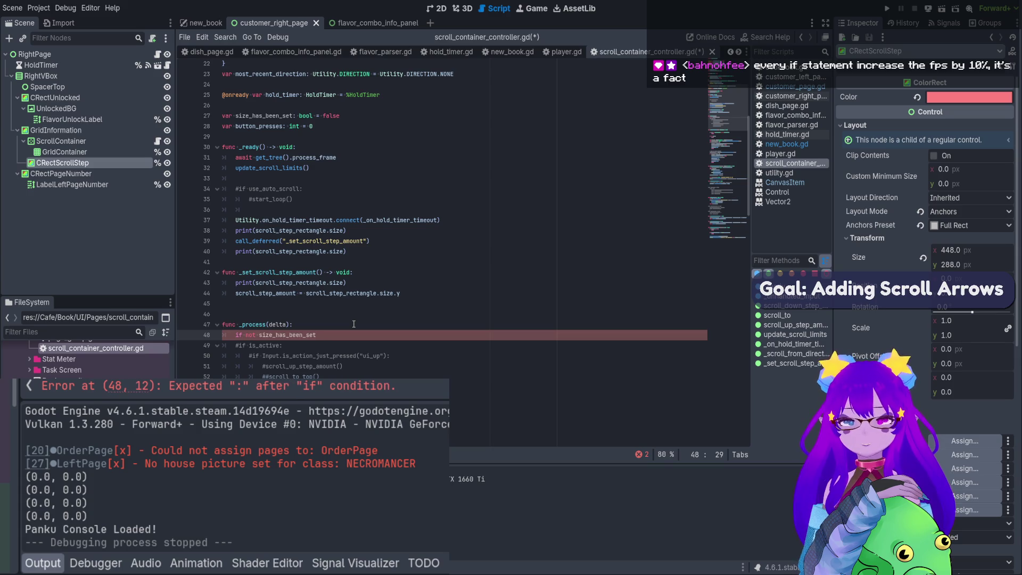
pyautogui.write(':')
pyautogui.press('Return')
pyautogui.write('size_has_been_set = true')
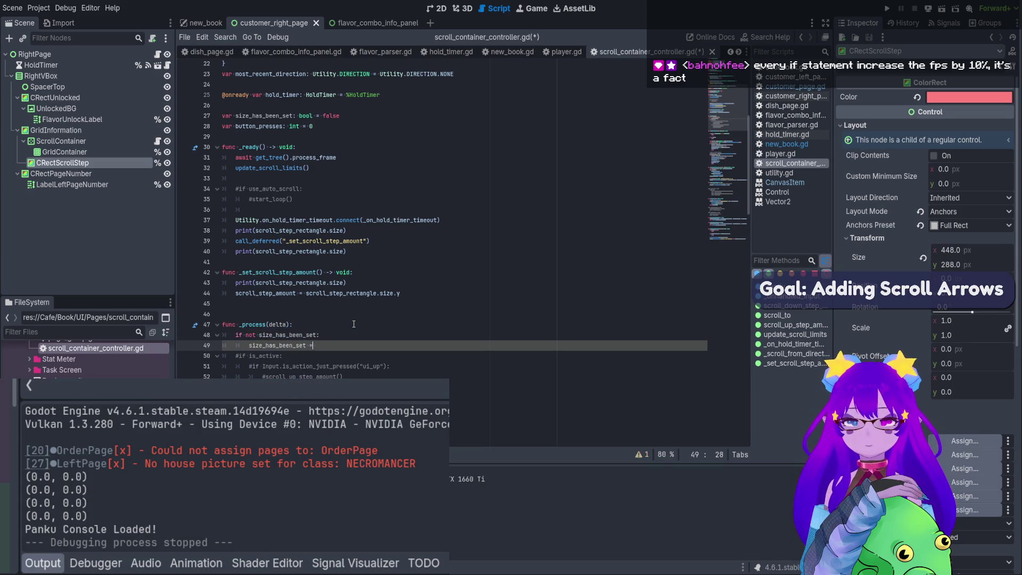
pyautogui.press('Return')
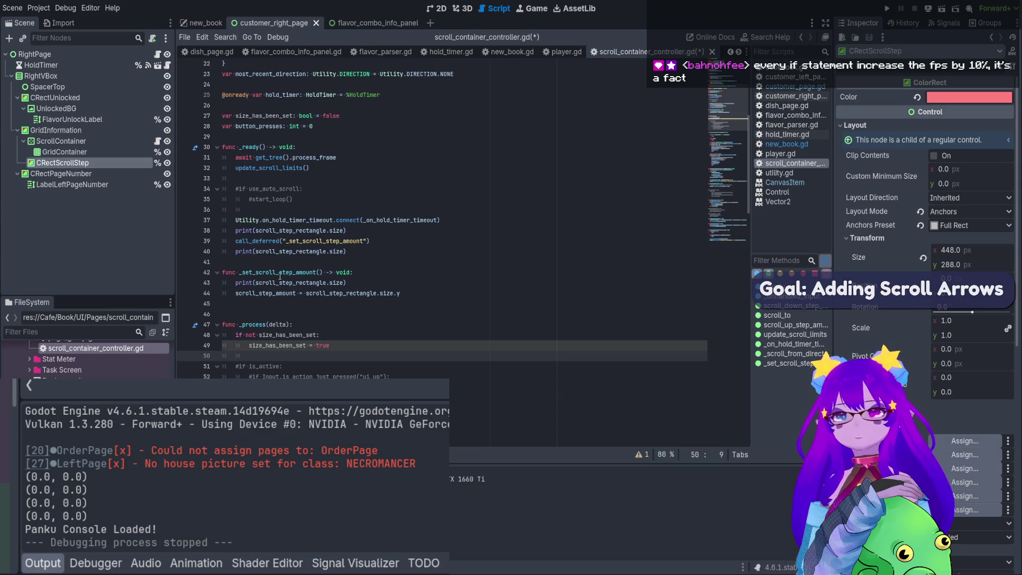
# Call _set_scroll_step_amount() inside the new if block
pyautogui.doubleClick(280, 272)
pyautogui.hotkey('ctrl', 'c')
pyautogui.click(269, 357)
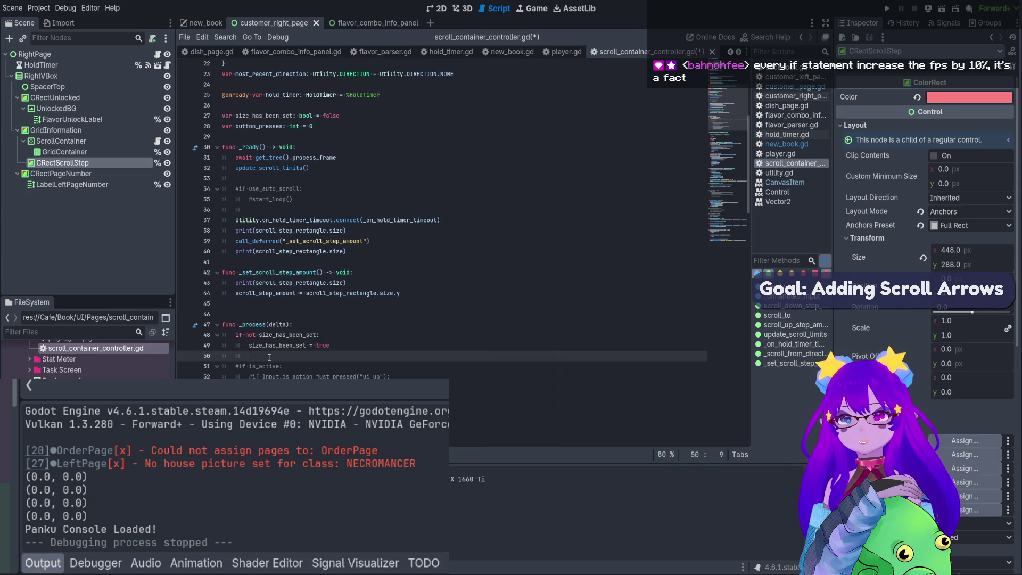
pyautogui.hotkey('ctrl', 'v')
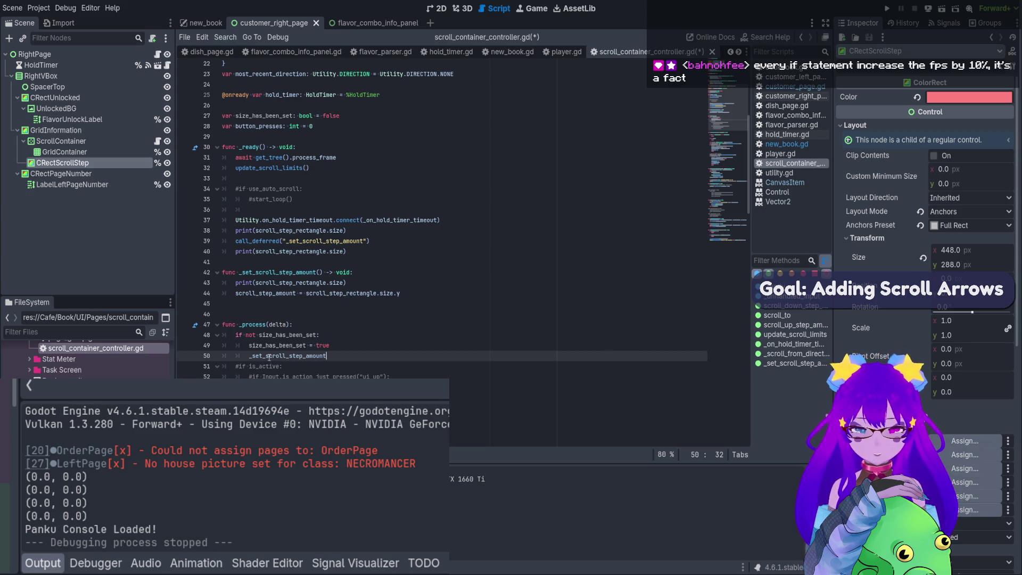
pyautogui.write('(')
pyautogui.click(249, 358)
pyautogui.press('Tab')
pyautogui.click(353, 358)
# Replace that call with the scroll_step_rectangle.size print, fix its indent, and save
pyautogui.moveTo(349, 251)
pyautogui.mouseDown()
pyautogui.moveTo(255, 243)
pyautogui.moveTo(236, 251)
pyautogui.mouseUp()
pyautogui.hotkey('ctrl', 'c')
pyautogui.moveTo(346, 356); pyautogui.dragTo(262, 356)
pyautogui.hotkey('ctrl', 'v')
pyautogui.click(397, 336)
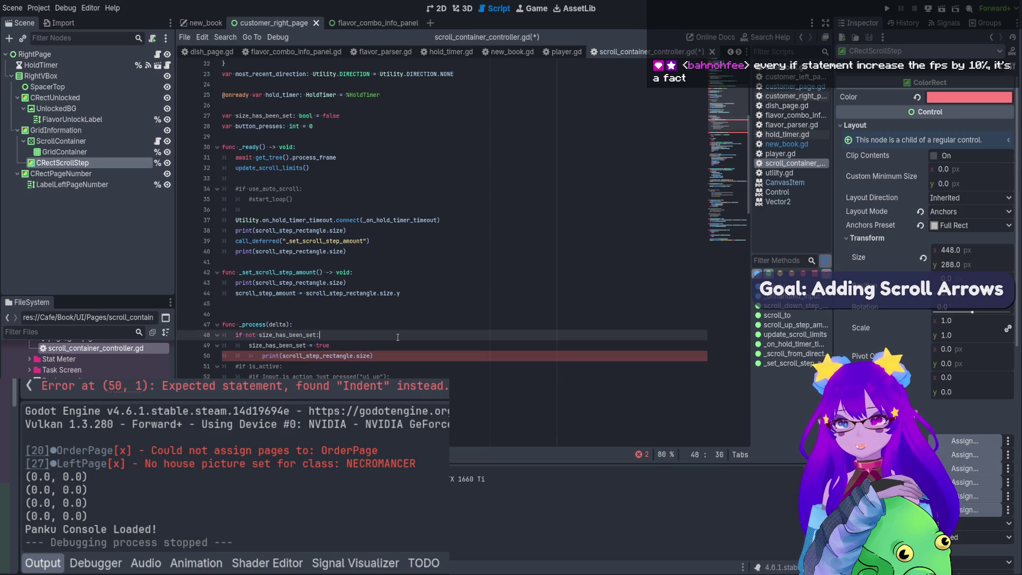
pyautogui.click(261, 356)
pyautogui.press('BackSpace')
pyautogui.click(292, 325)
pyautogui.hotkey('ctrl', 's')
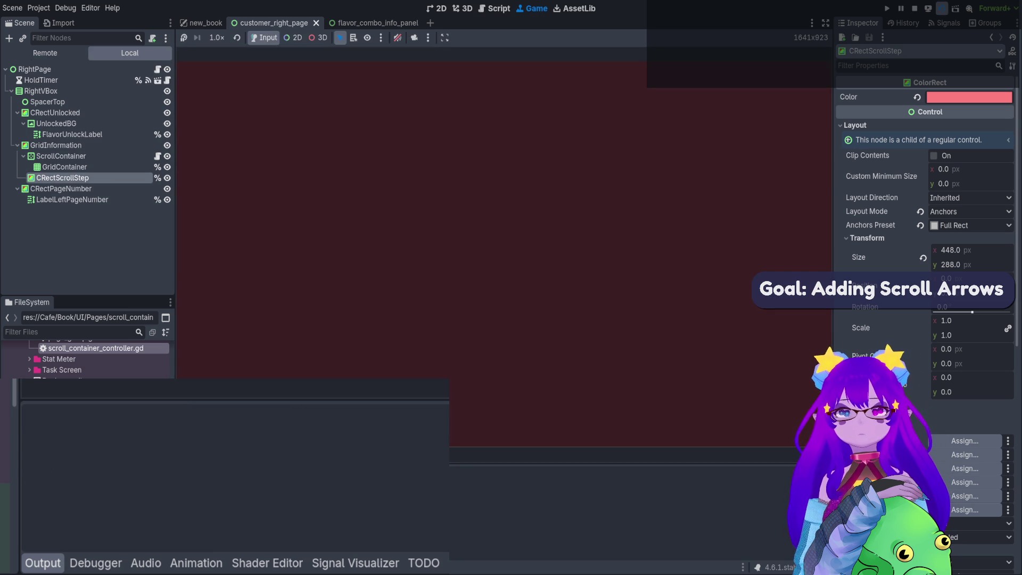
# Stop the game and copy the await process_frame line to the start of _set_scroll_step_amount
pyautogui.click(916, 10)
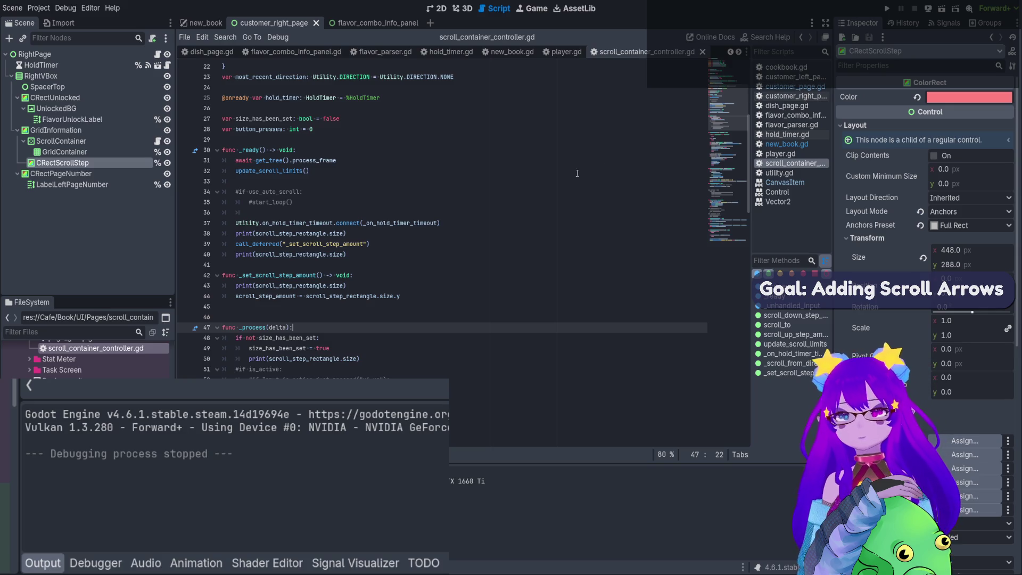
pyautogui.moveTo(336, 161); pyautogui.dragTo(235, 160)
pyautogui.hotkey('ctrl', 'c')
pyautogui.click(381, 275)
pyautogui.press('Return')
pyautogui.hotkey('ctrl', 'v')
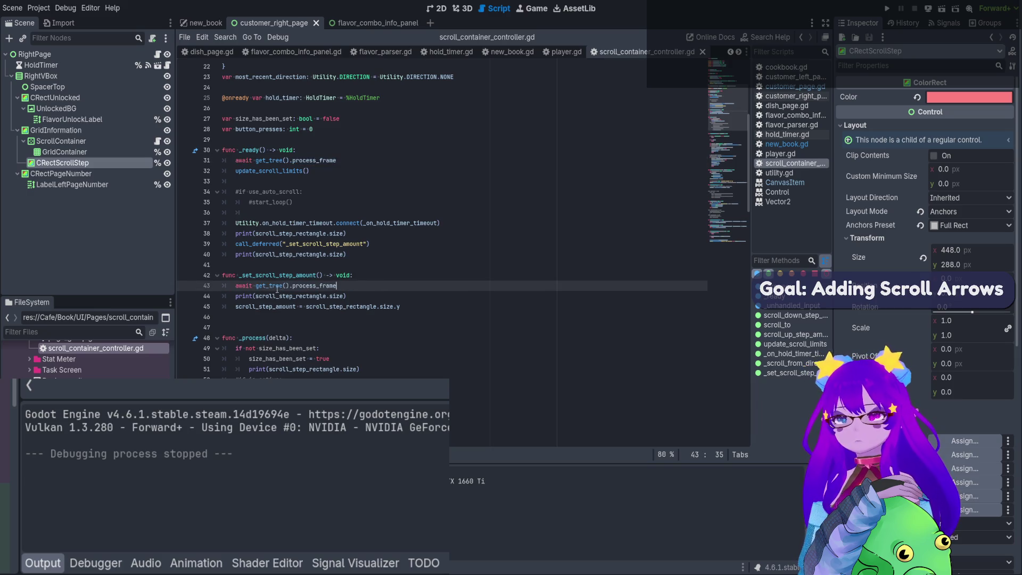
# Comment out the _process block, save, and run the new_book scene
pyautogui.moveTo(362, 369); pyautogui.dragTo(197, 346)
pyautogui.hotkey('ctrl', 'k')
pyautogui.click(373, 296)
pyautogui.hotkey('ctrl', 's')
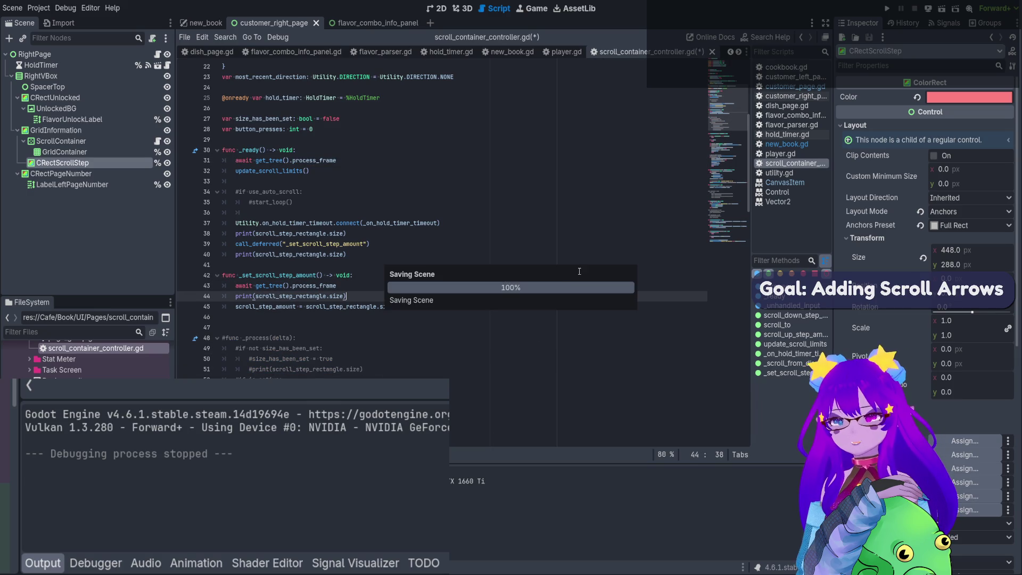
pyautogui.click(940, 12)
pyautogui.click(942, 10)
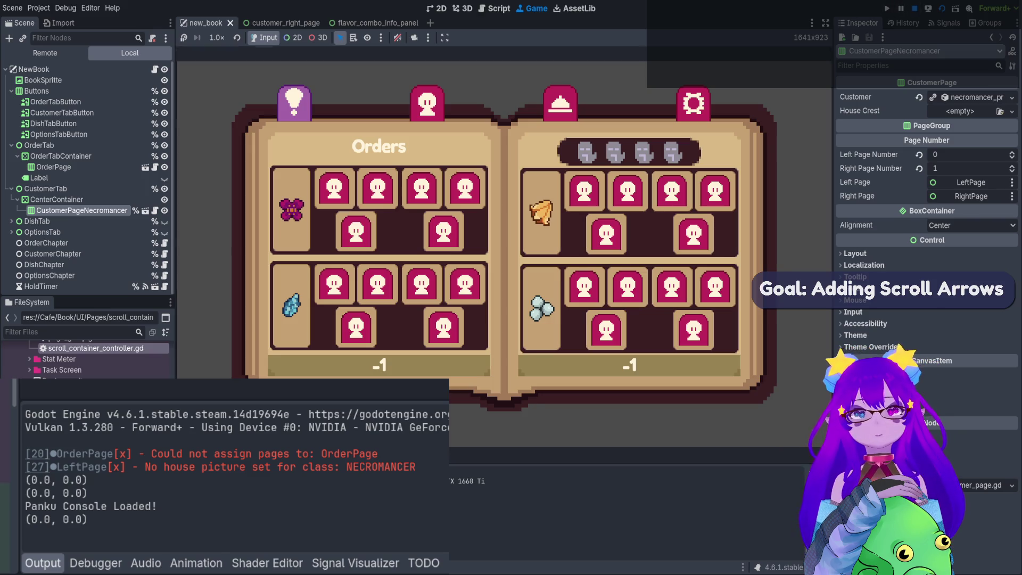
# Stop the game, delete the extra await line and uncomment the _process size check with Ctrl+K
pyautogui.press('F8')
pyautogui.moveTo(339, 286); pyautogui.dragTo(215, 289)
pyautogui.press('BackSpace')
pyautogui.press('BackSpace')
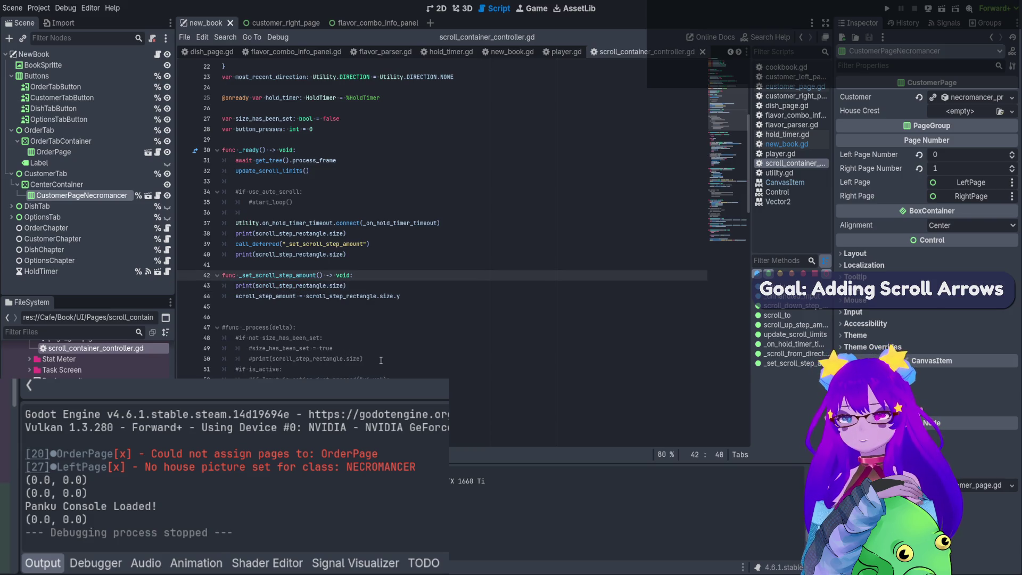
pyautogui.moveTo(380, 361); pyautogui.dragTo(215, 335)
pyautogui.hotkey('ctrl', 'k')
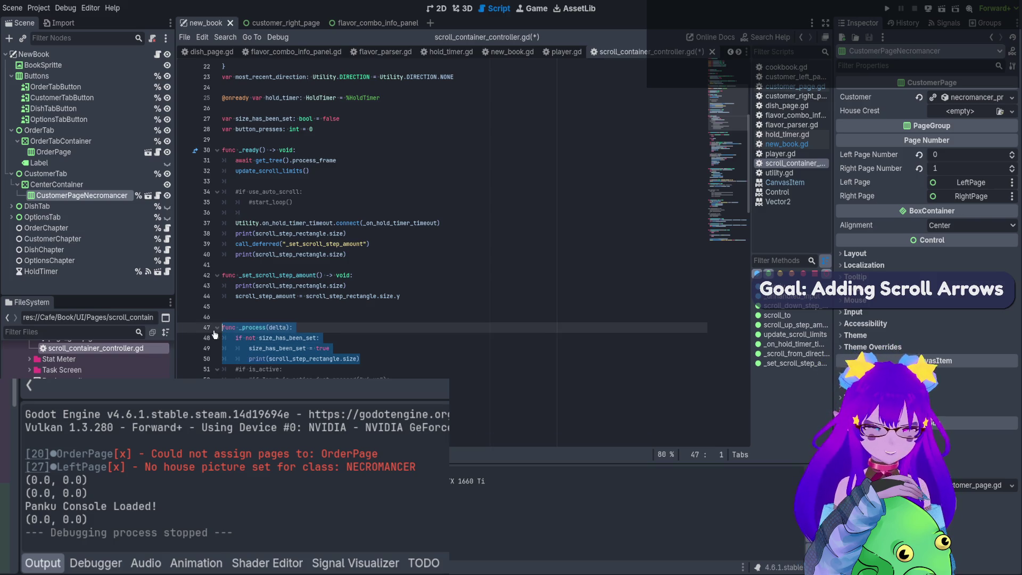
pyautogui.press('Down')
pyautogui.press('Down')
pyautogui.press('Down')
pyautogui.press('End')
pyautogui.press('Return')
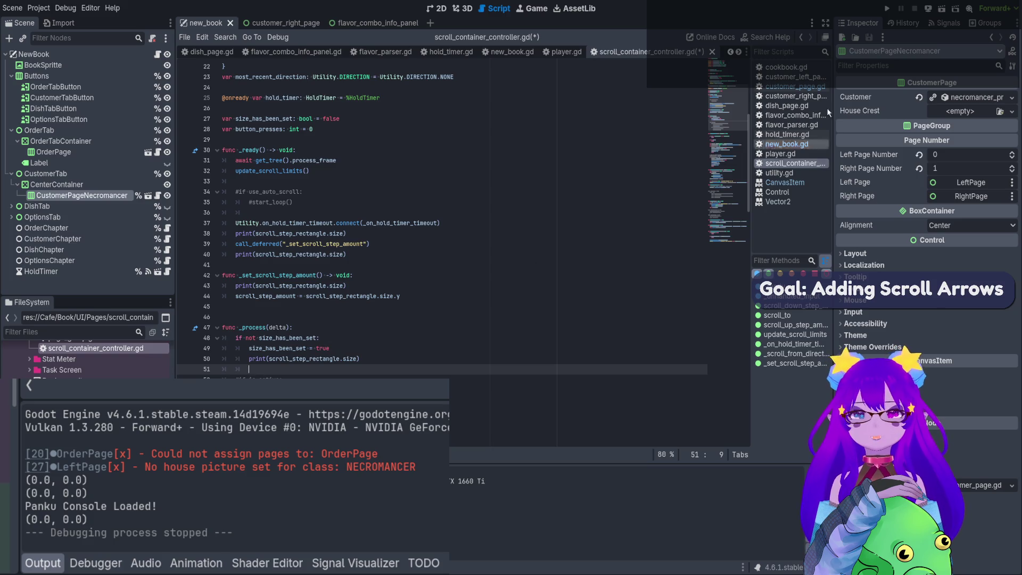
# Test-run the scene, stop it, and return to the customer_right_page scene
pyautogui.click(943, 10)
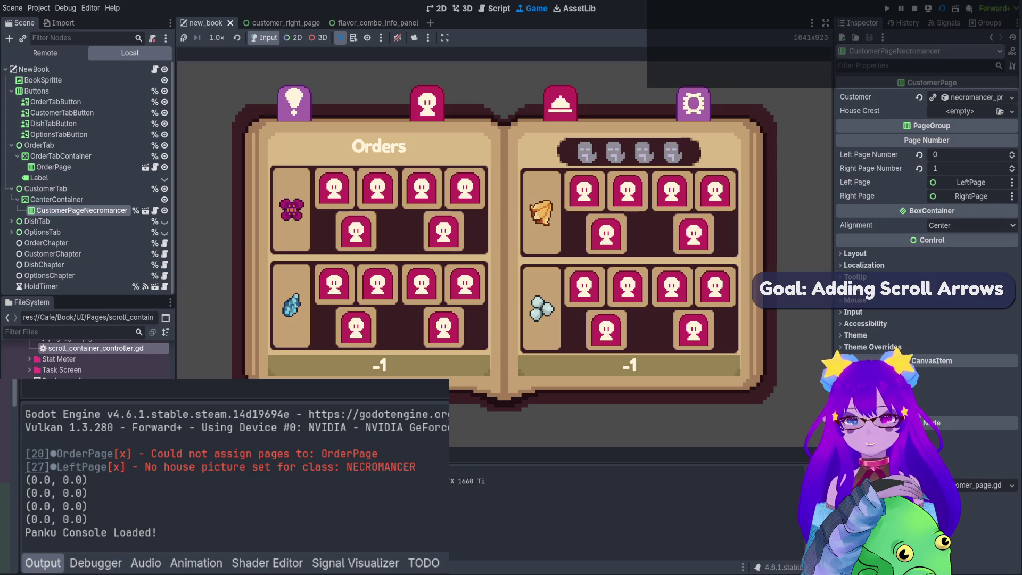
pyautogui.press('F8')
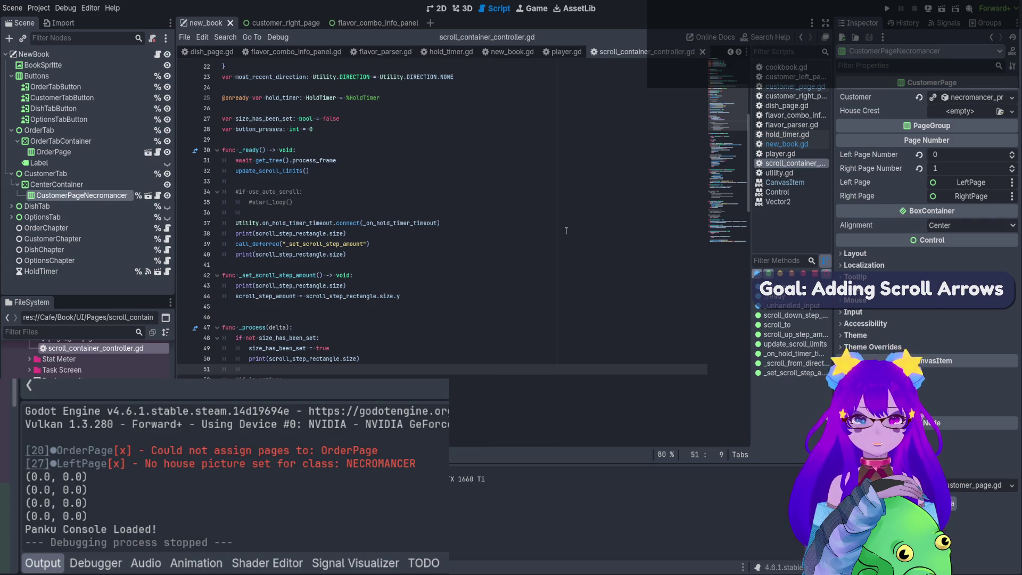
pyautogui.click(297, 24)
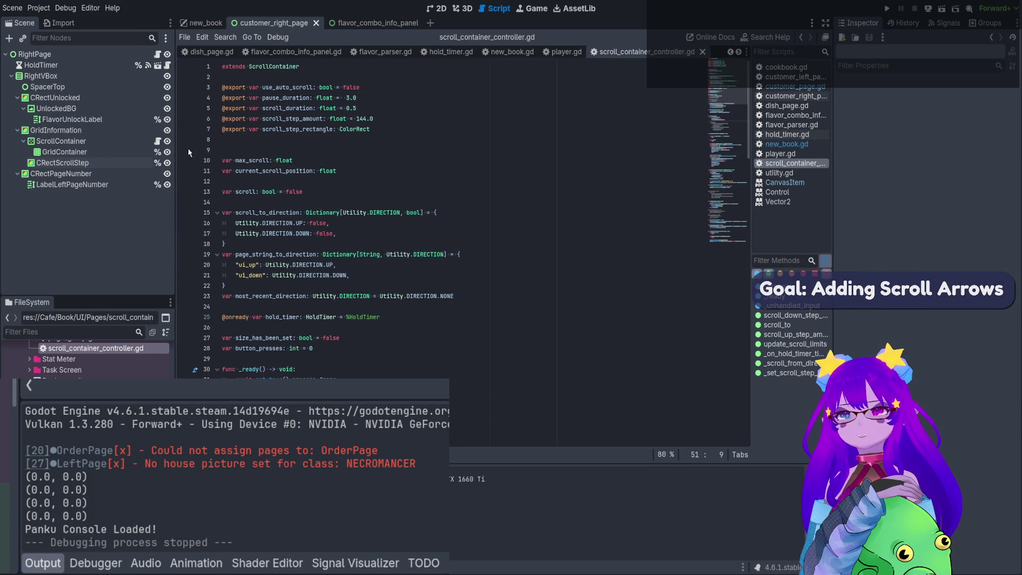
pyautogui.moveTo(121, 163); pyautogui.dragTo(236, 144)
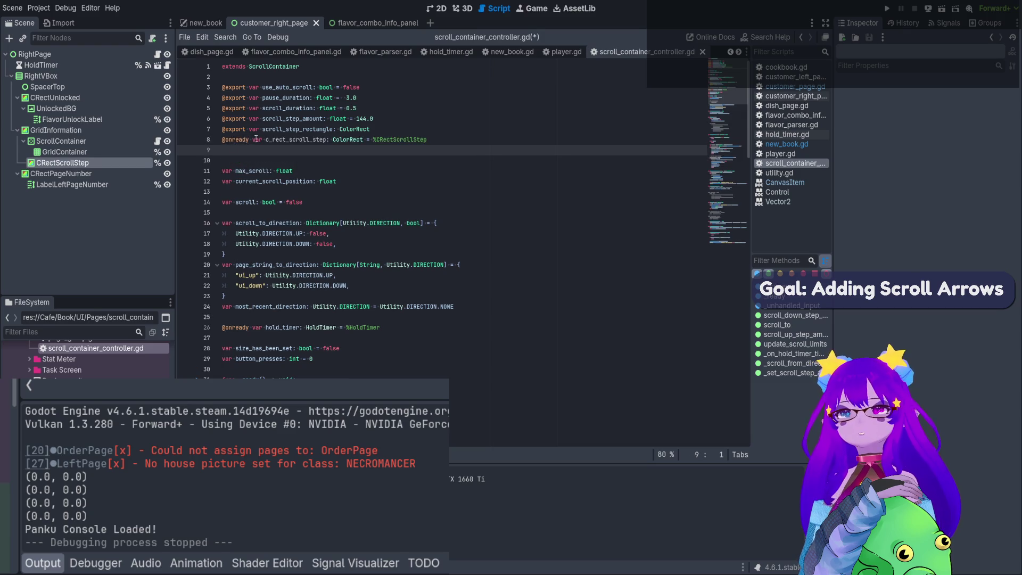
pyautogui.doubleClick(285, 139)
pyautogui.hotkey('ctrl', 'v')
pyautogui.moveTo(432, 129); pyautogui.dragTo(432, 118)
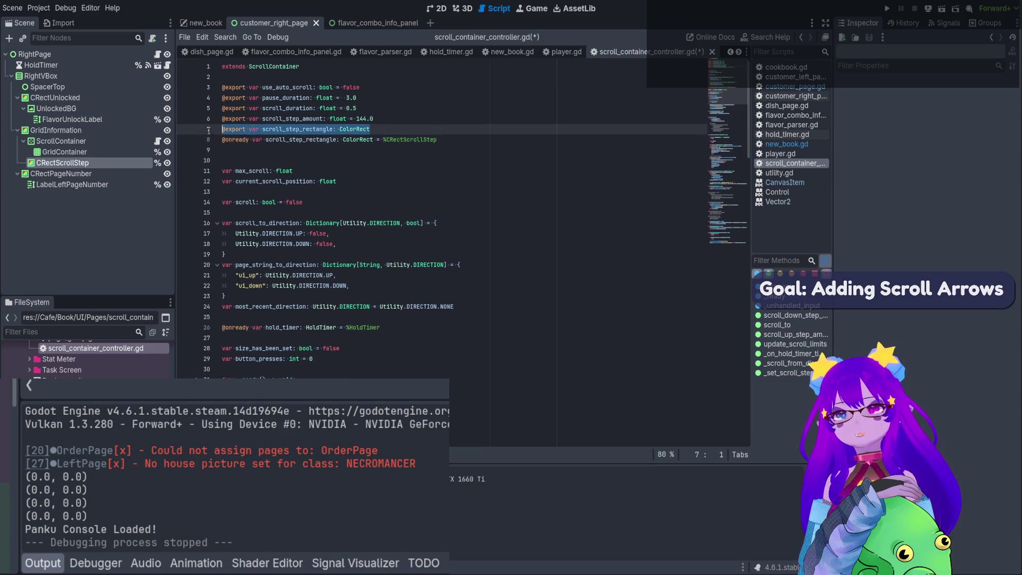
pyautogui.press('BackSpace')
pyautogui.hotkey('ctrl', 's')
pyautogui.click(206, 23)
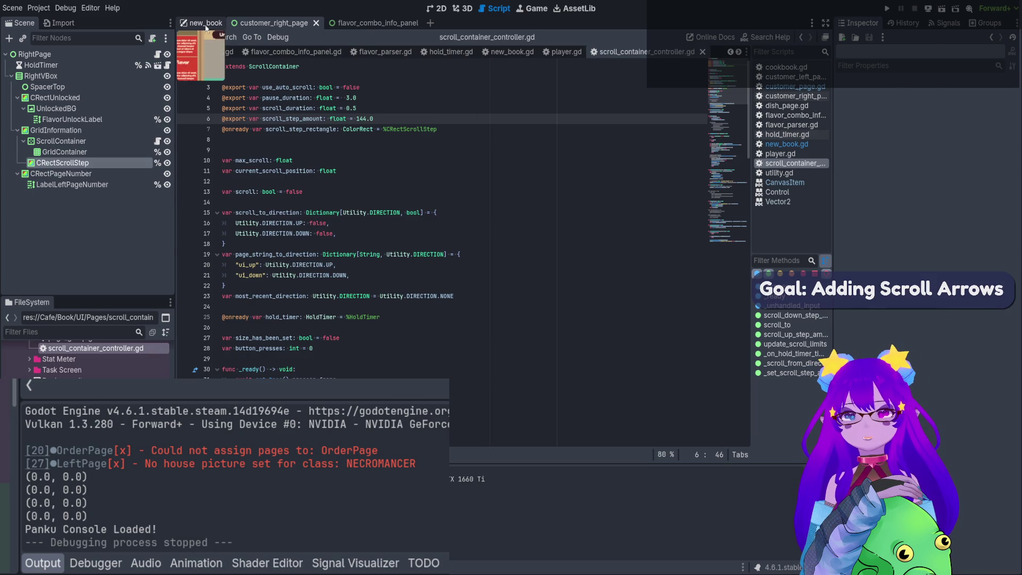
pyautogui.click(942, 9)
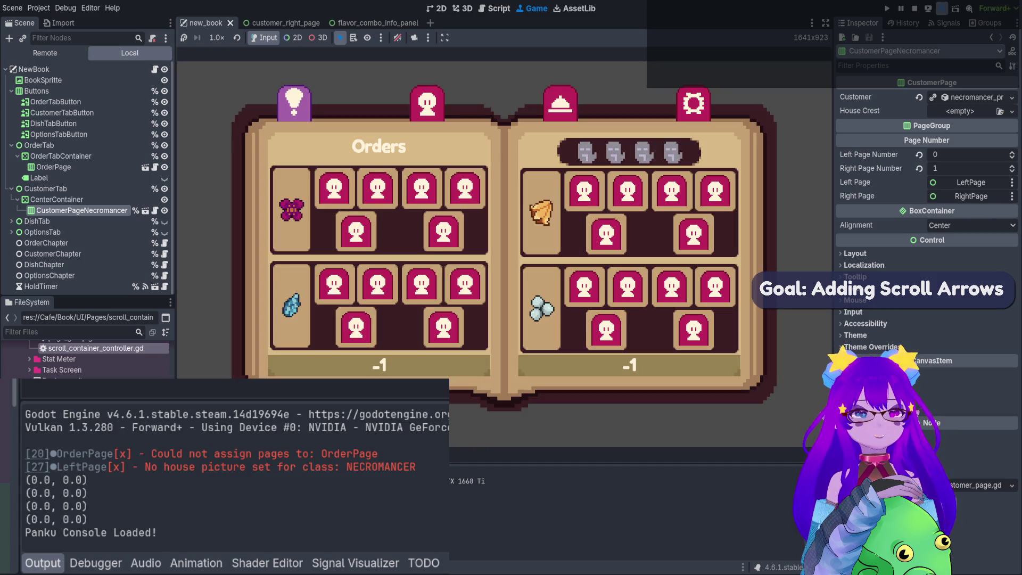
# Stop the game, save the script and select the scroll_step_rectangle name
pyautogui.click(915, 8)
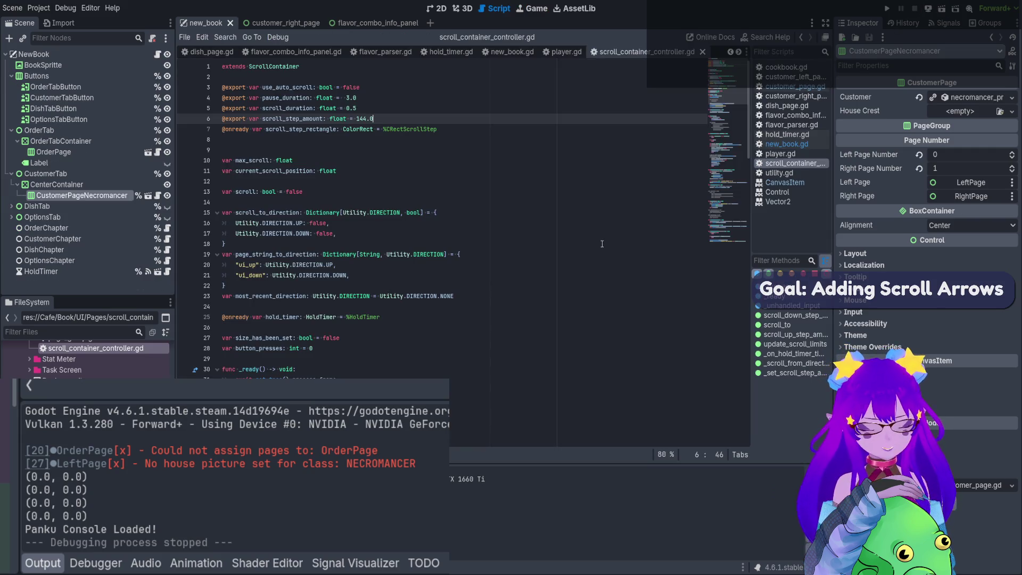
pyautogui.click(504, 144)
pyautogui.hotkey('ctrl', 's')
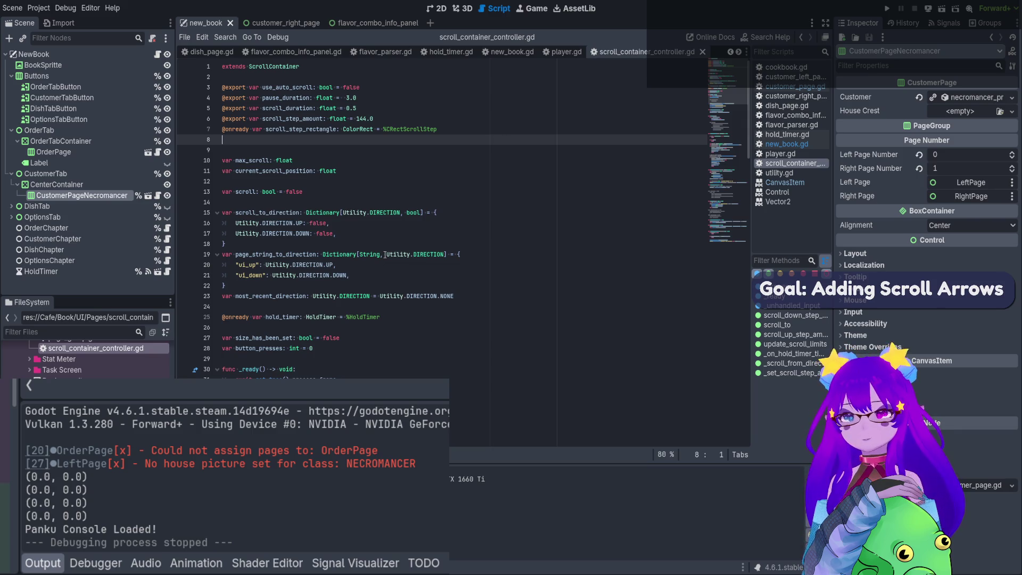
pyautogui.doubleClick(334, 130)
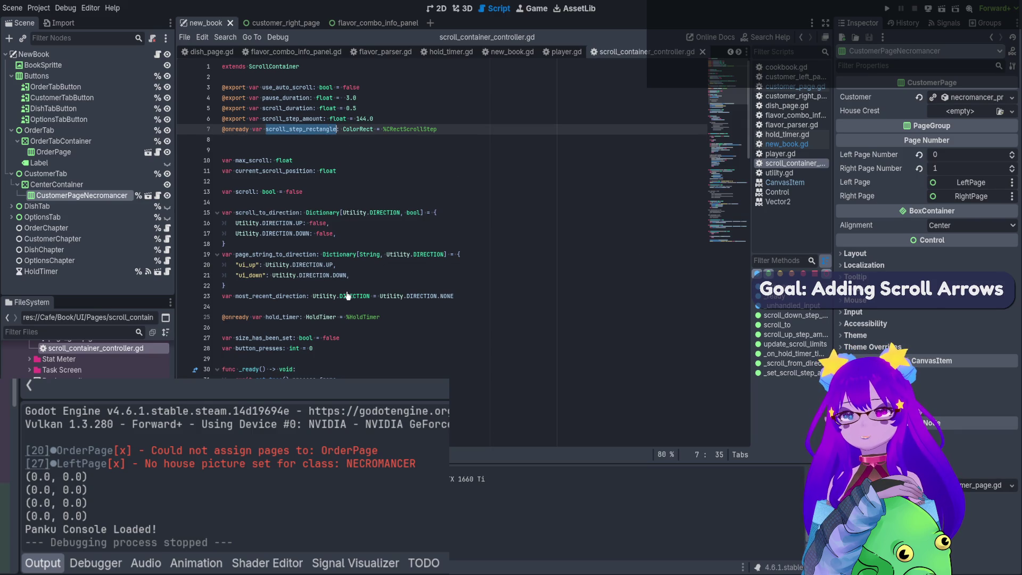
# Start a new print line in _ready right after the hold-timer connection
pyautogui.scroll(-1, 346, 295)
pyautogui.scroll(-3, 346, 295)
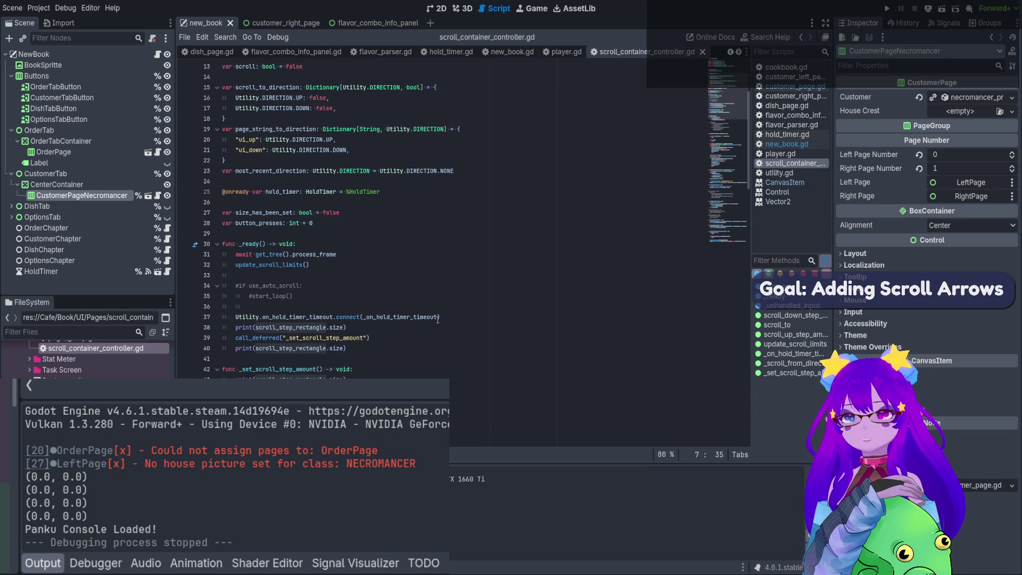
pyautogui.click(469, 316)
pyautogui.press('Return')
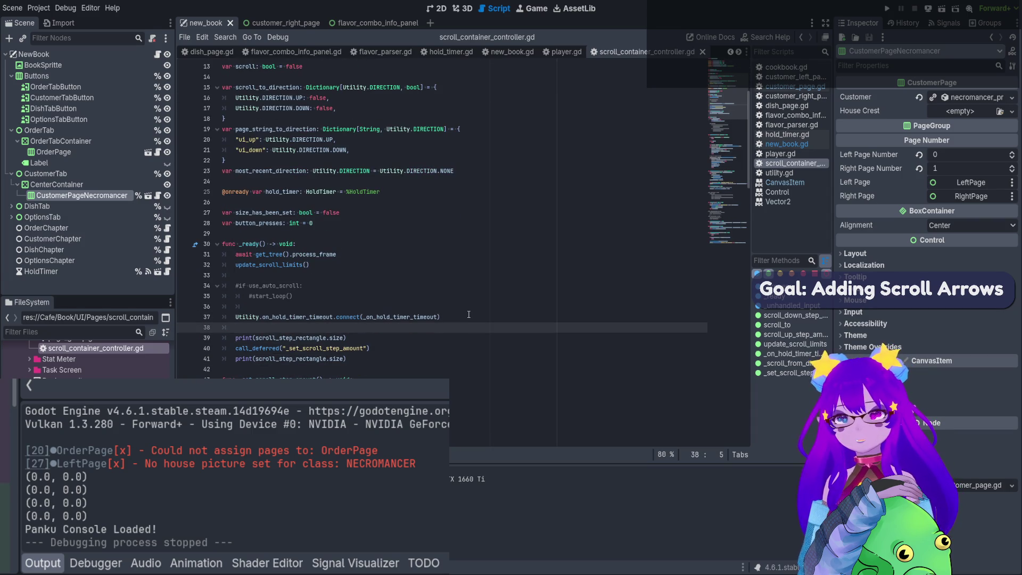
pyautogui.write('print')
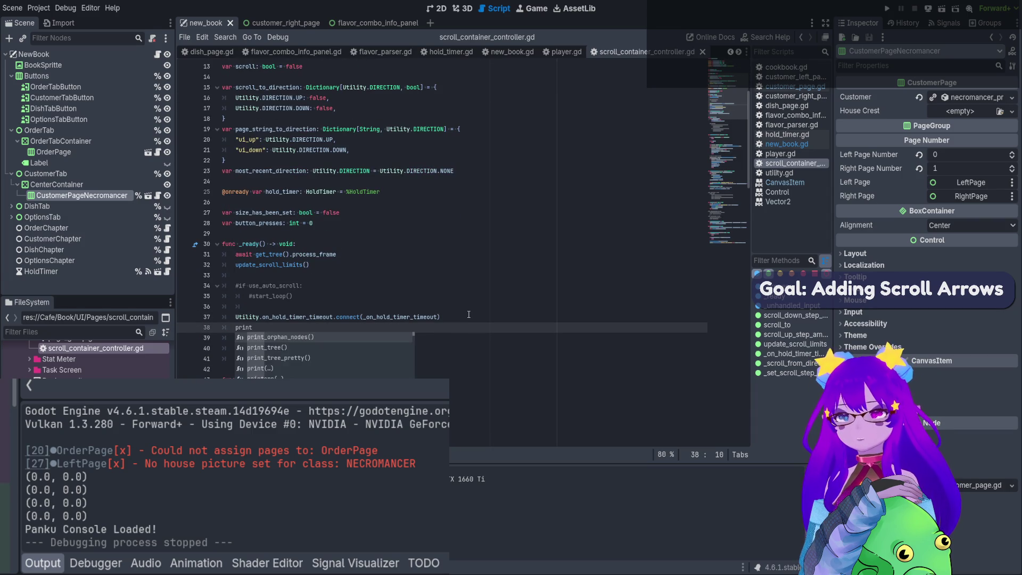
pyautogui.click(468, 316)
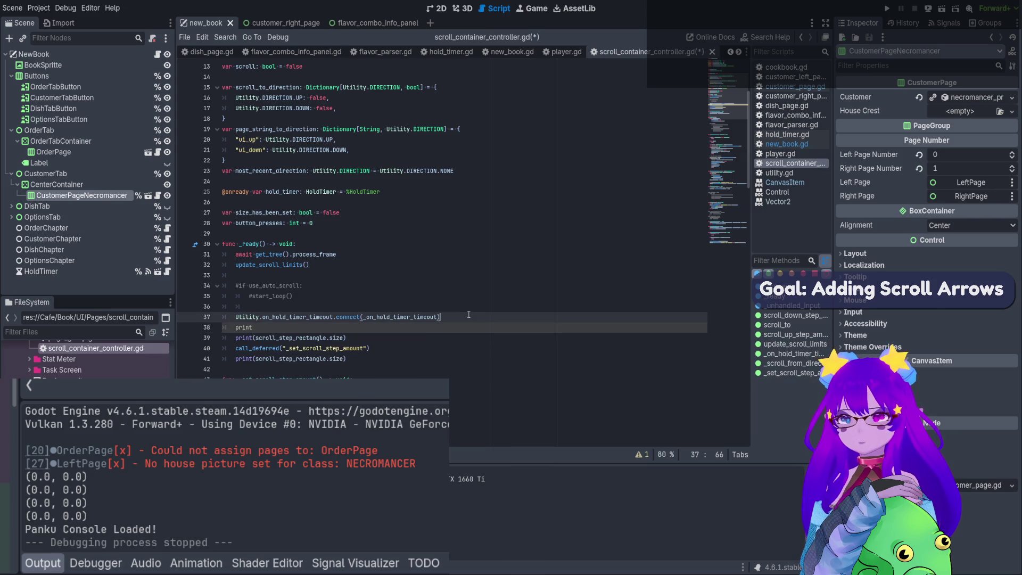
pyautogui.click(338, 331)
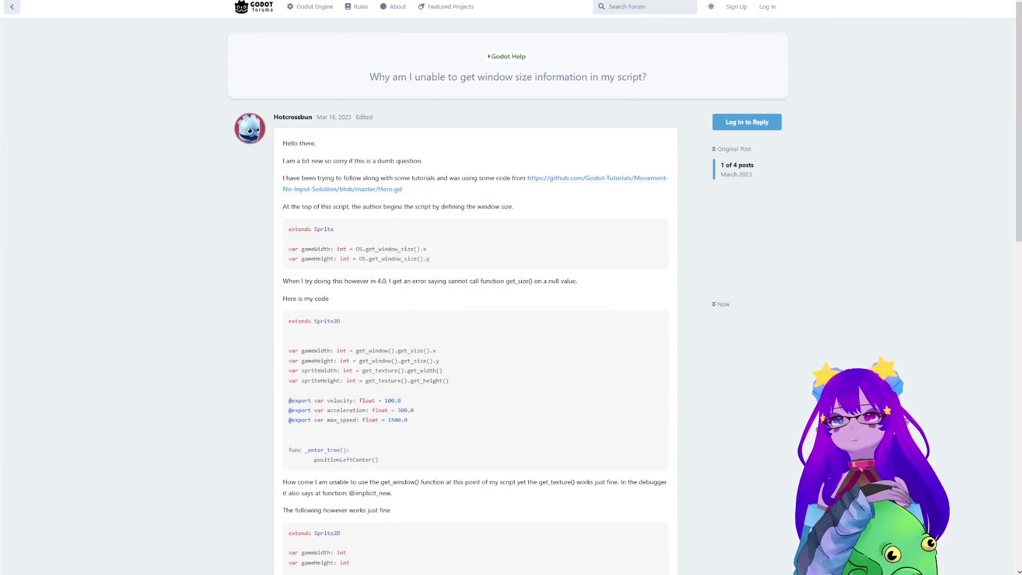
# Switch the forum thread to dark theme, enlarge it, and scroll down to the reply
pyautogui.click(711, 7)
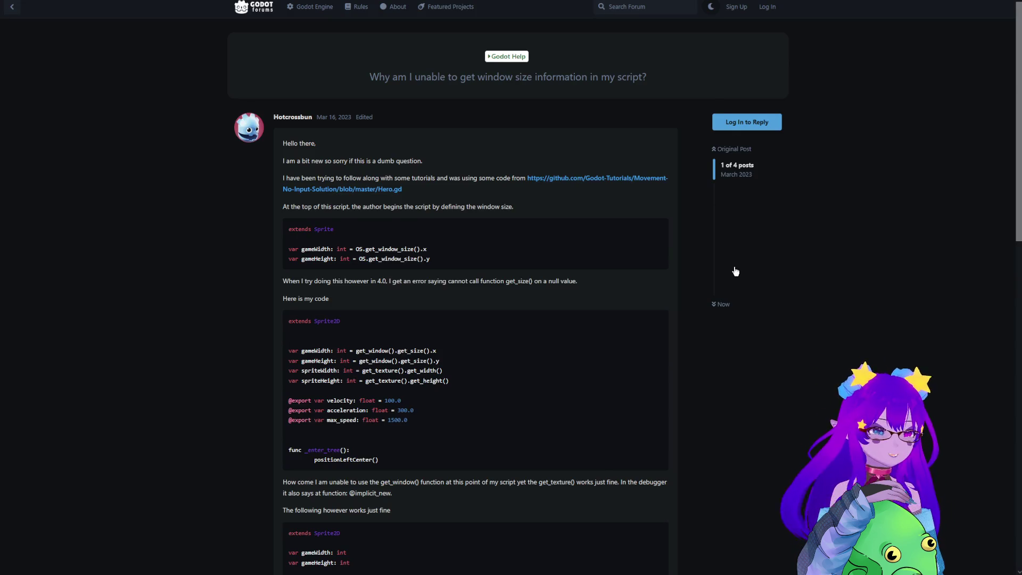
pyautogui.scroll(-12, 735, 269)
pyautogui.scroll(7, 651, 252)
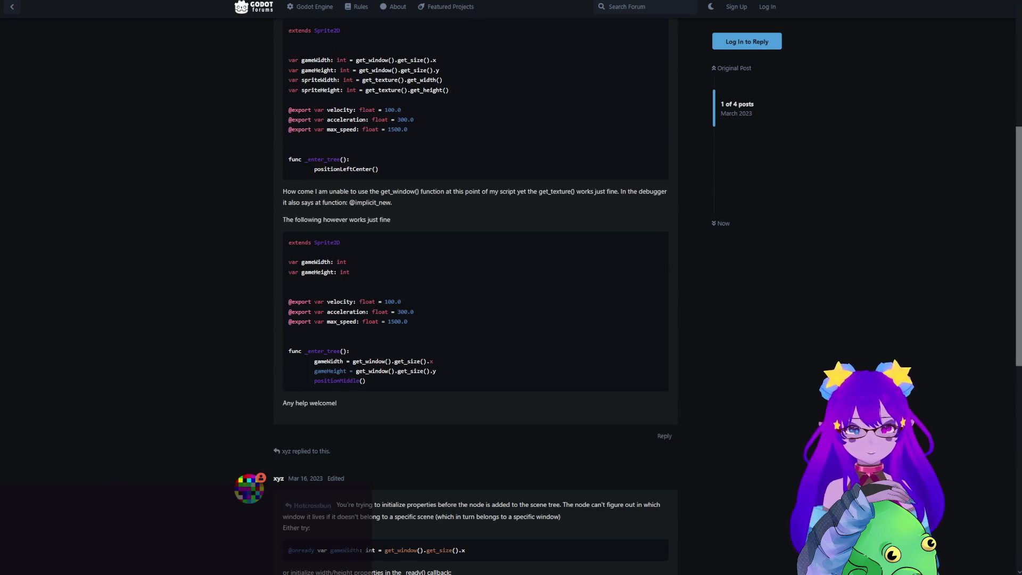
pyautogui.hotkey('ctrl', '+')
pyautogui.hotkey('ctrl', '+')
pyautogui.hotkey('ctrl', '+')
pyautogui.scroll(10, 735, 266)
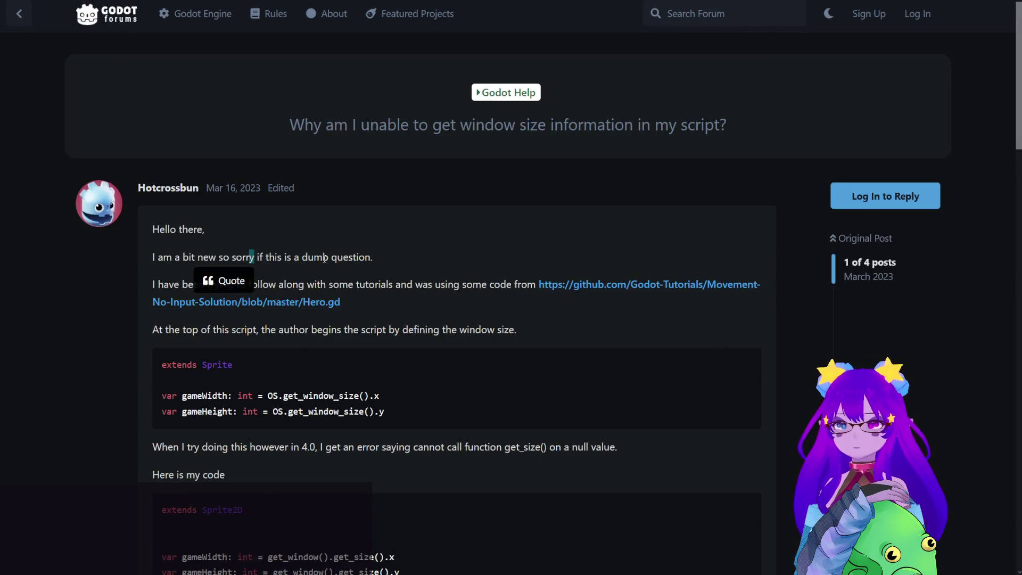
pyautogui.scroll(-2, 240, 250)
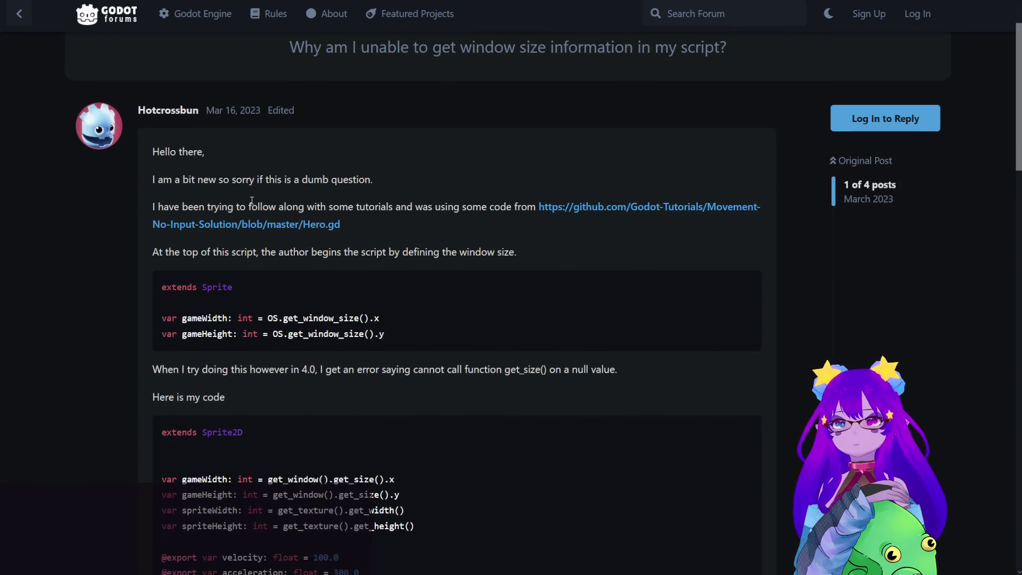
pyautogui.scroll(-2, 253, 198)
pyautogui.doubleClick(372, 241)
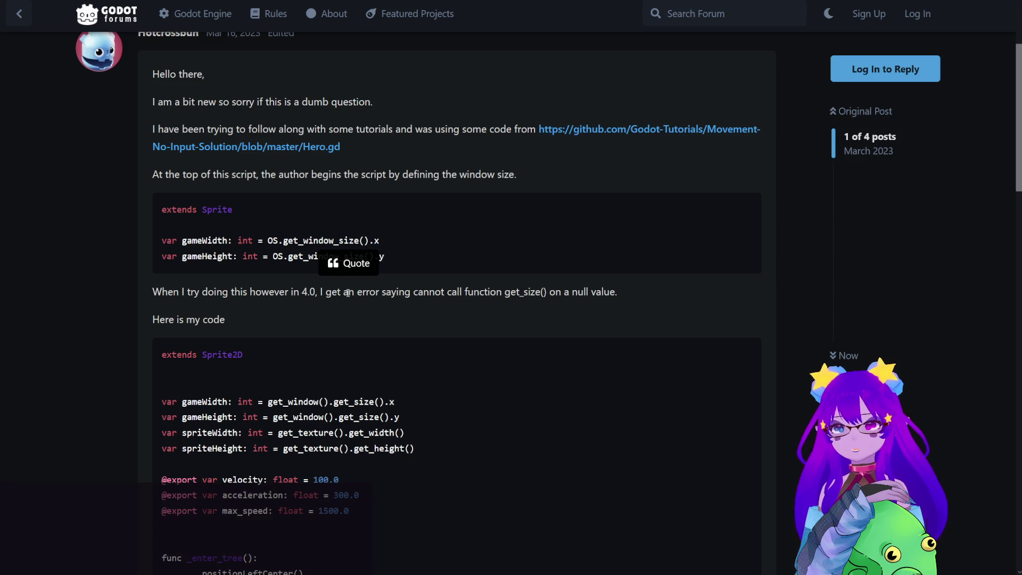
pyautogui.moveTo(347, 293); pyautogui.dragTo(483, 292)
pyautogui.scroll(-8, 483, 291)
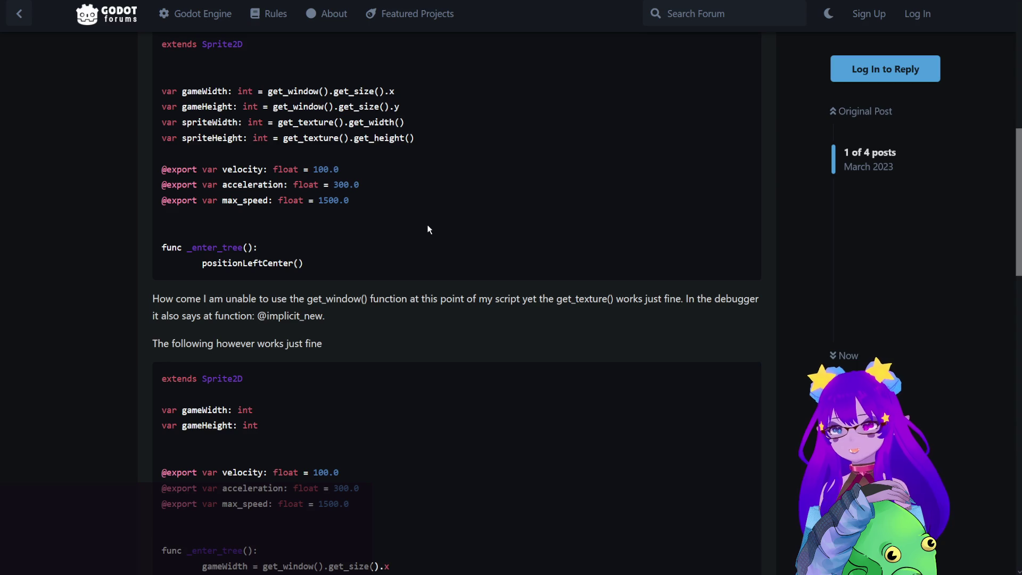
pyautogui.scroll(-9, 351, 299)
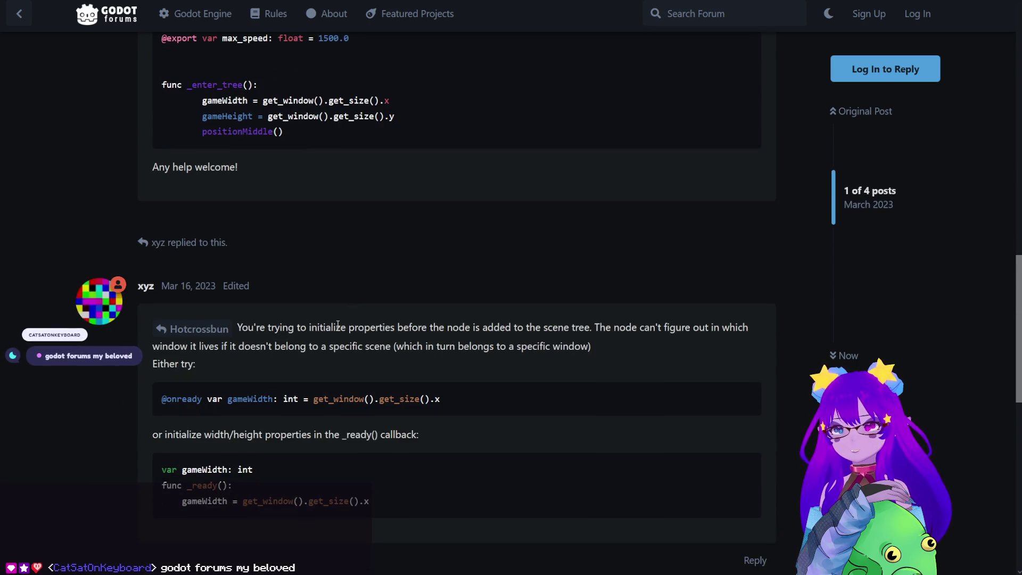
pyautogui.moveTo(347, 326); pyautogui.dragTo(483, 328)
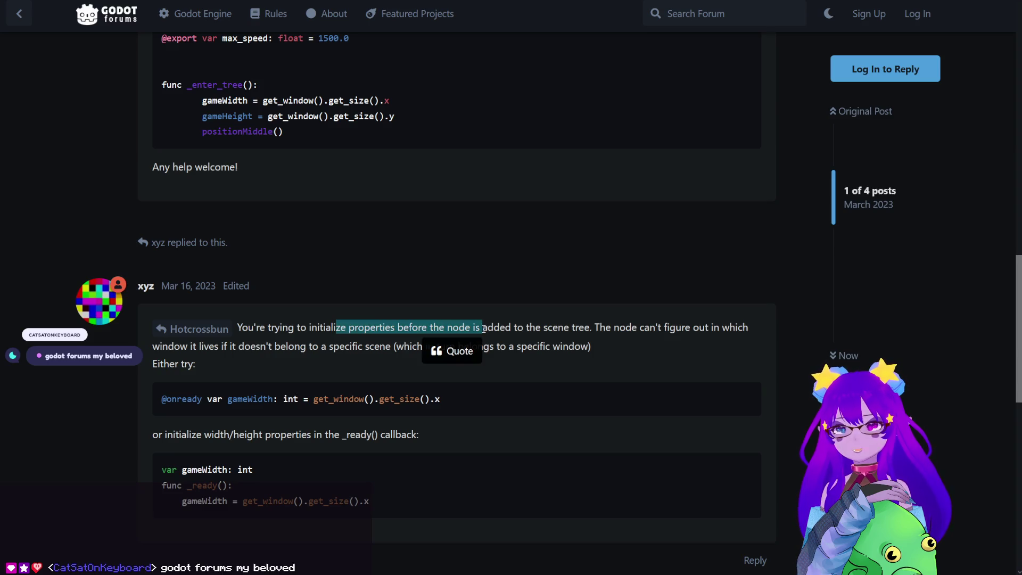
pyautogui.click(384, 334)
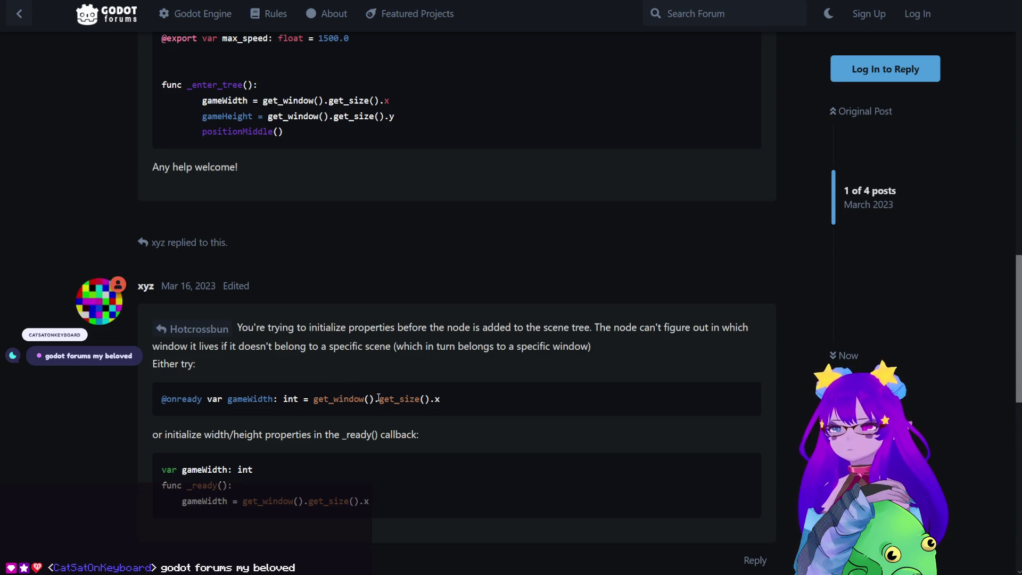
pyautogui.moveTo(234, 435); pyautogui.dragTo(313, 435)
pyautogui.click(330, 491)
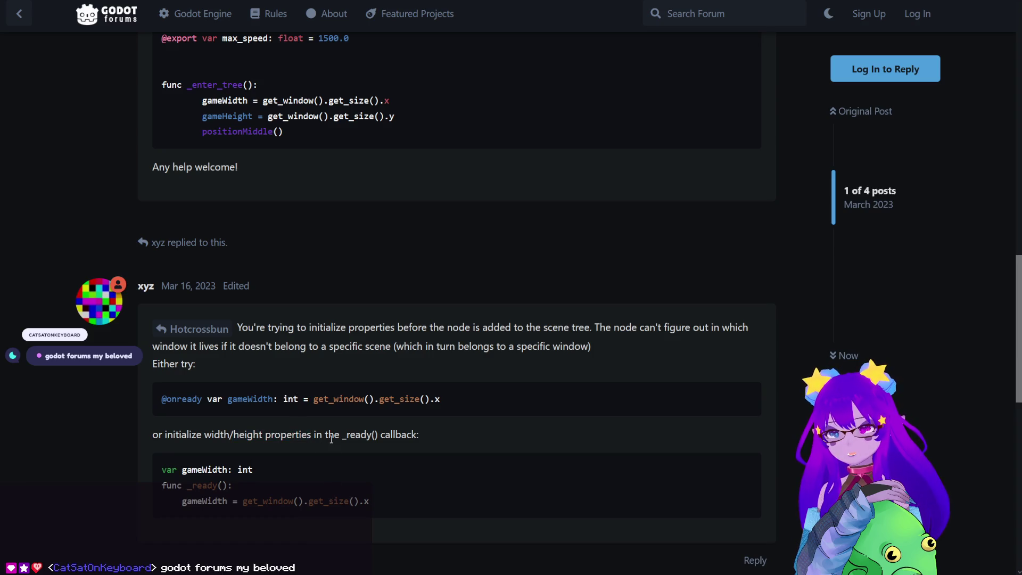
pyautogui.moveTo(489, 404)
pyautogui.mouseDown()
pyautogui.moveTo(153, 404)
pyautogui.moveTo(141, 423)
pyautogui.mouseUp()
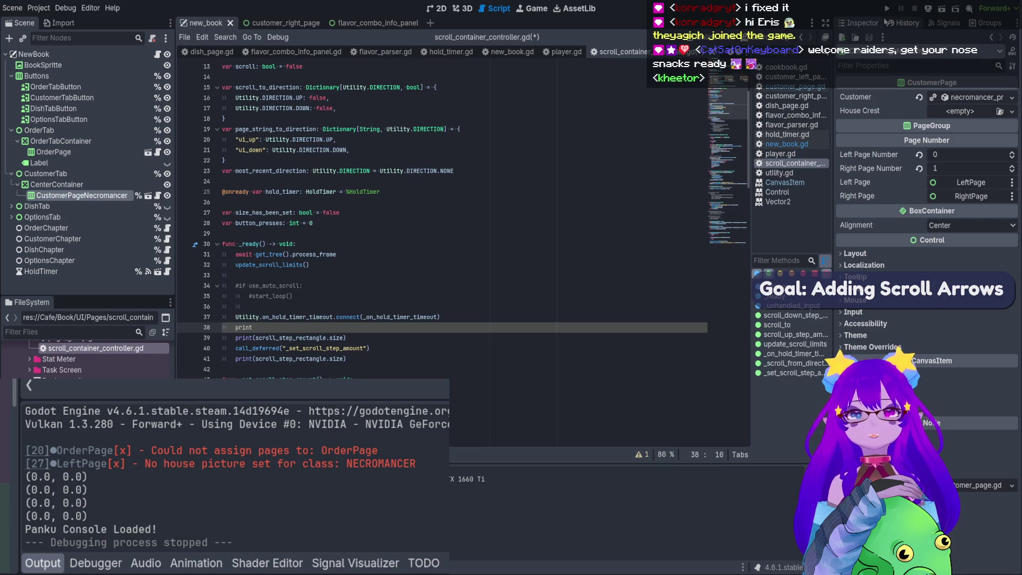
# Delete the leftover print line at line 38 and run the project
pyautogui.press('BackSpace')
pyautogui.press('BackSpace')
pyautogui.press('BackSpace')
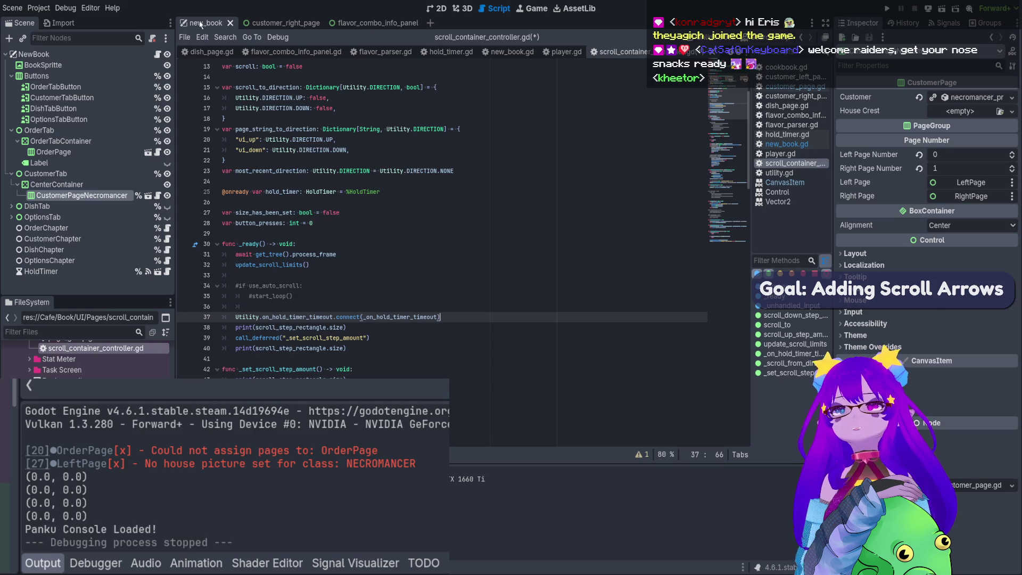
pyautogui.click(893, 9)
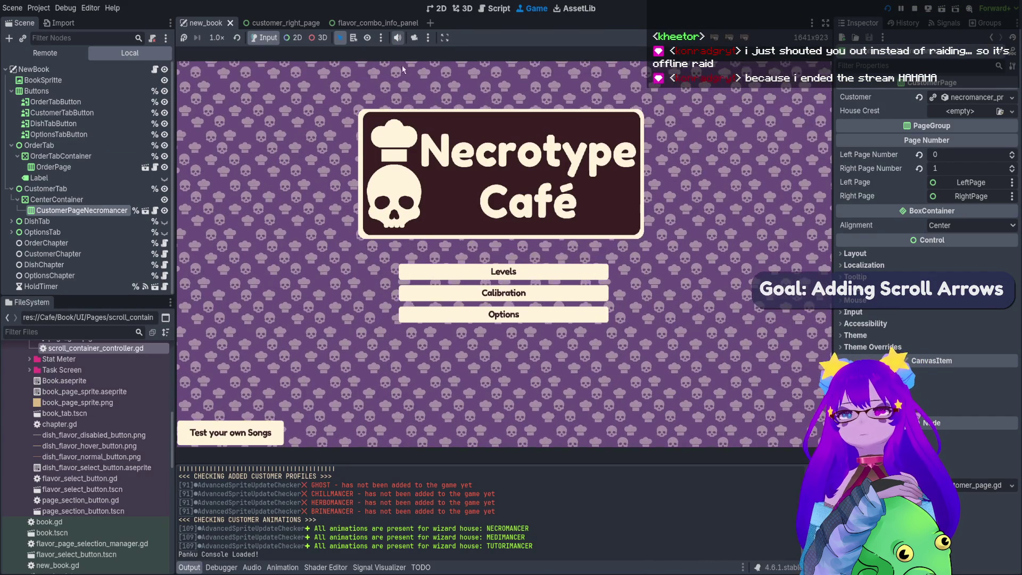
# Open and close the game's Options screen, then restart the game
pyautogui.click(504, 314)
pyautogui.press('Escape')
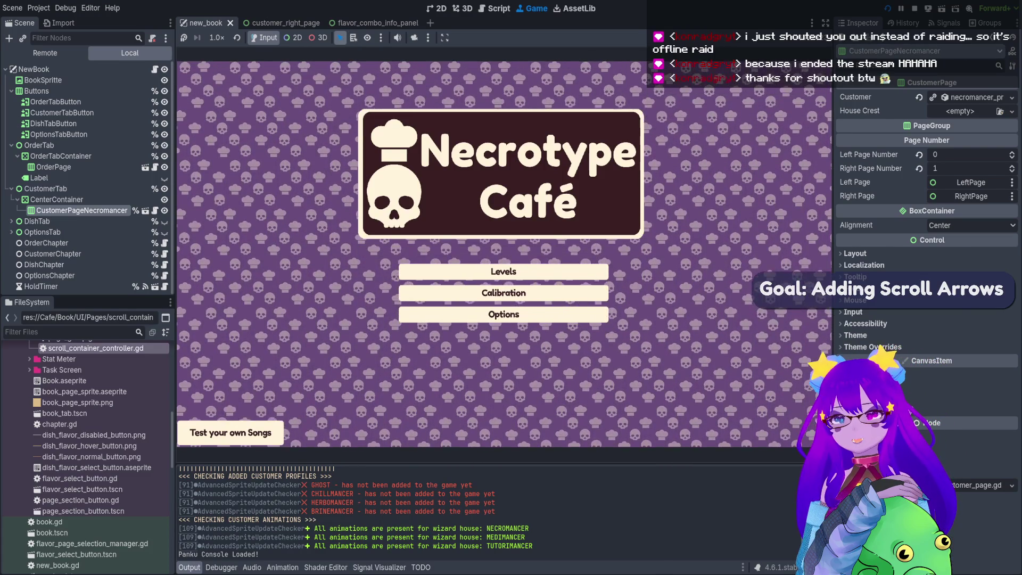
pyautogui.press('F5')
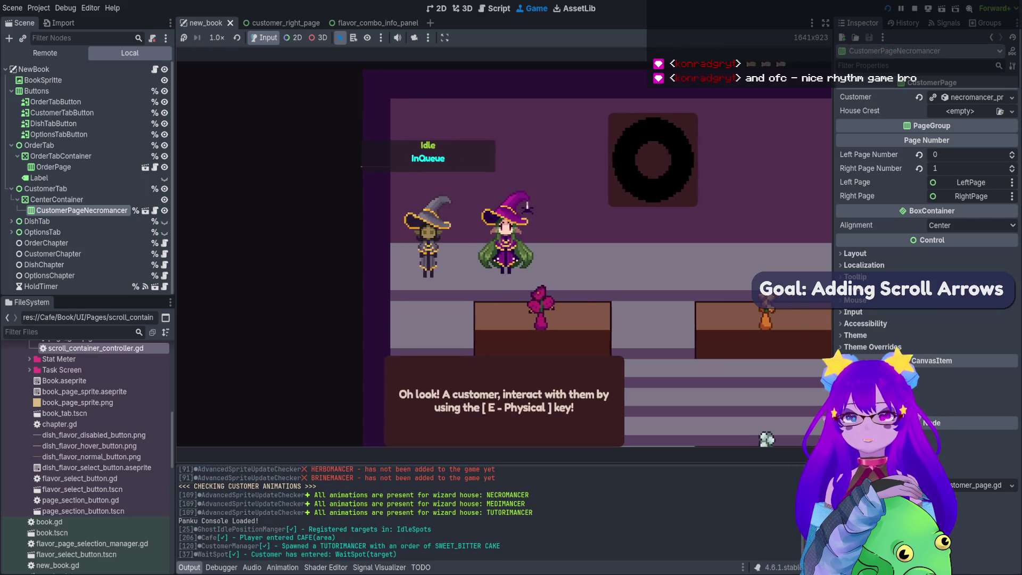
# Walk the witch to the seated customer, take the SWEET - BITTER - CAKE order, and enter the kitchen
pyautogui.press('e')
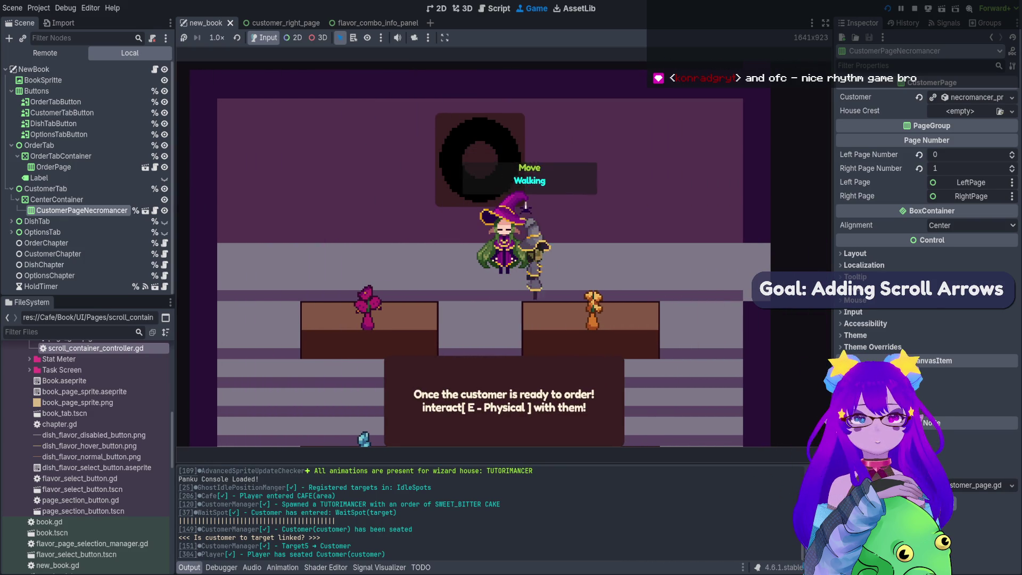
pyautogui.press('d')
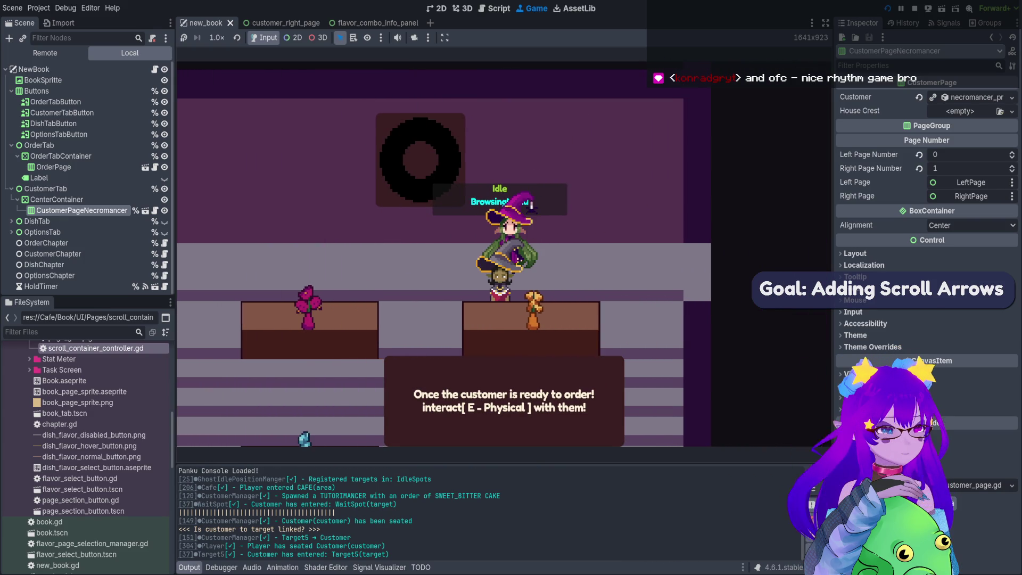
pyautogui.press('d')
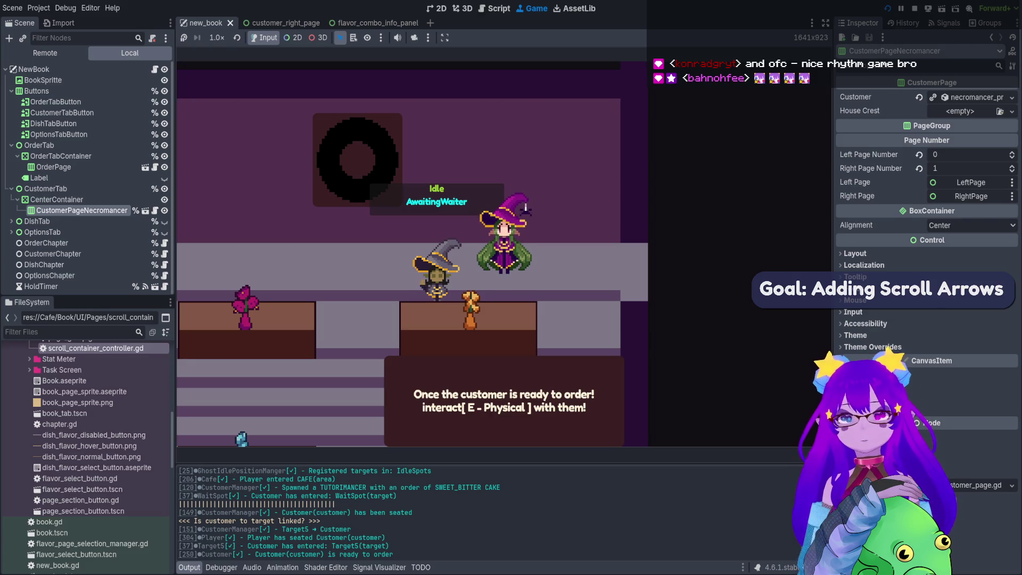
pyautogui.press('d')
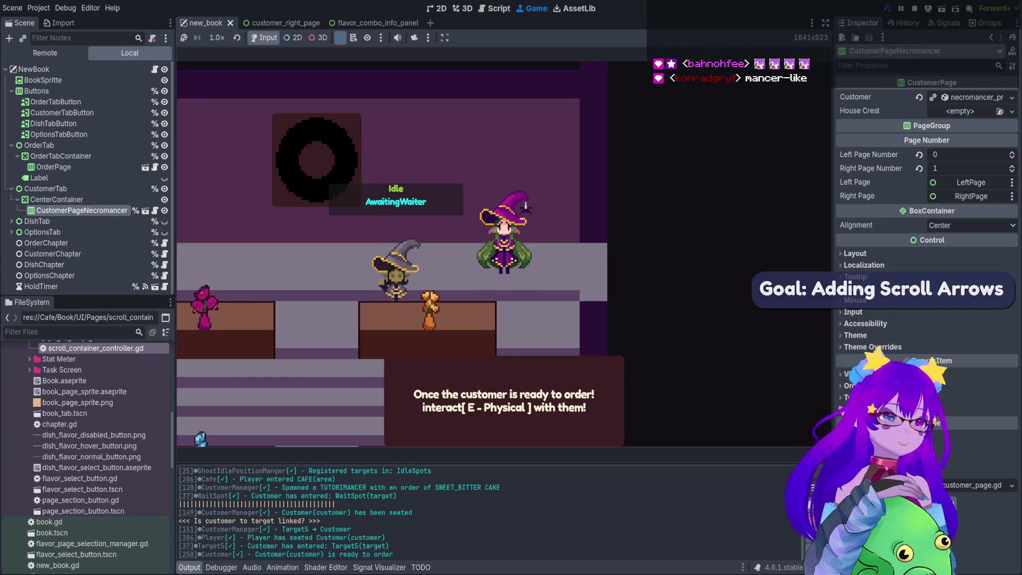
pyautogui.press('a')
pyautogui.press('e')
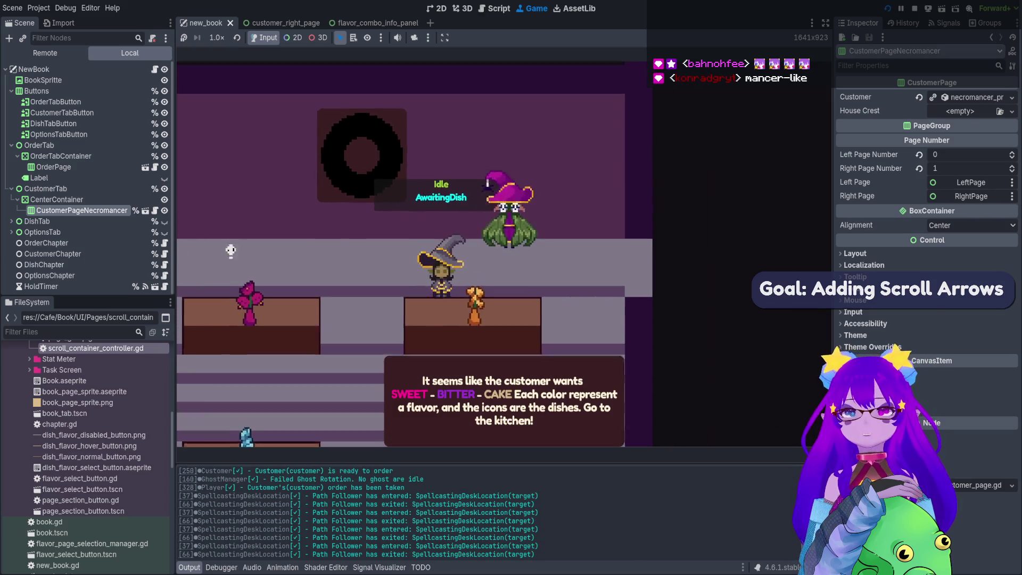
pyautogui.press('Up')
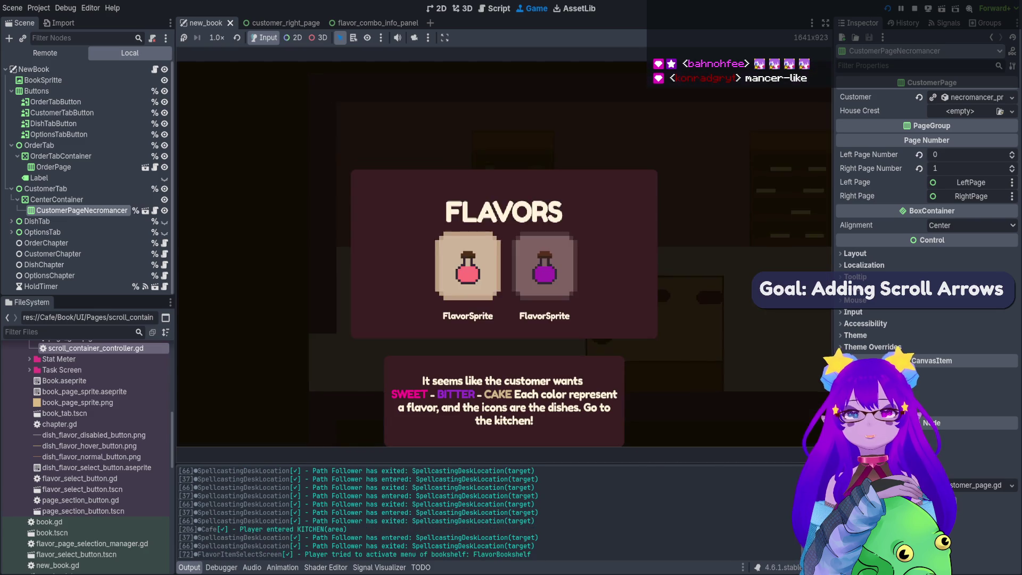
# Gather the purple flavor and a product from the kitchen bookshelves onto the desk
pyautogui.press('Down')
pyautogui.press('e')
pyautogui.press('Left')
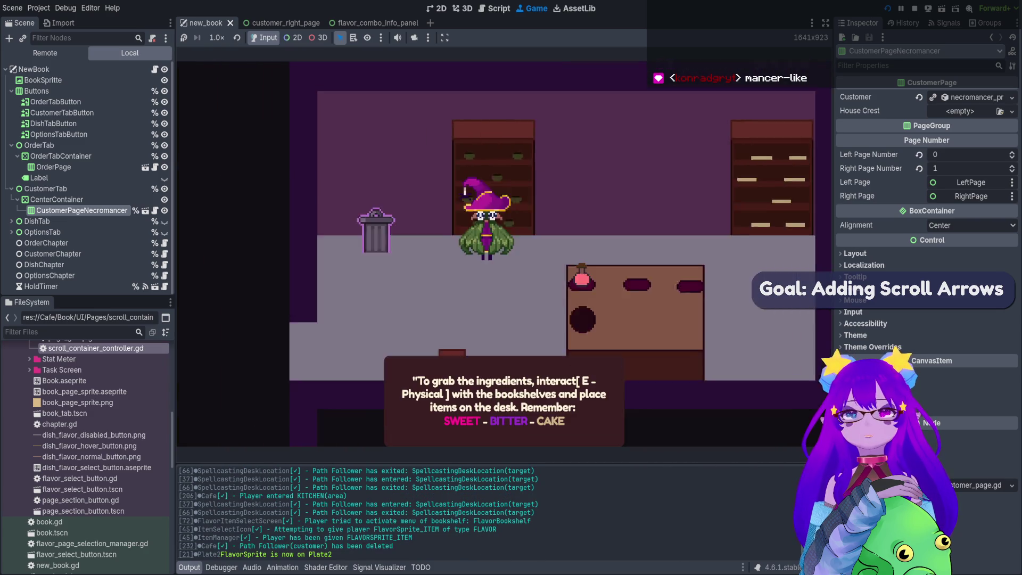
pyautogui.press('e')
pyautogui.press('Right')
pyautogui.press('e')
pyautogui.press('Down')
pyautogui.press('e')
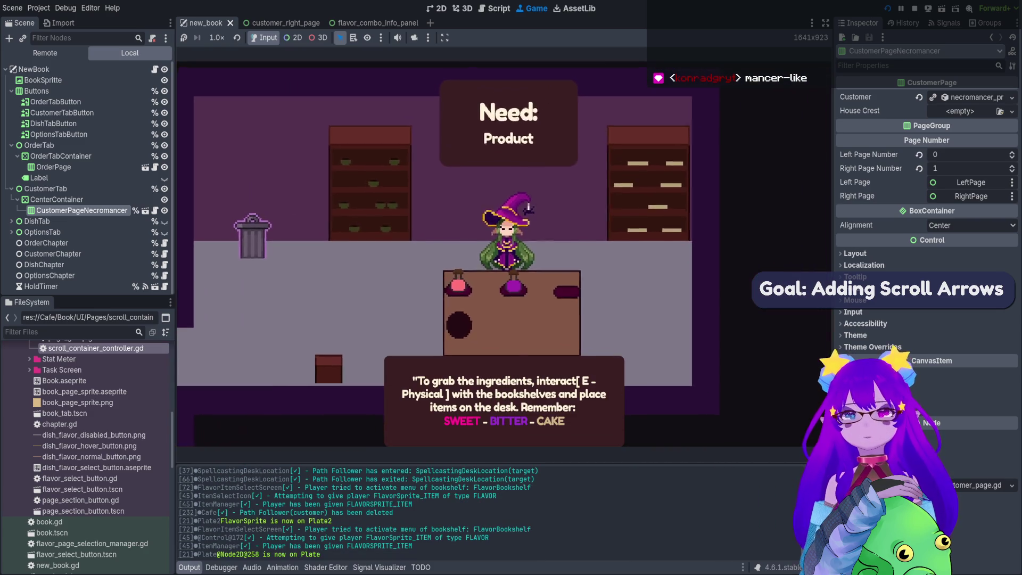
pyautogui.press('Right')
pyautogui.press('e')
pyautogui.press('e')
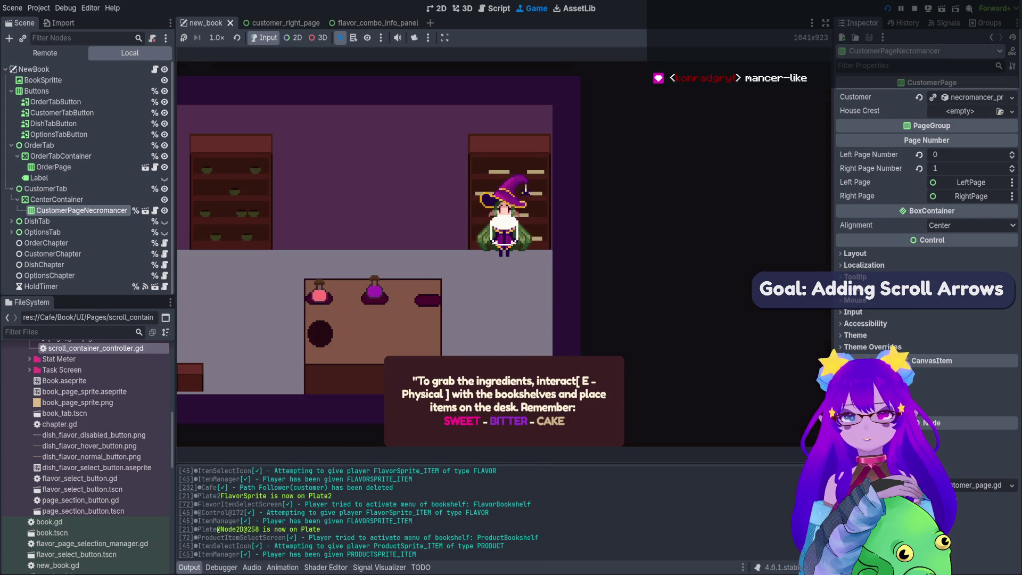
pyautogui.press('Down')
pyautogui.press('e')
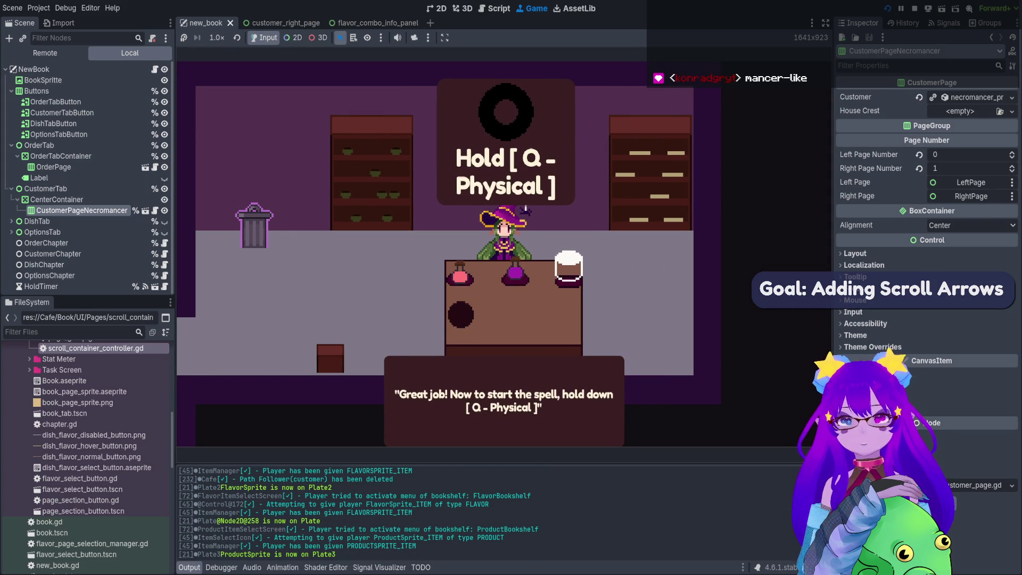
# Cast the spell by holding Q and typing 'wwith th', then stop and rerun the project
pyautogui.press('q')
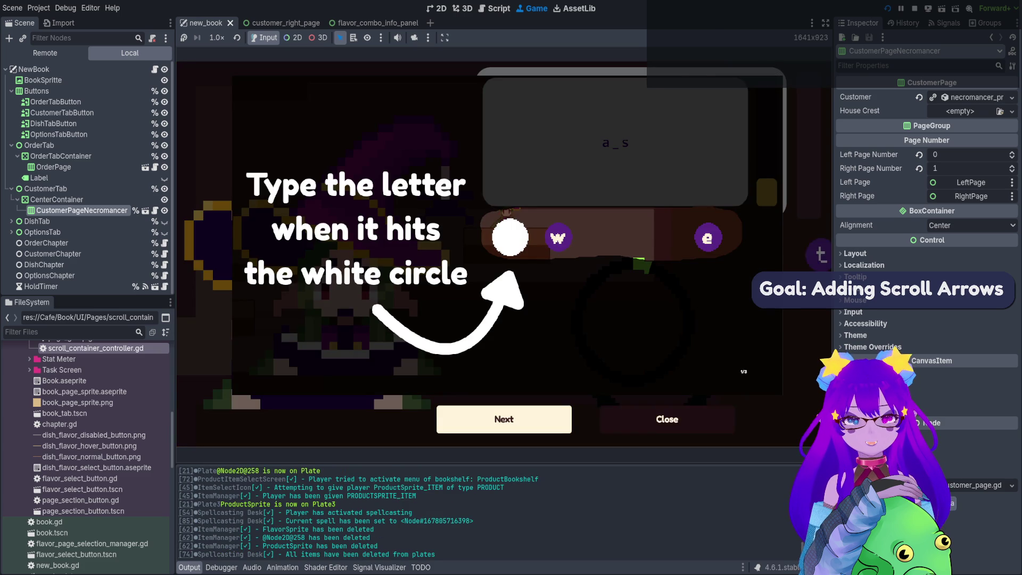
pyautogui.write('wwit')
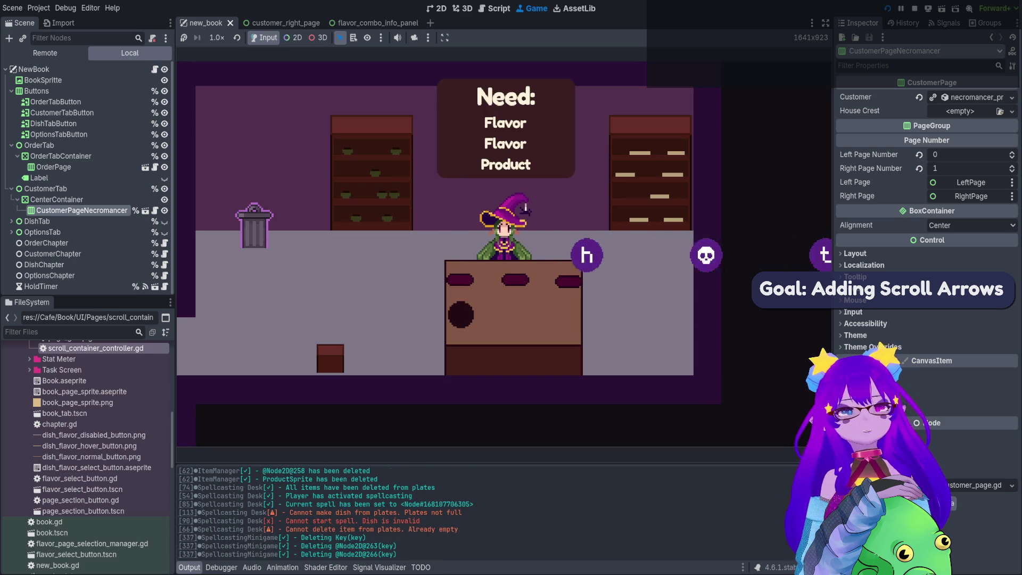
pyautogui.write('h t')
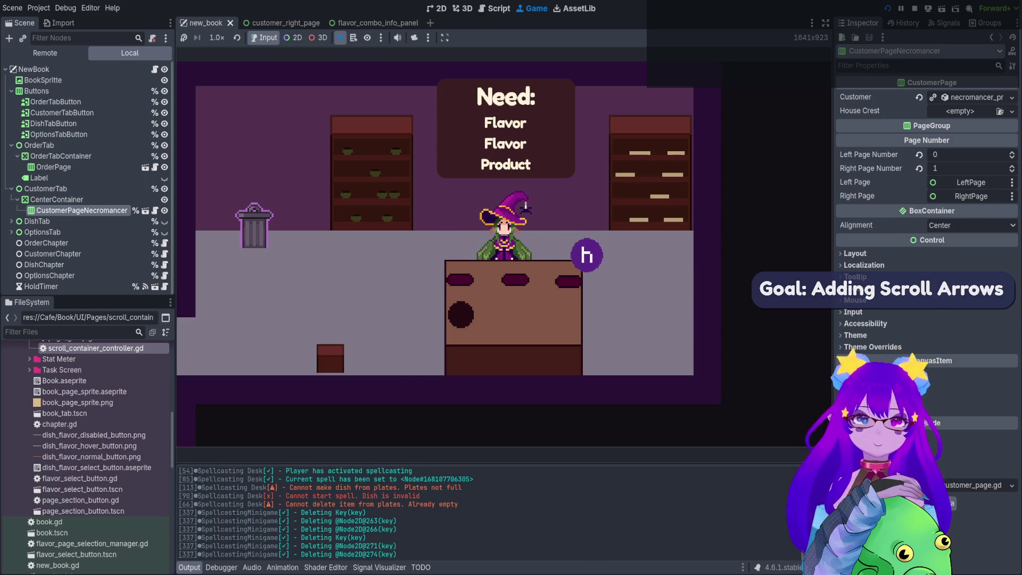
pyautogui.write('h')
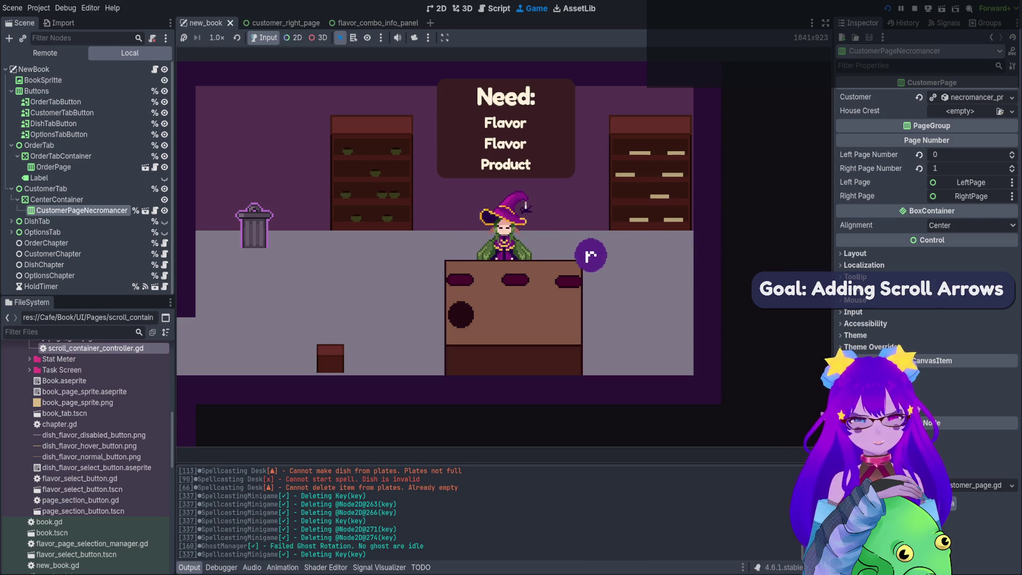
pyautogui.click(915, 9)
pyautogui.click(888, 9)
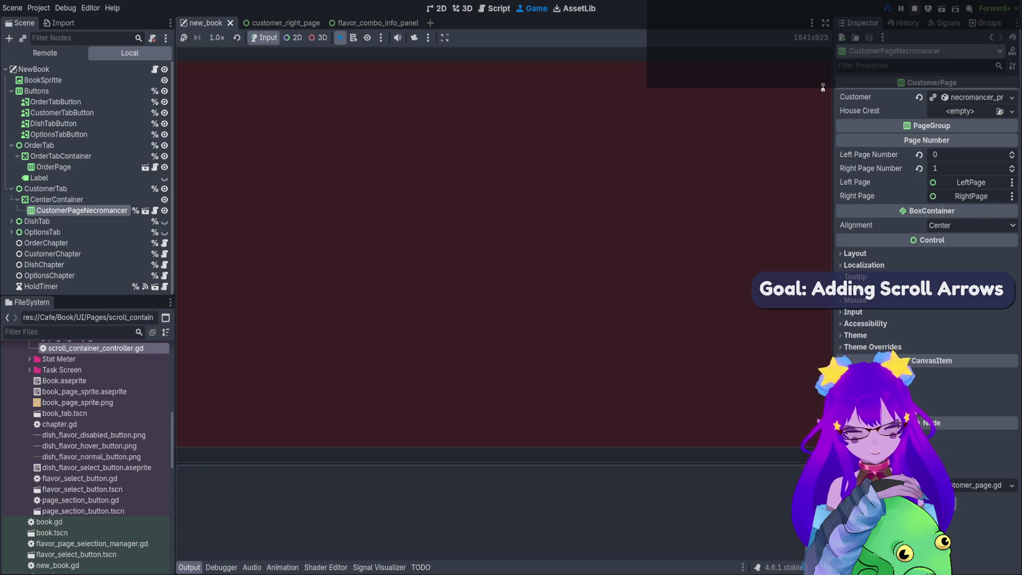
# Stop the run, filter FileSystem for 'tut', and open spellcasting_tutorial.tscn in the 2D view
pyautogui.click(915, 9)
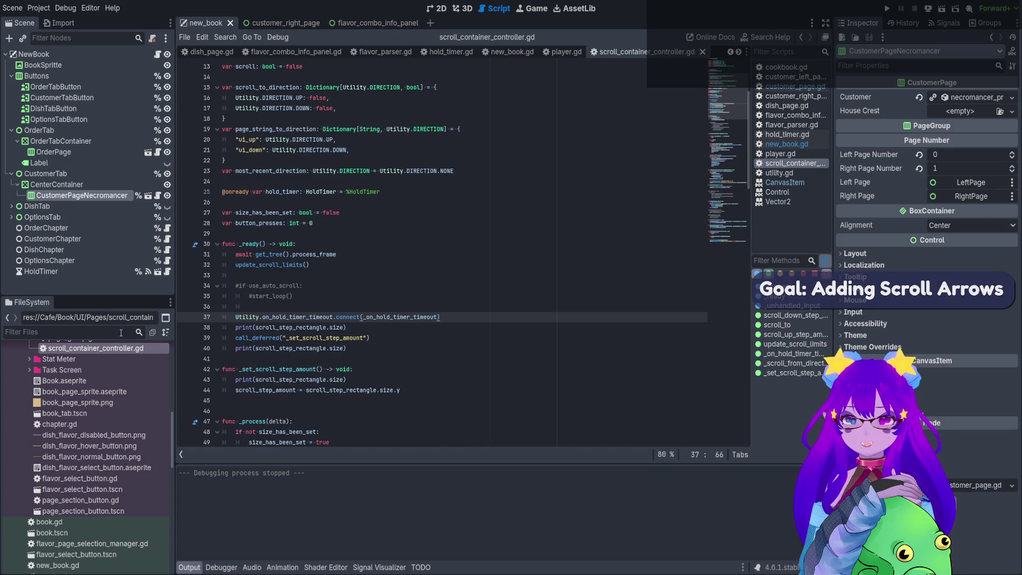
pyautogui.write('tut')
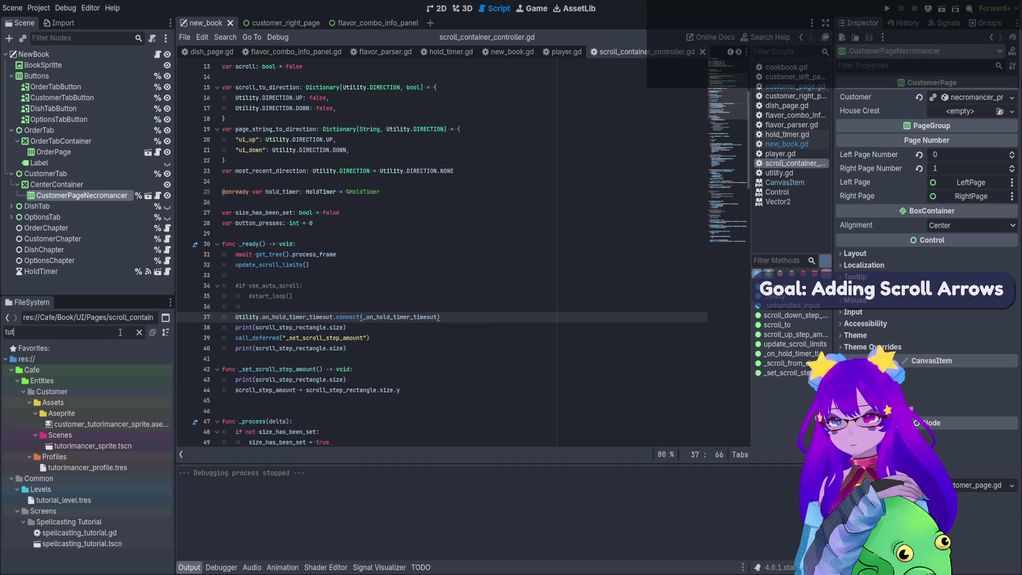
pyautogui.doubleClick(119, 549)
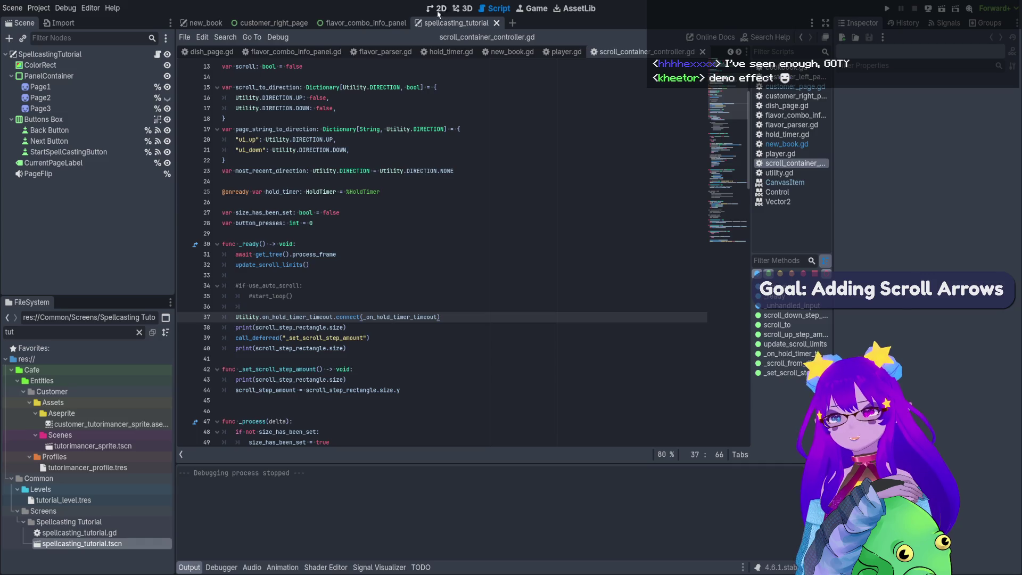
pyautogui.click(439, 10)
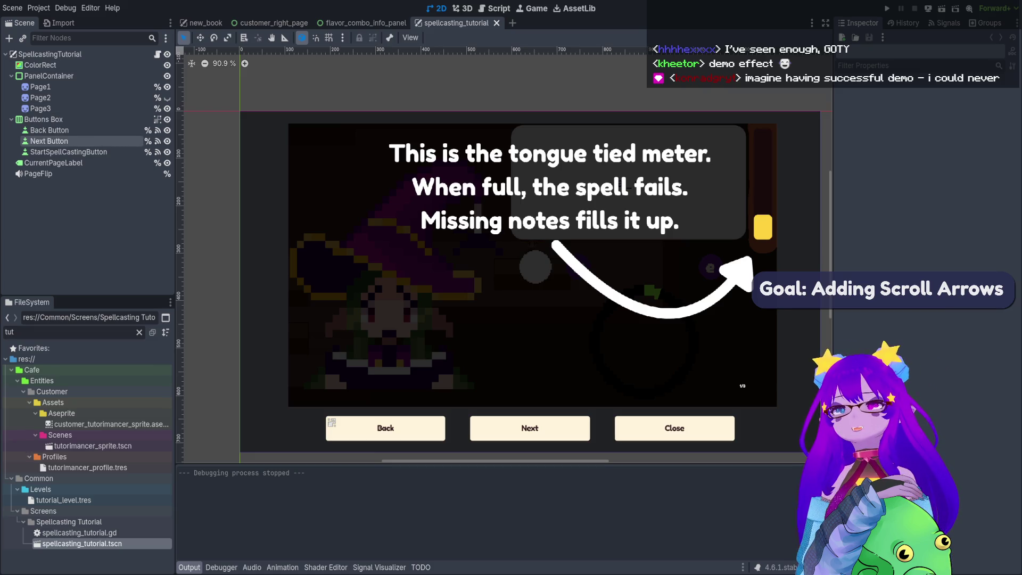
# Toggle Page1 and Page3 visibility to preview the tutorial pages
pyautogui.click(167, 87)
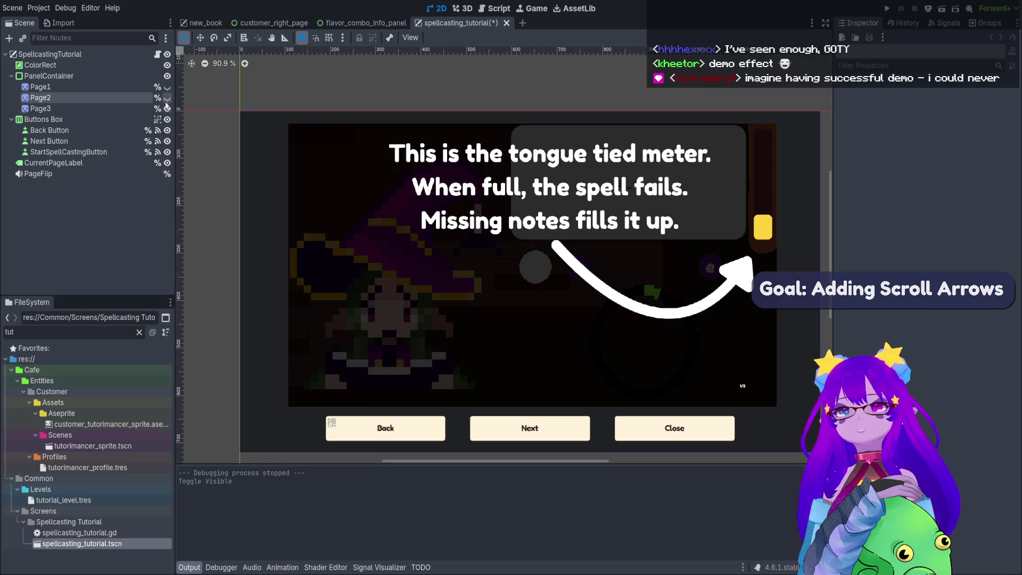
pyautogui.click(167, 86)
pyautogui.click(167, 109)
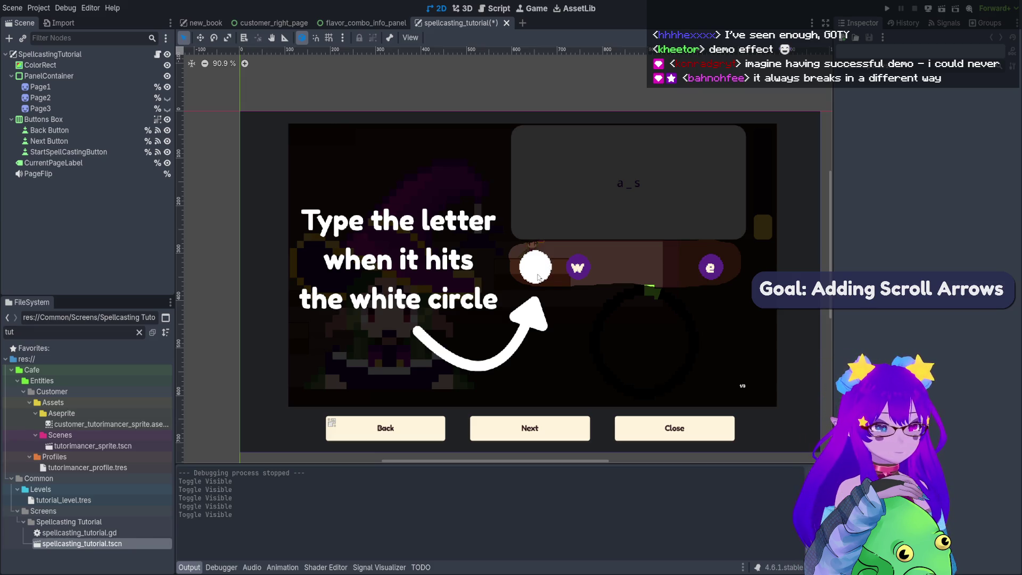
pyautogui.click(168, 108)
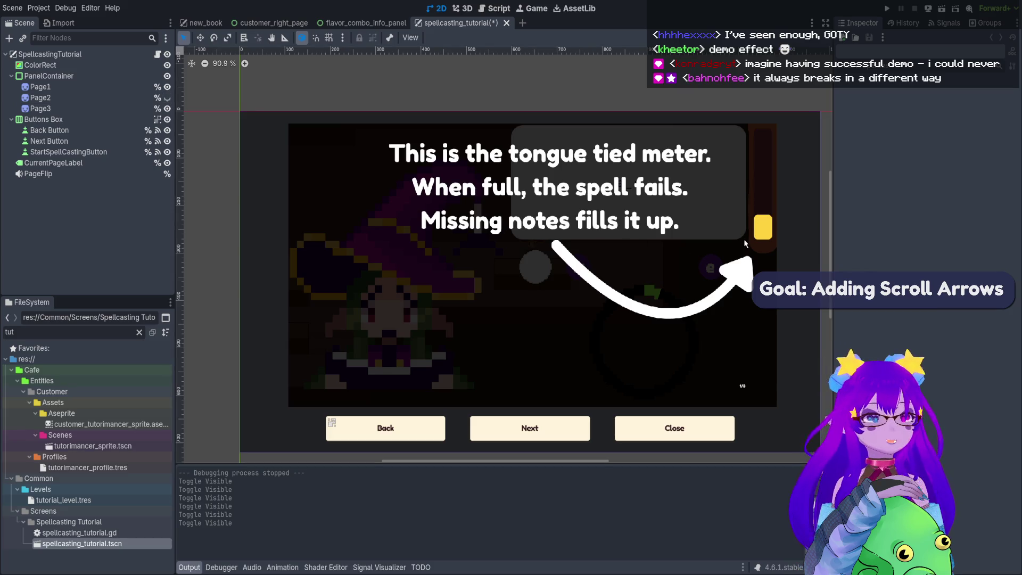
# Leave only Page2, the progress-bar page, visible, then save and run the game
pyautogui.click(168, 97)
pyautogui.click(167, 87)
pyautogui.click(167, 109)
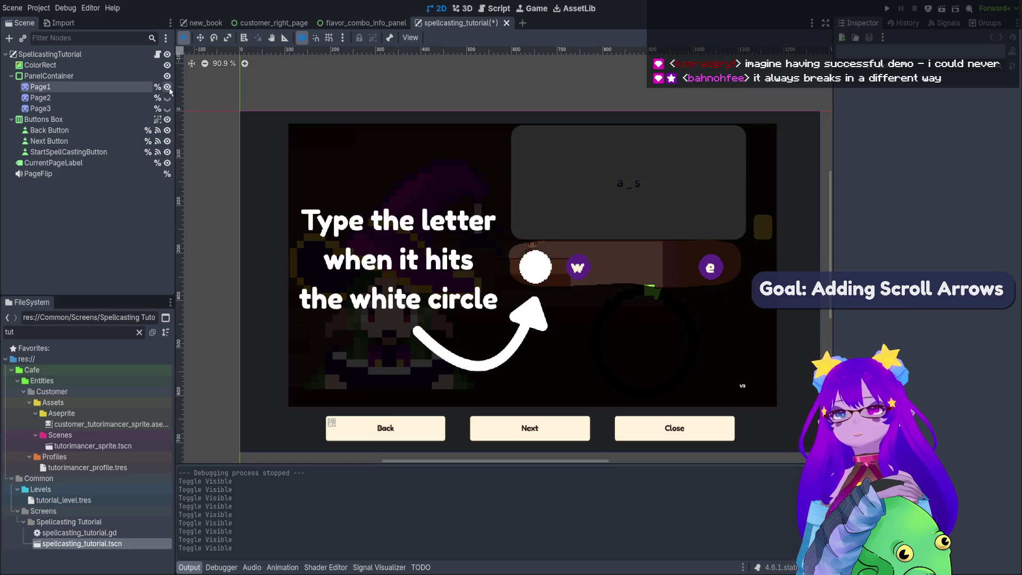
pyautogui.click(167, 97)
pyautogui.click(168, 99)
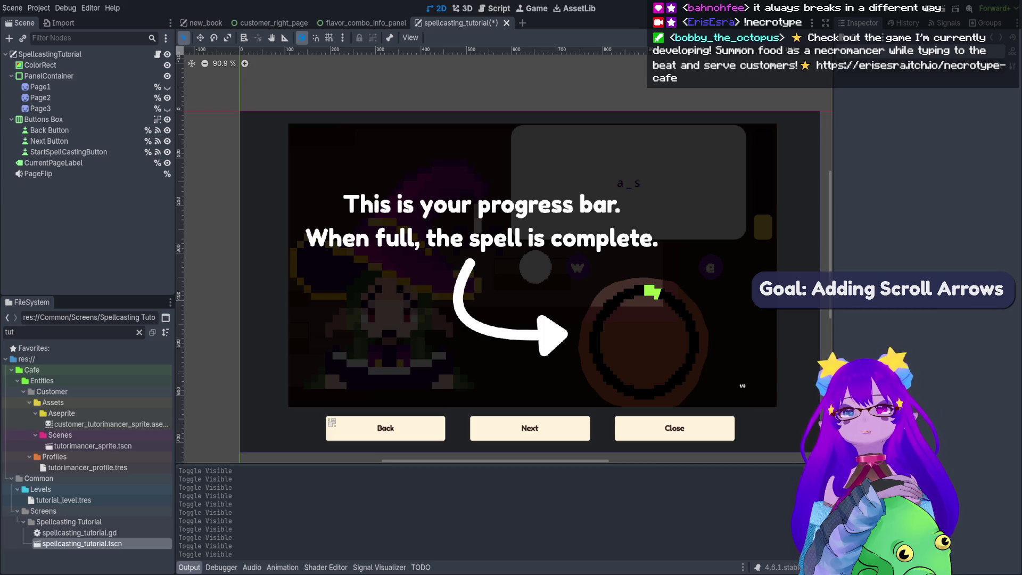
pyautogui.press('F6')
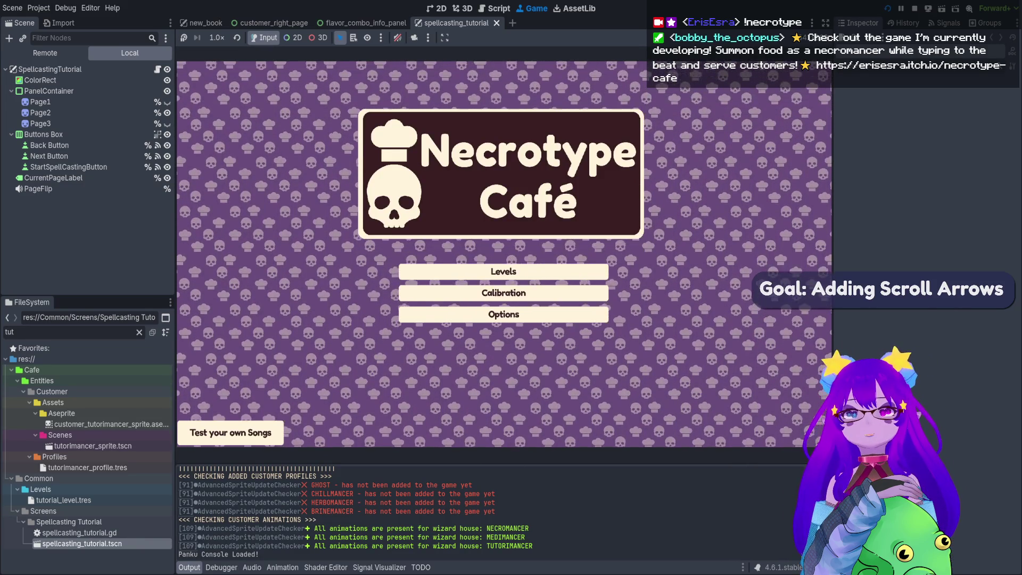
# Relaunch the game, walk to the seated customer and take their order
pyautogui.press('Down')
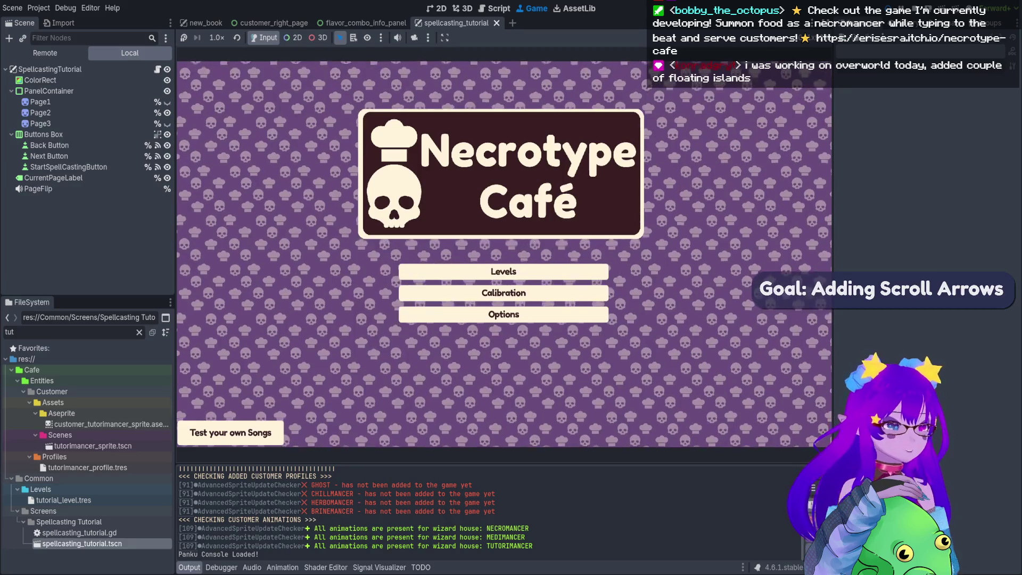
pyautogui.click(915, 15)
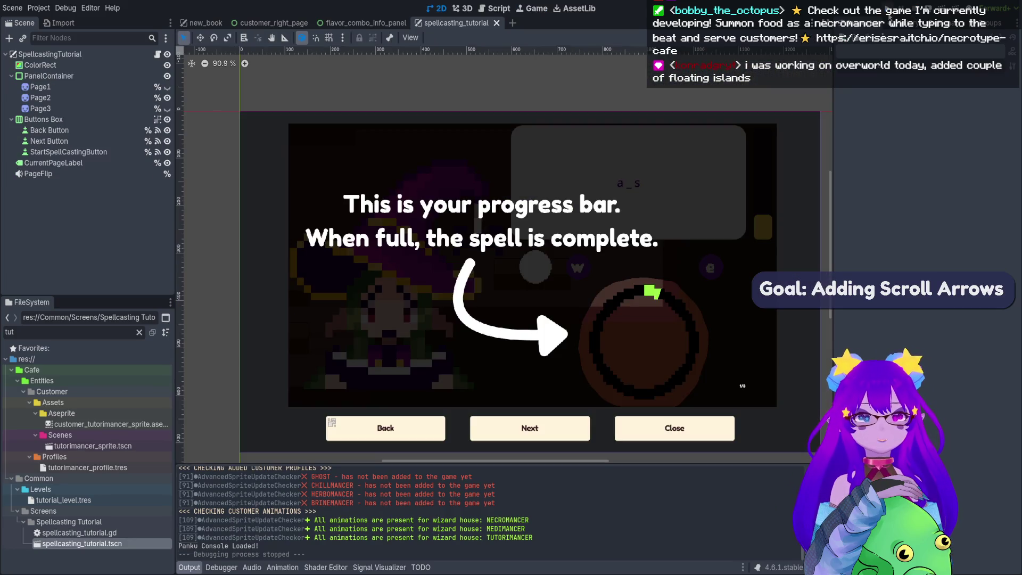
pyautogui.click(890, 15)
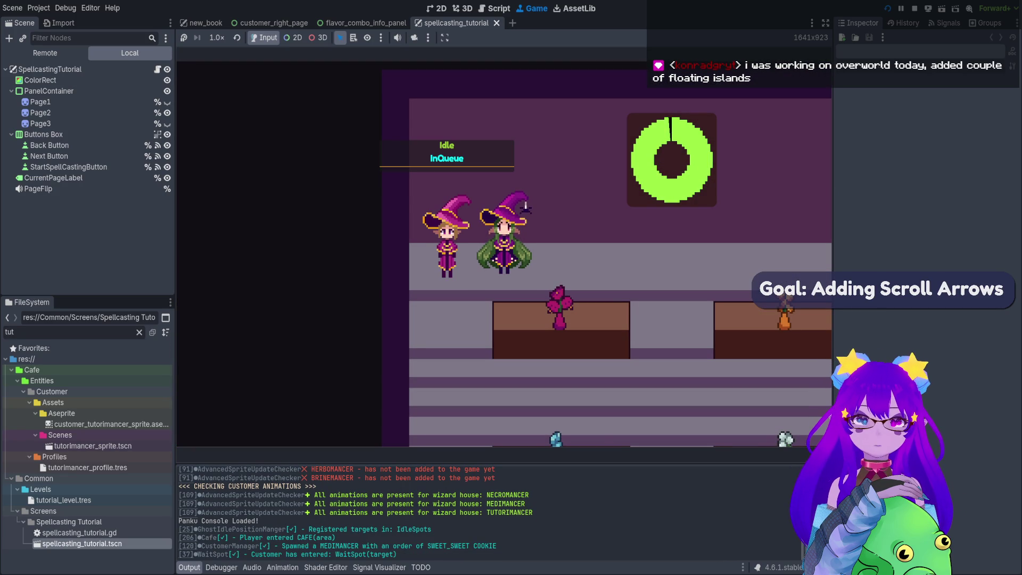
pyautogui.press('d')
pyautogui.press('s')
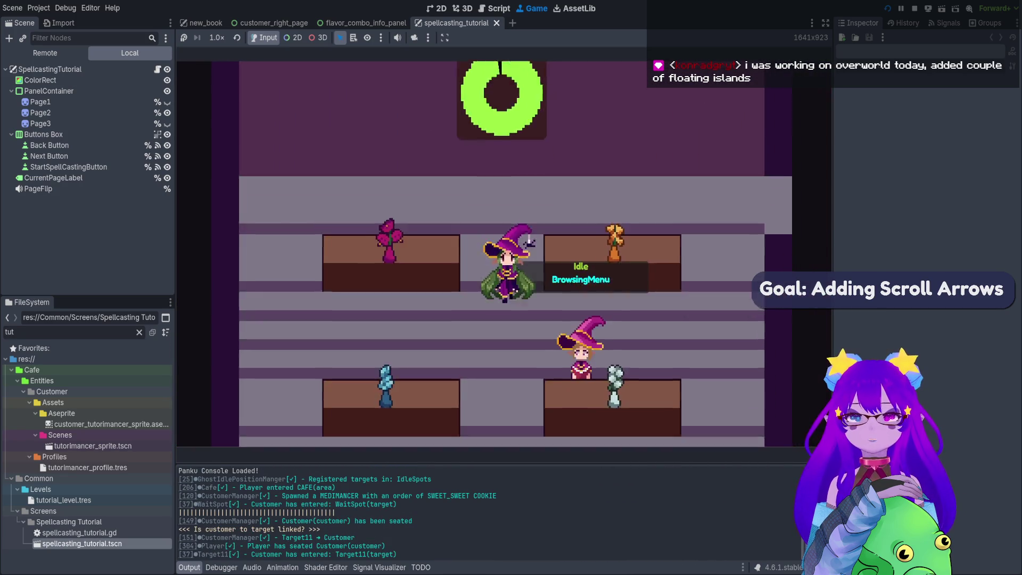
pyautogui.press('s')
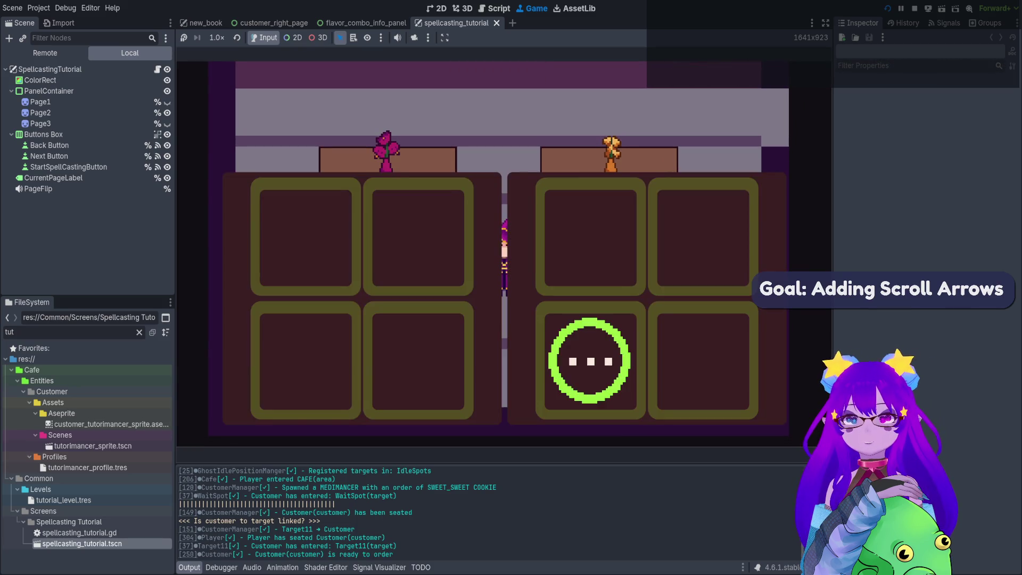
pyautogui.press('d')
pyautogui.press('e')
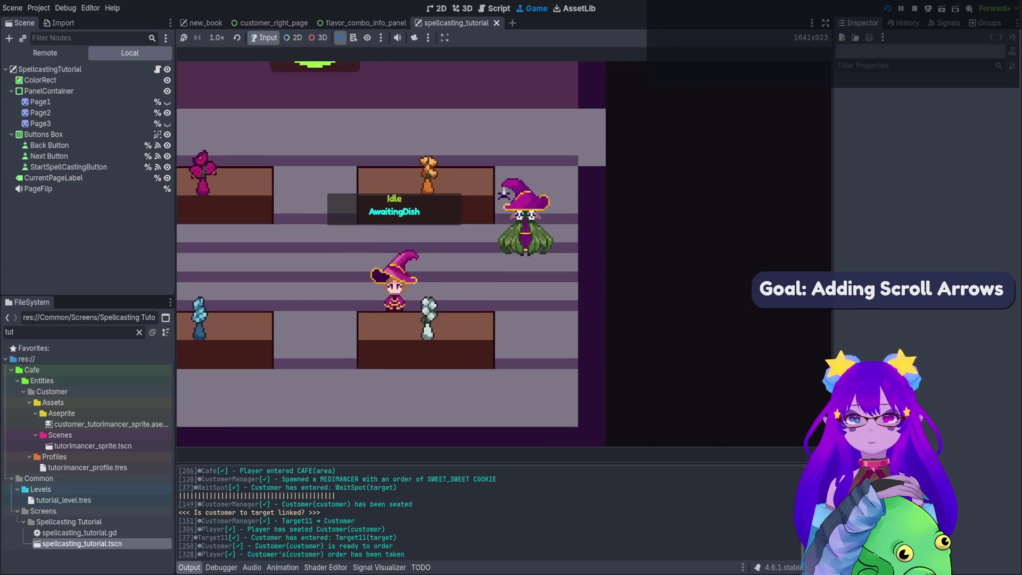
# Put two flavor potions and a product from the bookshelves onto the counter plate
pyautogui.press('w')
pyautogui.press('e')
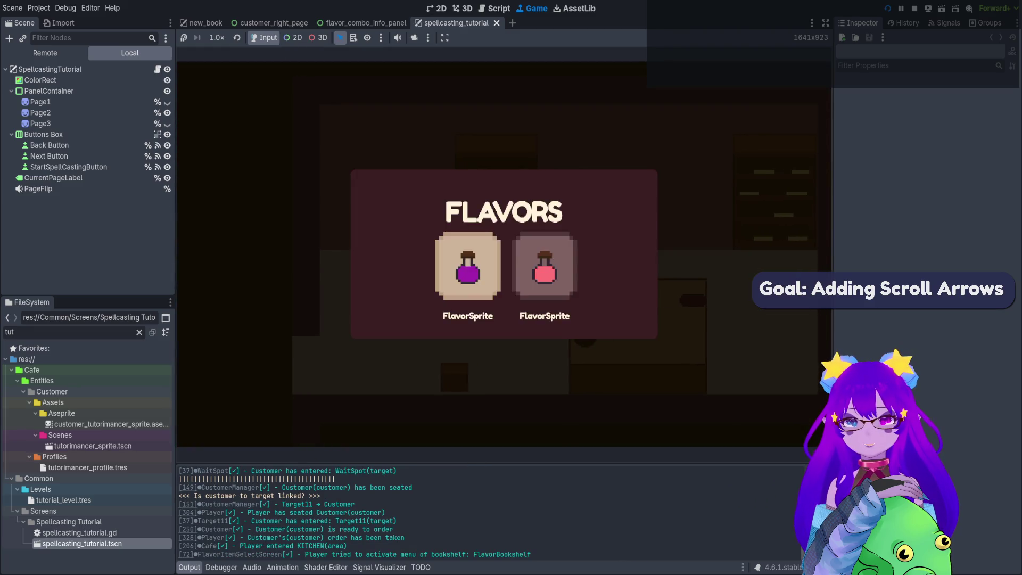
pyautogui.press('e')
pyautogui.press('s')
pyautogui.press('e')
pyautogui.press('w')
pyautogui.press('e')
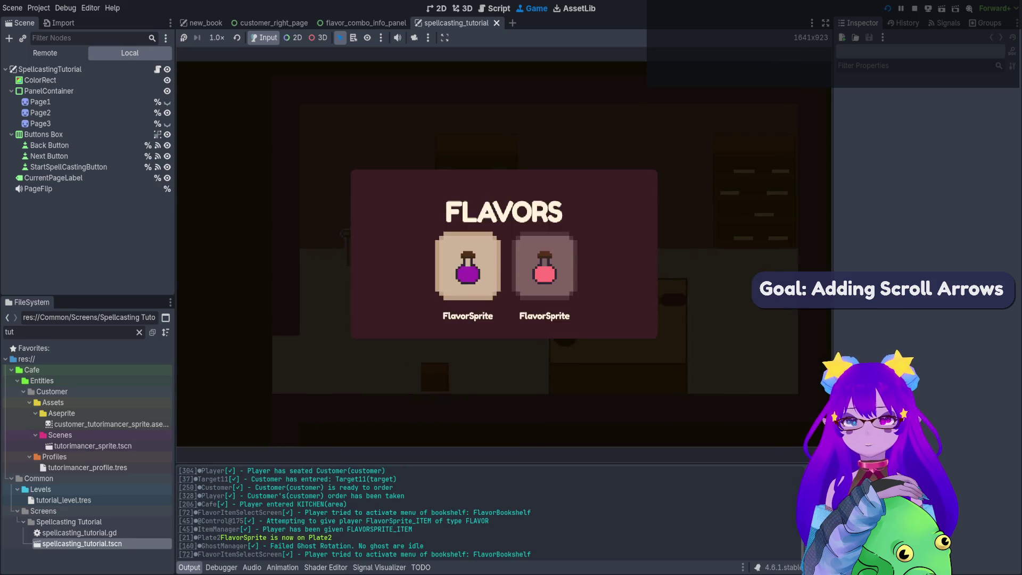
pyautogui.press('e')
pyautogui.press('s')
pyautogui.press('e')
pyautogui.press('d')
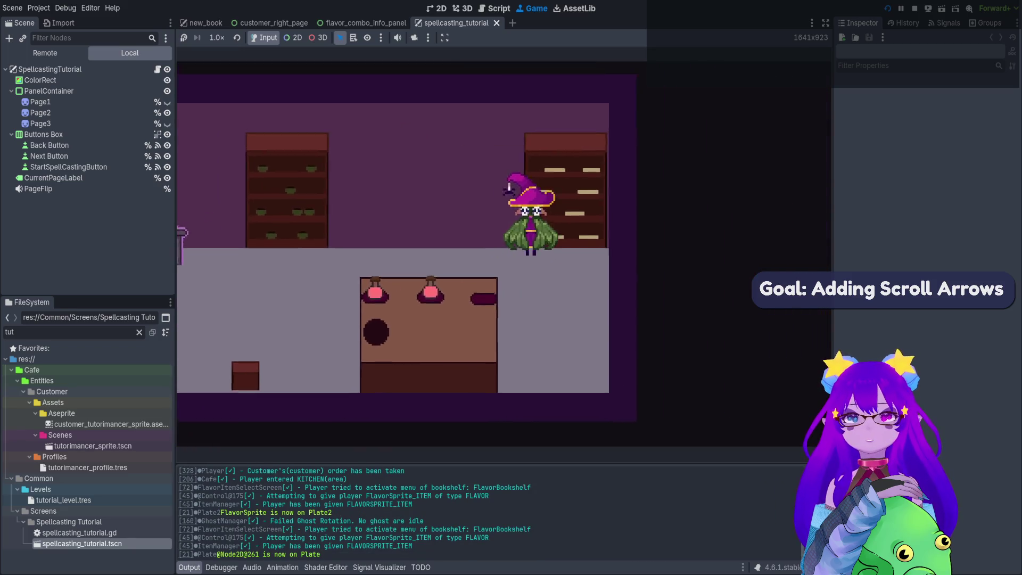
pyautogui.press('e')
pyautogui.press('e')
pyautogui.press('s')
pyautogui.press('e')
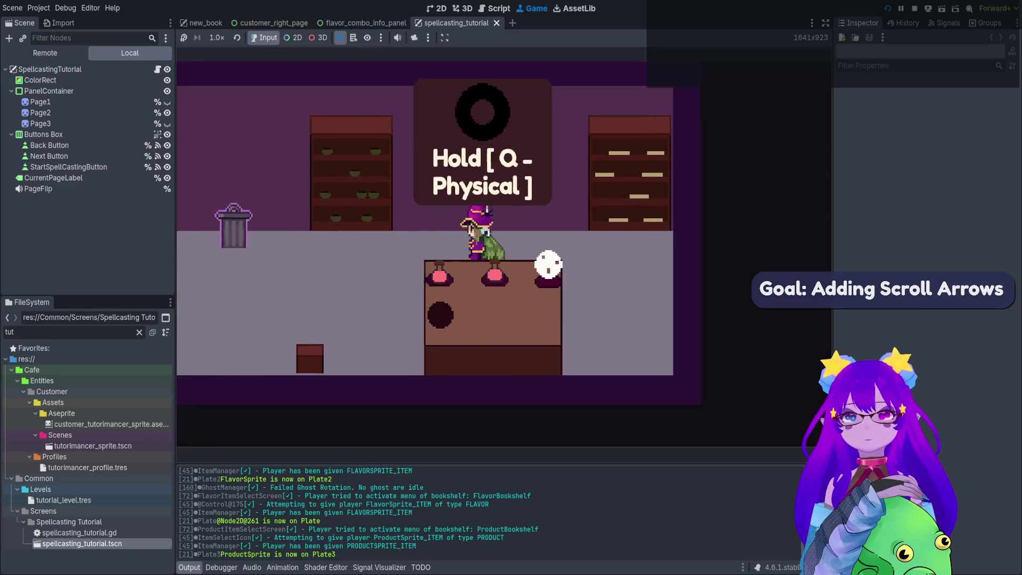
# Cast the spell by typing 'They were so handsome for the first time, socks.' and close the results
pyautogui.press('q')
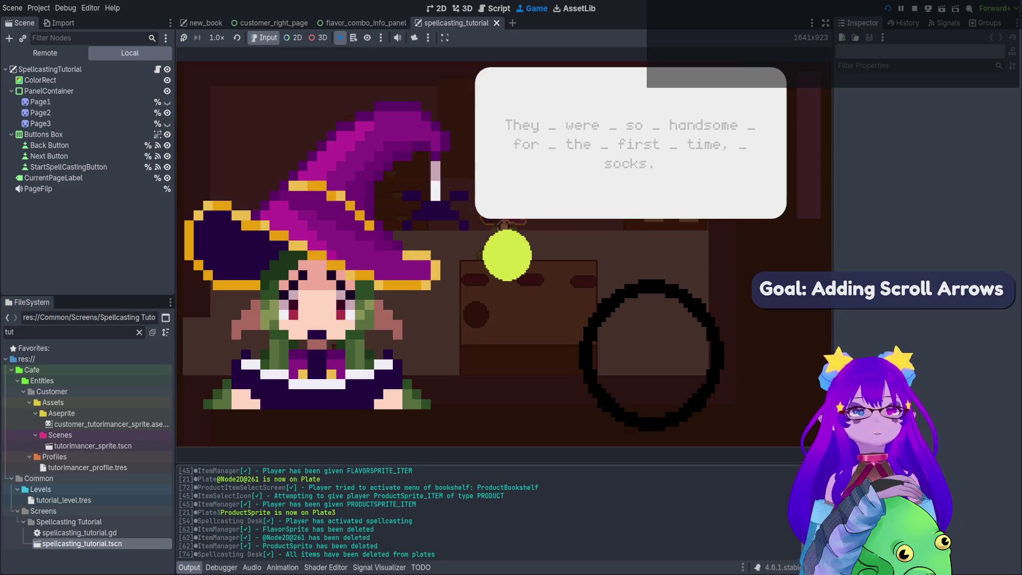
pyautogui.press('t')
pyautogui.press('h')
pyautogui.press('e')
pyautogui.press('y')
pyautogui.press('space')
pyautogui.press('w')
pyautogui.press('e')
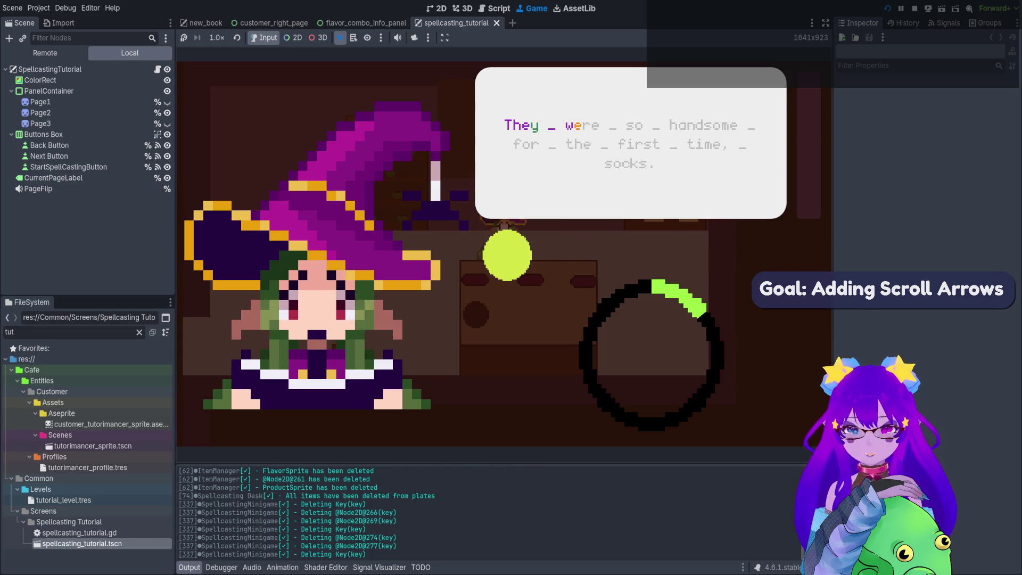
pyautogui.press('r')
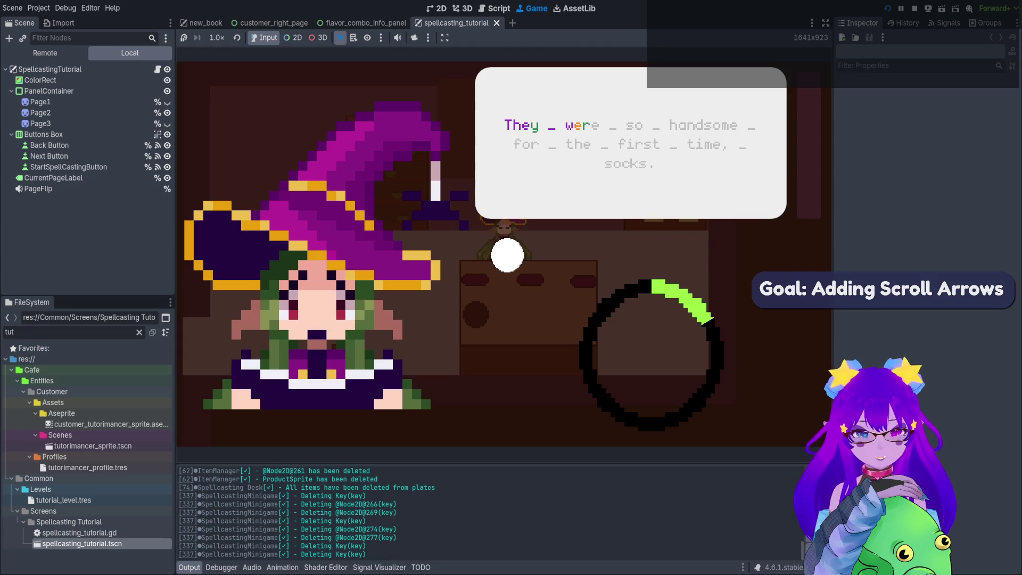
pyautogui.press('e')
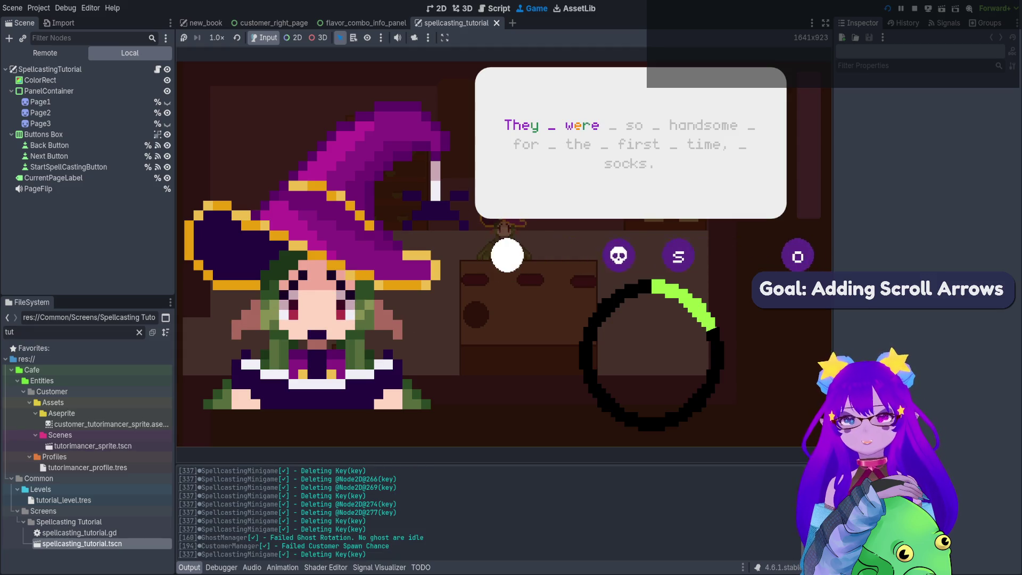
pyautogui.press('s')
pyautogui.press('o')
pyautogui.press('h')
pyautogui.press('a')
pyautogui.press('n')
pyautogui.press('d')
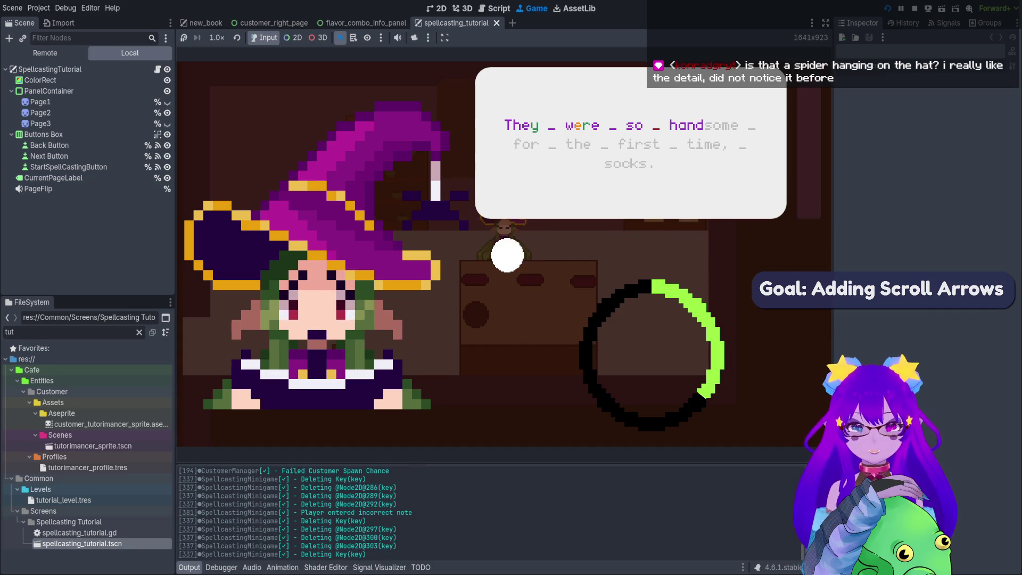
pyautogui.press('s')
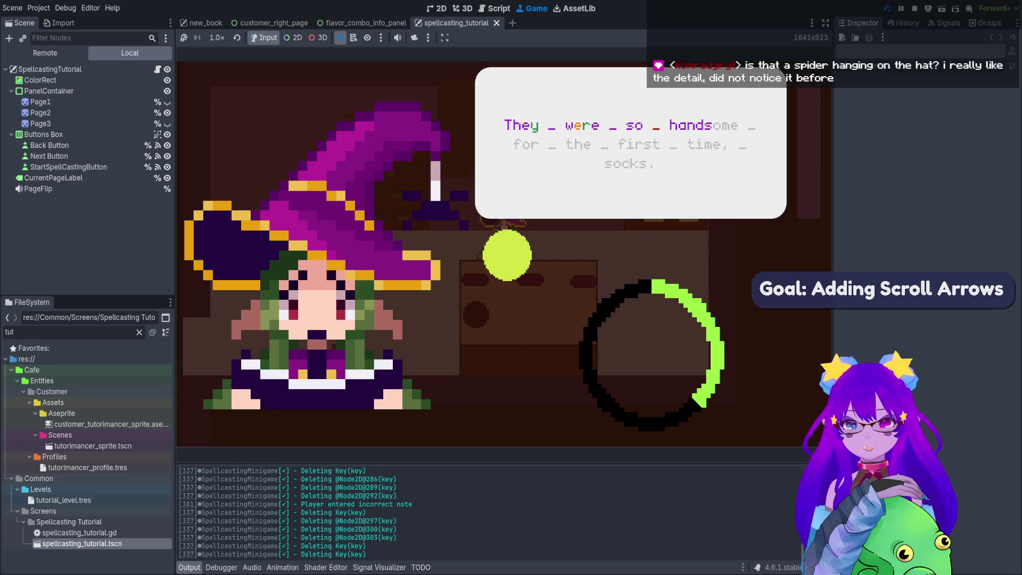
pyautogui.press('o')
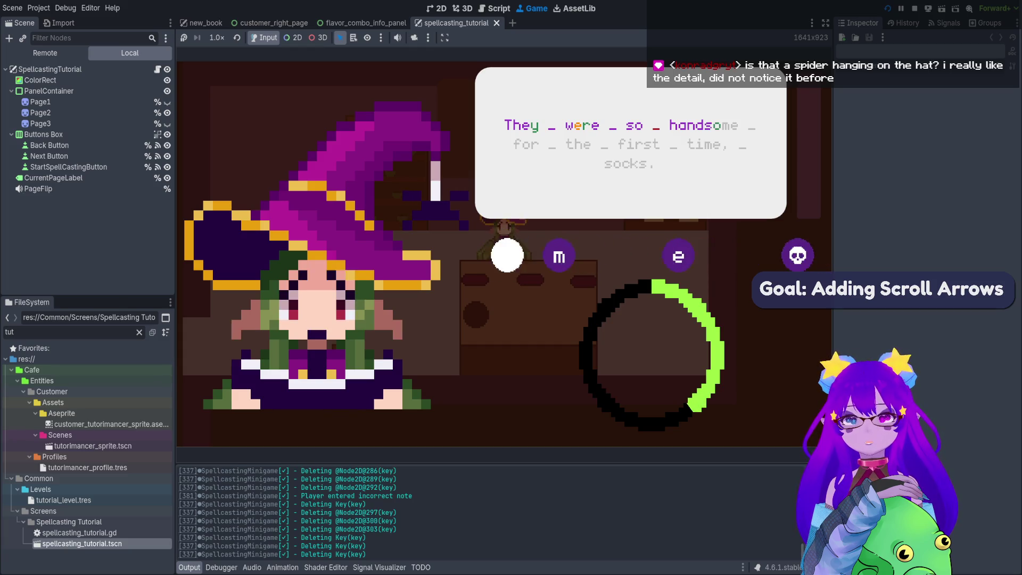
pyautogui.press('m')
pyautogui.press('e')
pyautogui.press('f')
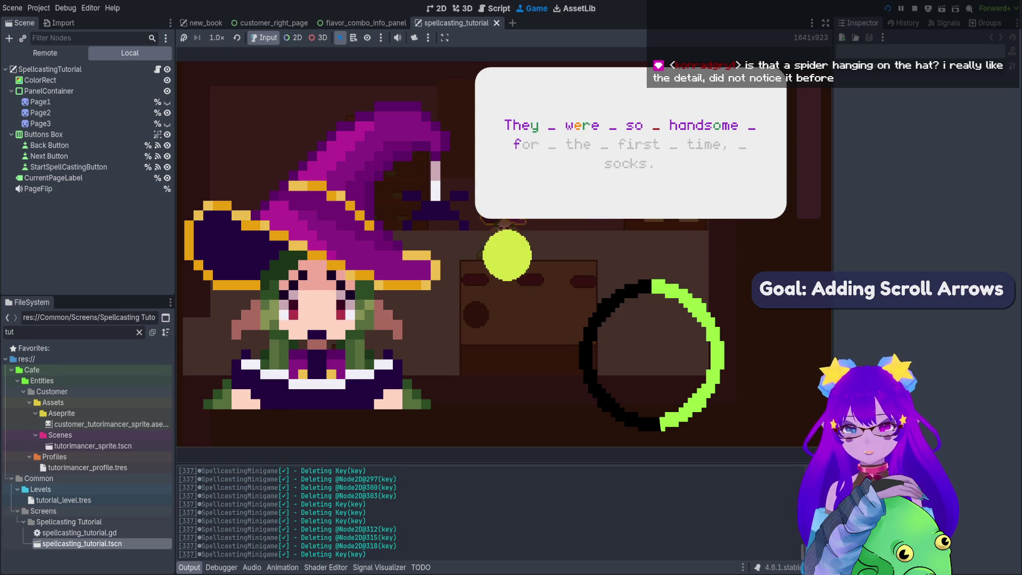
pyautogui.press('o')
pyautogui.press('r')
pyautogui.press('t')
pyautogui.press('h')
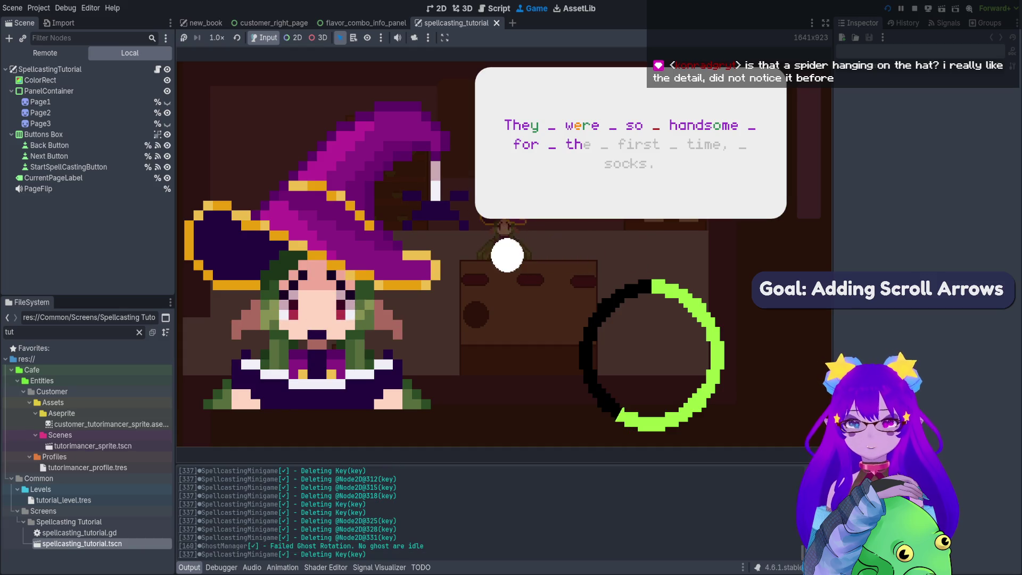
pyautogui.press('e')
pyautogui.press('f')
pyautogui.press('i')
pyautogui.press('r')
pyautogui.press('s')
pyautogui.press('t')
pyautogui.press('t')
pyautogui.press('i')
pyautogui.press('m')
pyautogui.press('e')
pyautogui.press(',')
pyautogui.press('s')
pyautogui.press('o')
pyautogui.press('c')
pyautogui.press('k')
pyautogui.press('s')
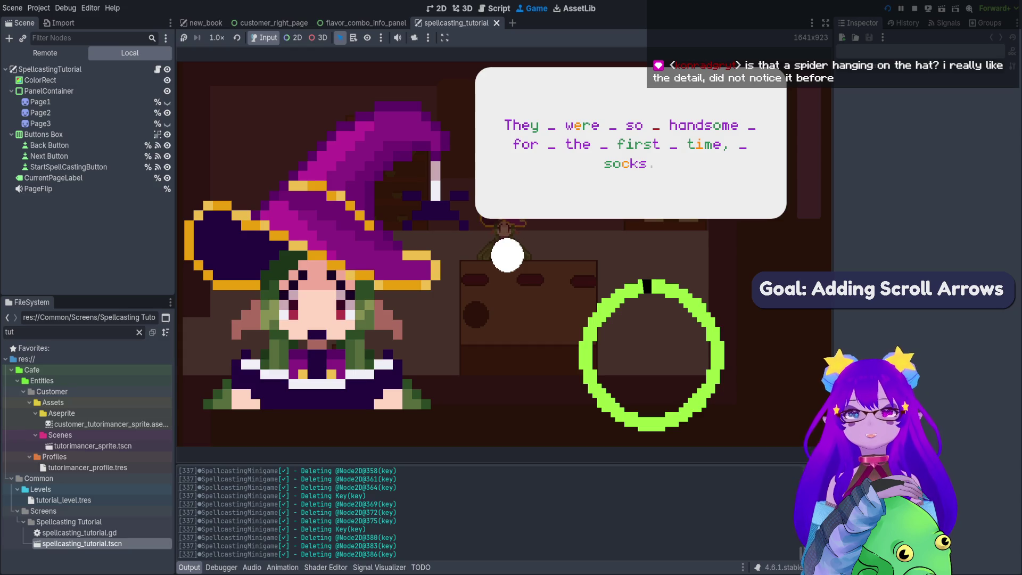
pyautogui.press('.')
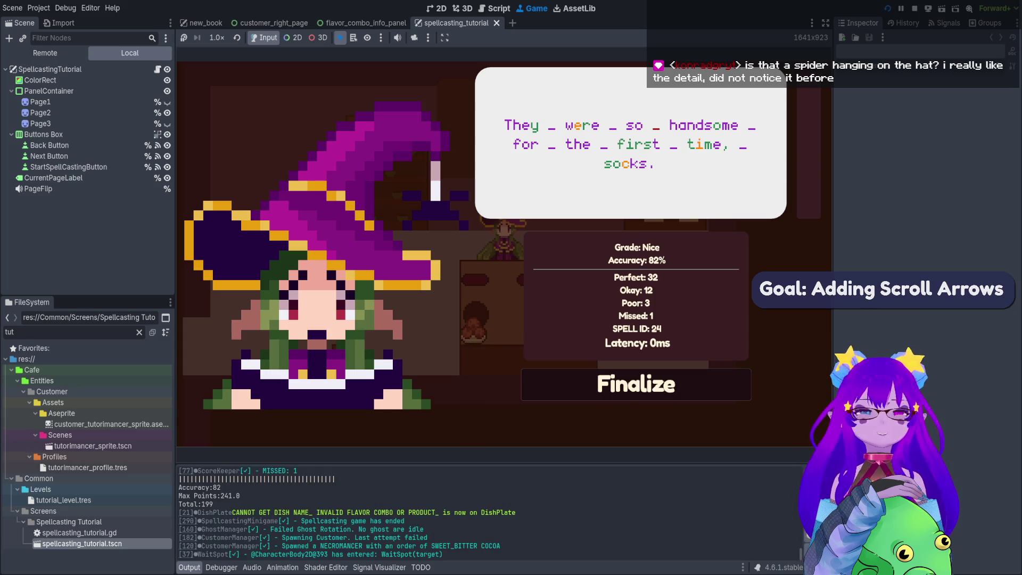
pyautogui.press('Return')
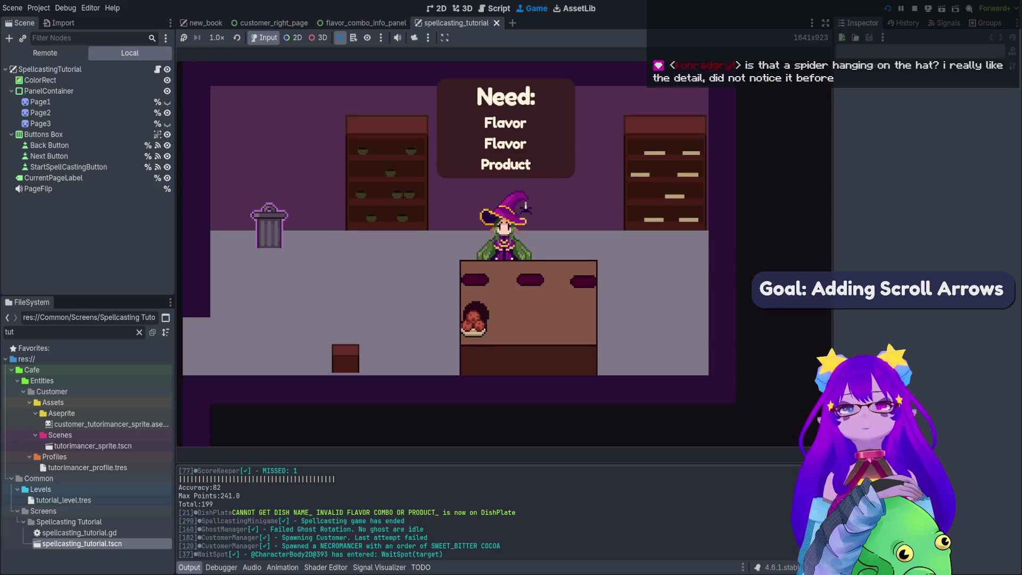
# Carry the finished dish out to the customer
pyautogui.press('Left')
pyautogui.press('Down')
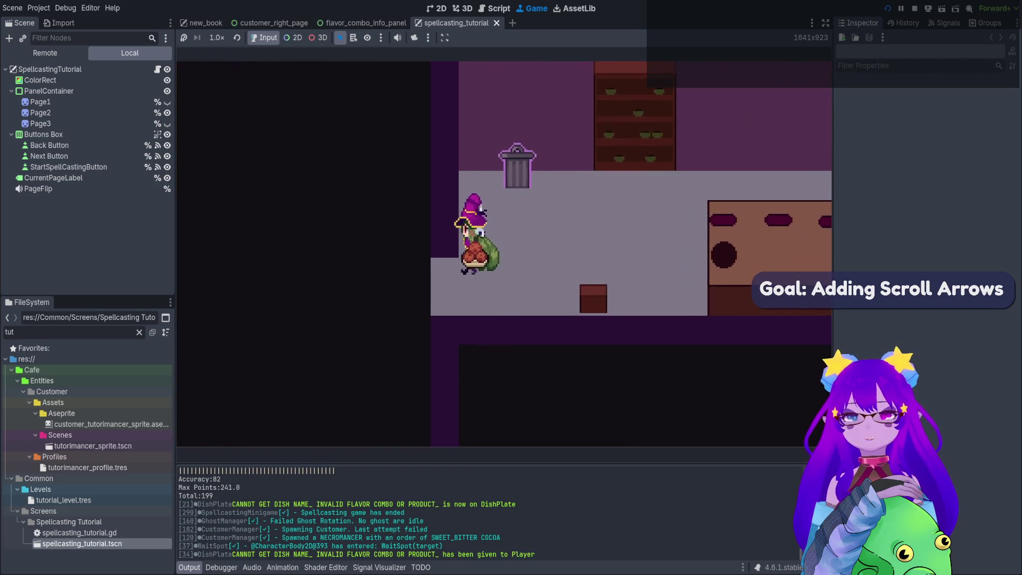
pyautogui.press('Left')
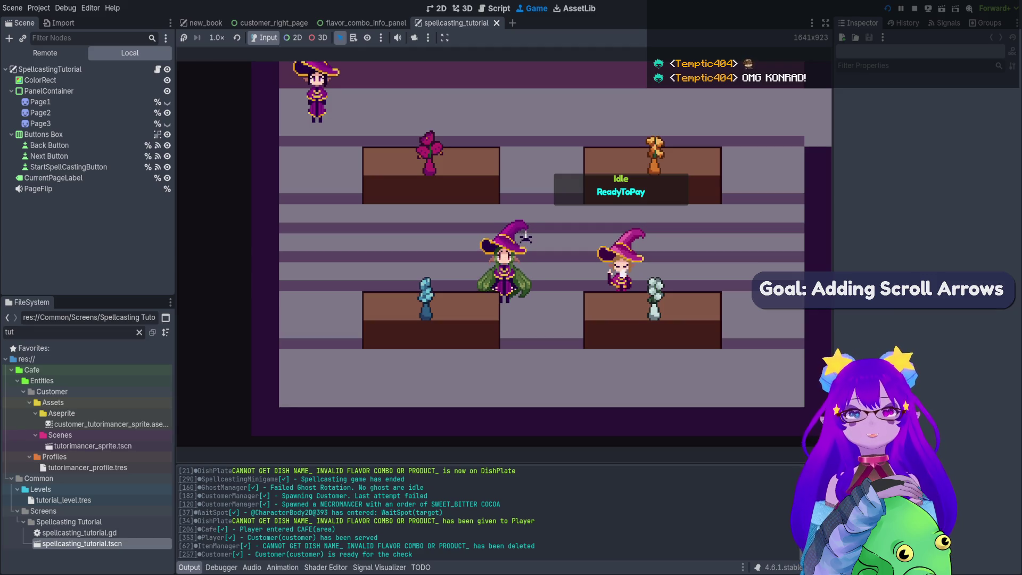
# Return to the title screen via the pause menu, view the spellcasting tutorial, then go back
pyautogui.press('Escape')
pyautogui.click(325, 155)
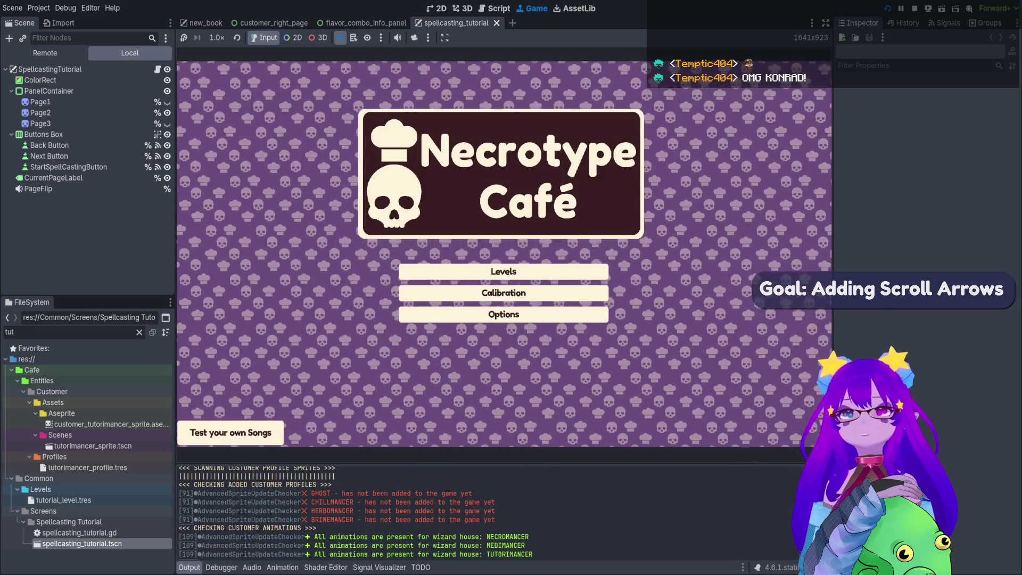
pyautogui.press('F6')
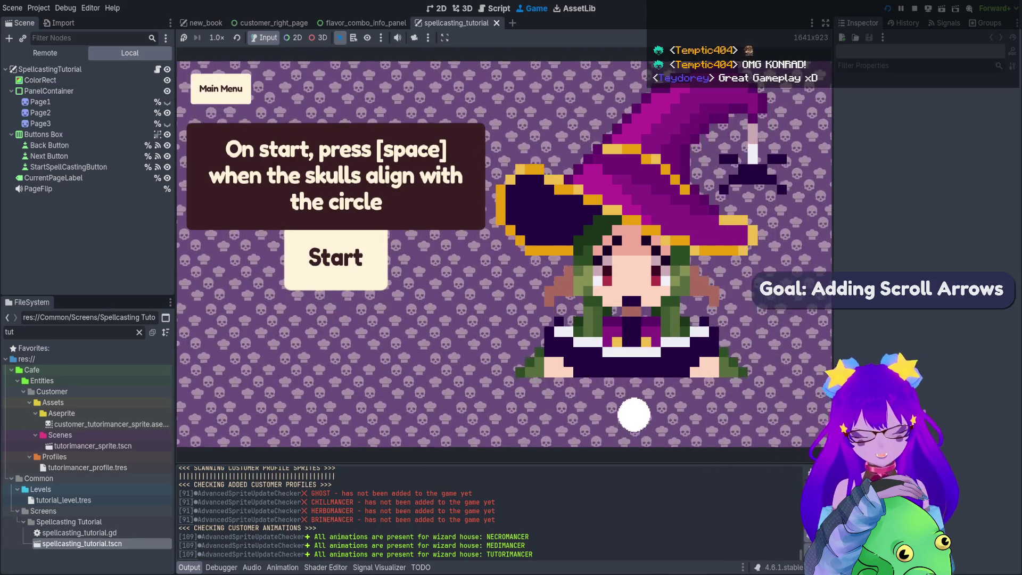
pyautogui.click(220, 89)
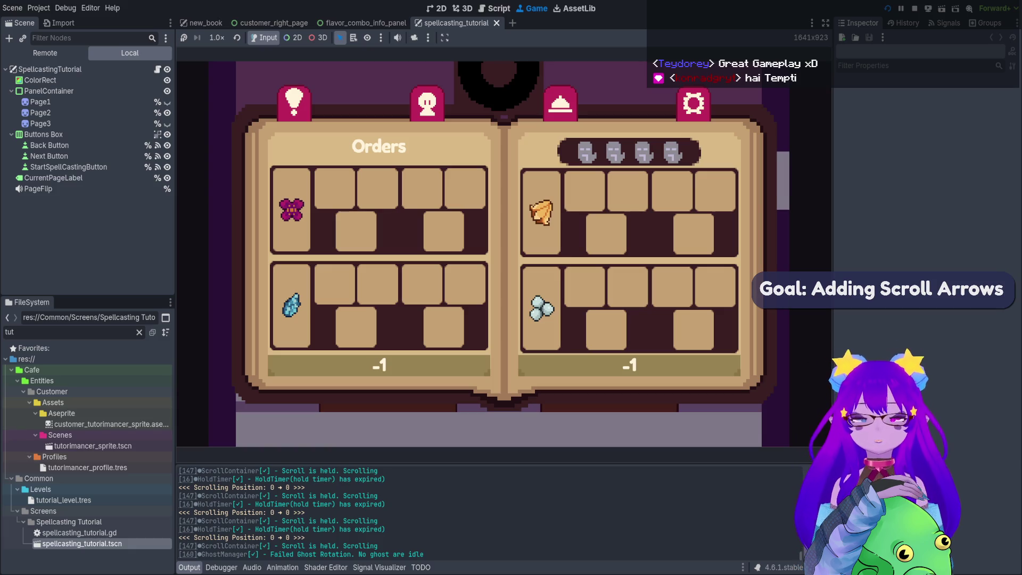
# Spawn a customer with Cheats.spawn_customer() in the Panku shell, then stop the game
pyautogui.press('`')
pyautogui.write('spawn')
pyautogui.press('Tab')
pyautogui.press('Tab')
pyautogui.press('Tab')
pyautogui.press('Tab')
pyautogui.press('Tab')
pyautogui.press('Tab')
pyautogui.press('Return')
pyautogui.press('`')
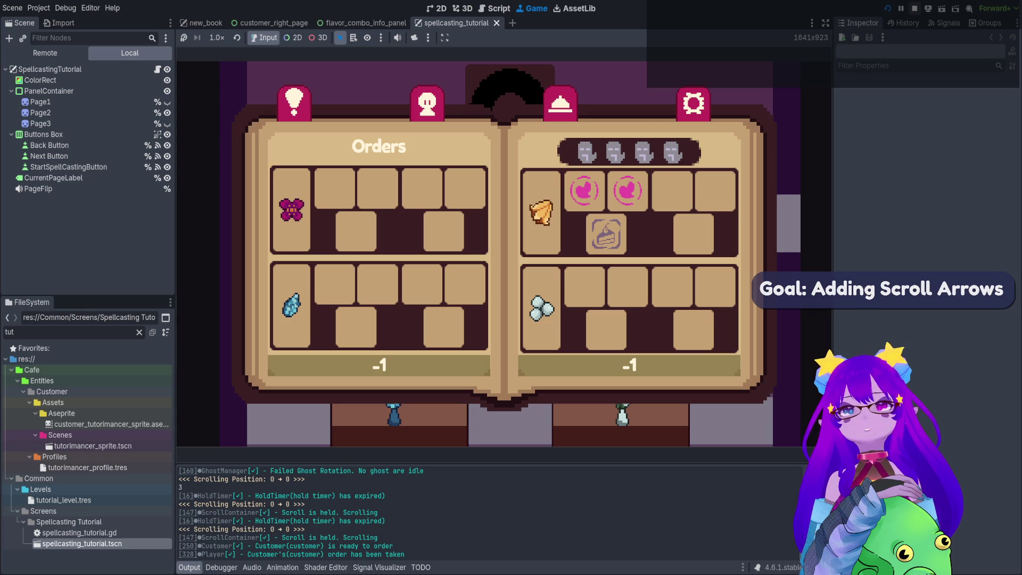
pyautogui.click(915, 8)
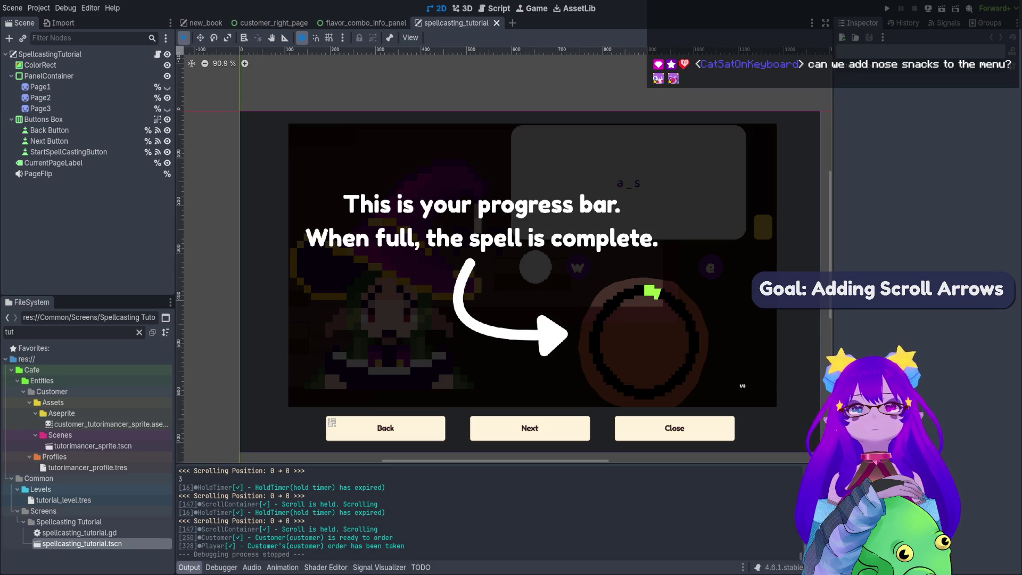
pyautogui.click(495, 9)
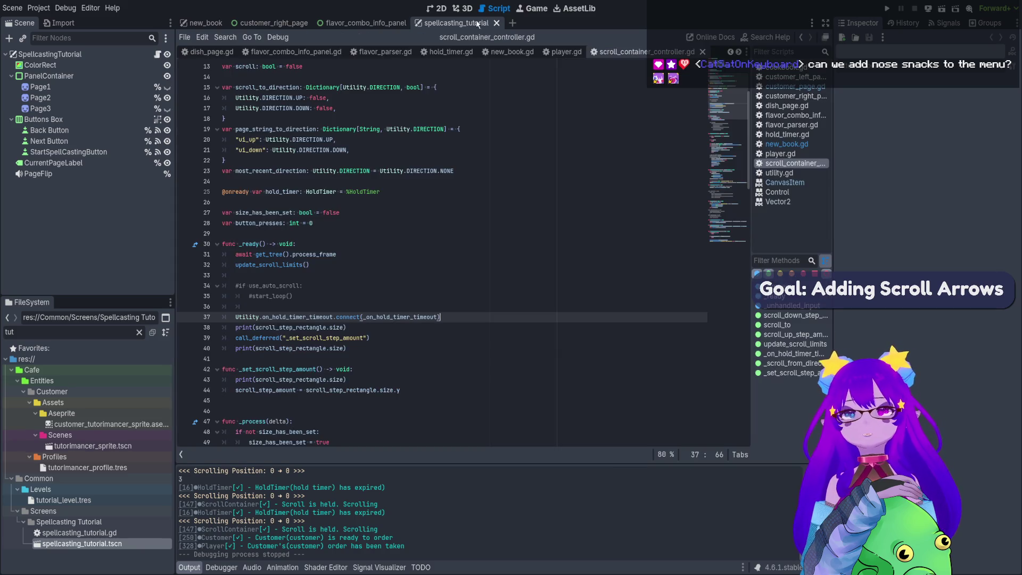
# Toggle CRectScrollStep's visibility in the customer_right_page scene
pyautogui.click(354, 23)
pyautogui.click(436, 9)
pyautogui.click(270, 23)
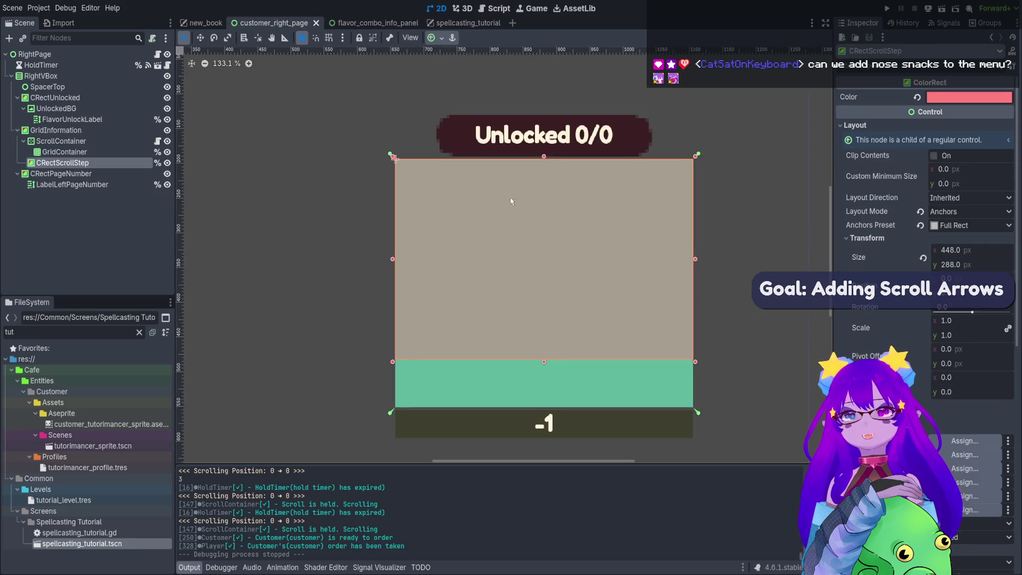
pyautogui.hscroll(3, 532, 205)
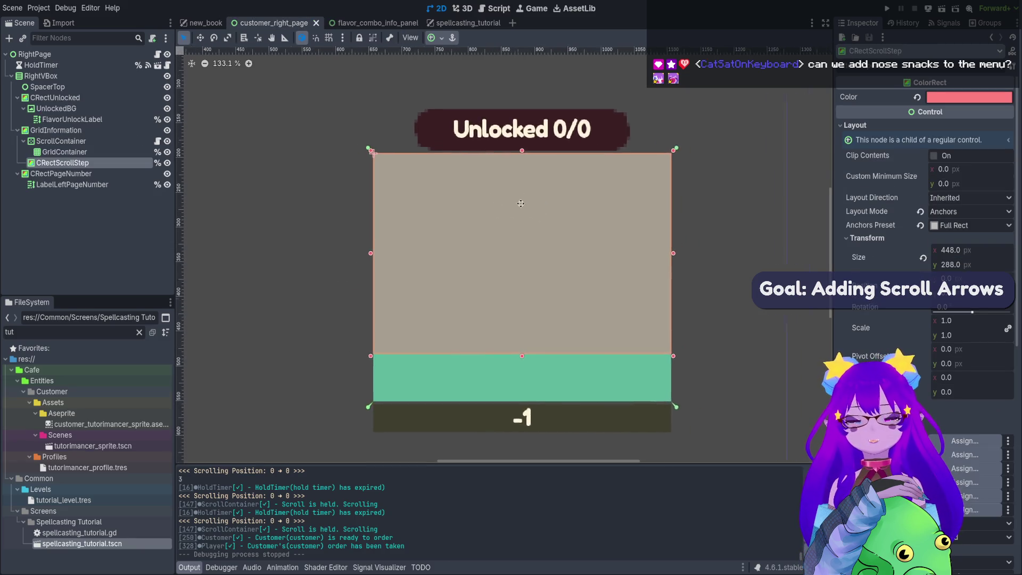
pyautogui.click(167, 163)
pyautogui.click(167, 163)
pyautogui.click(167, 163)
pyautogui.click(167, 163)
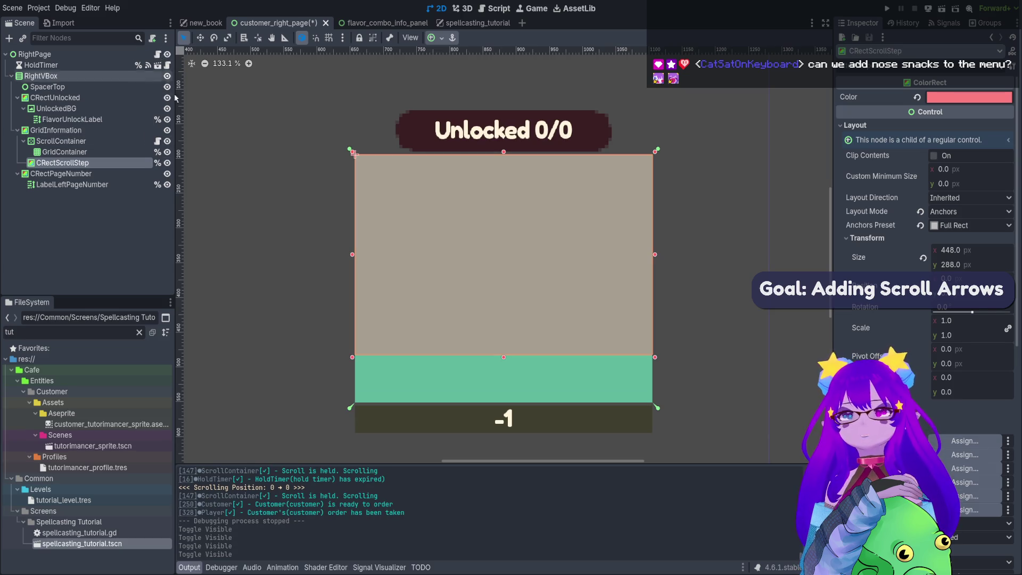
# Open the ScrollContainer's scroll_container_controller.gd script and review its declarations
pyautogui.click(157, 54)
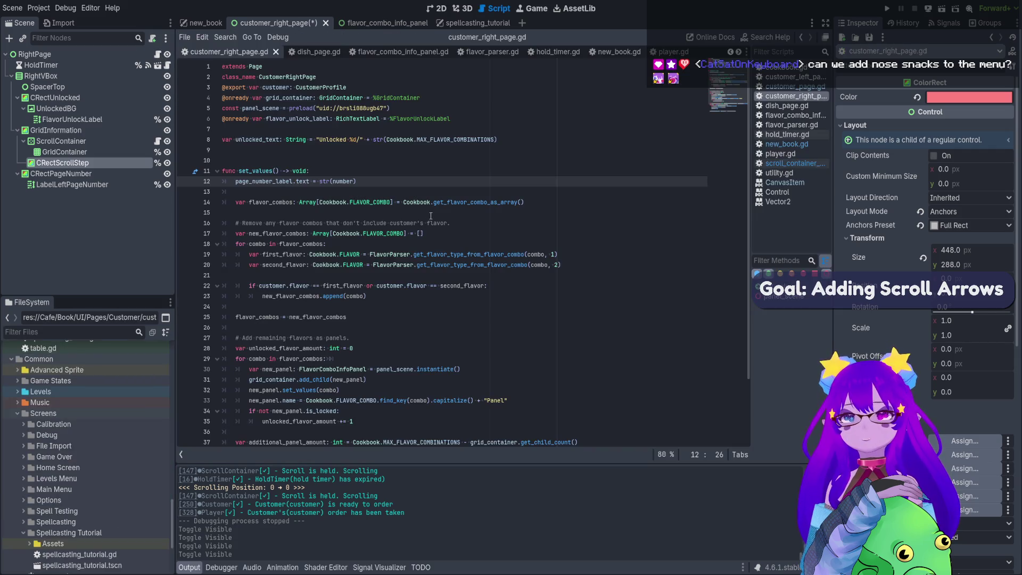
pyautogui.click(157, 142)
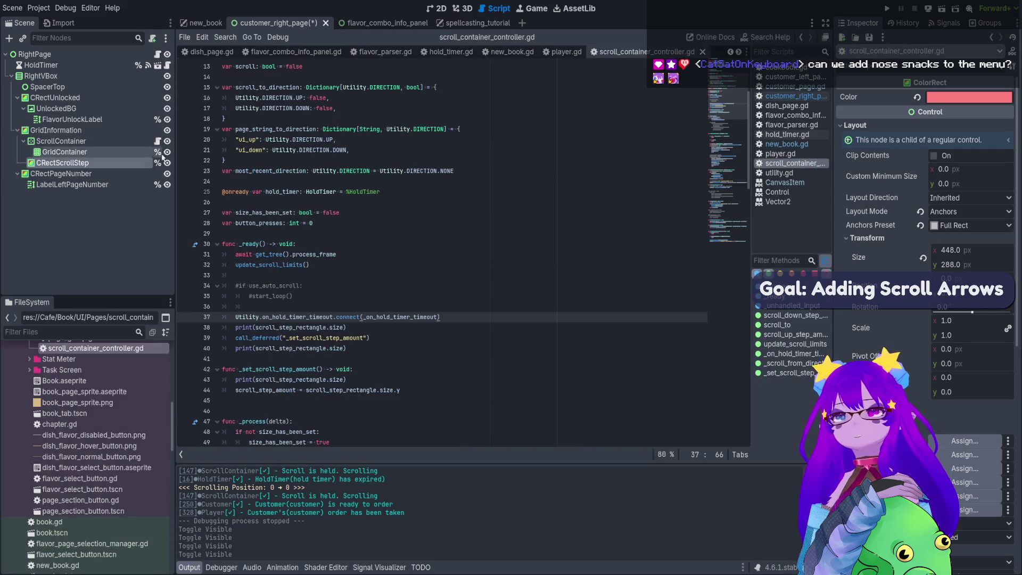
pyautogui.scroll(3, 327, 526)
pyautogui.scroll(-3, 330, 511)
pyautogui.click(412, 360)
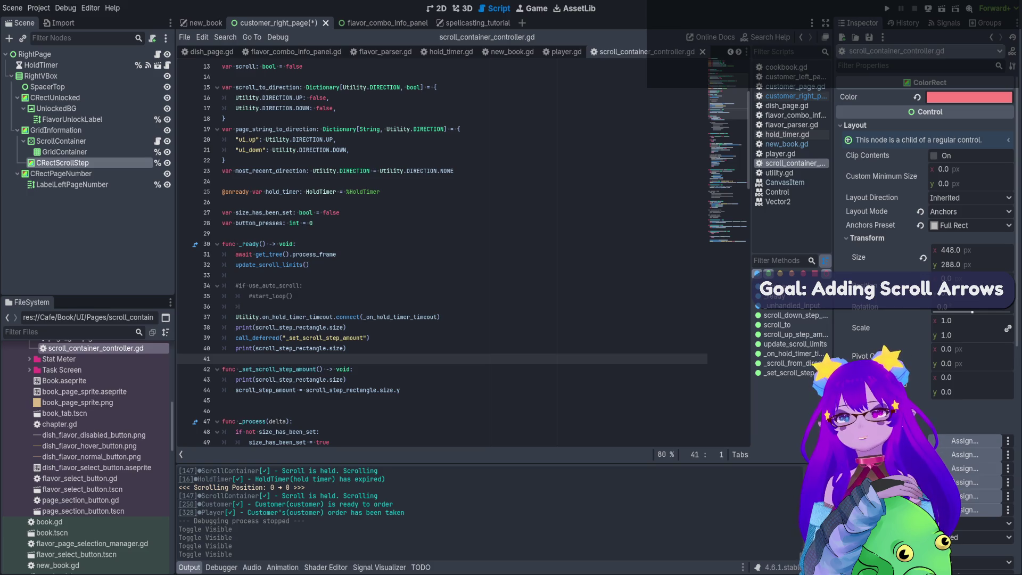
pyautogui.scroll(4, 347, 160)
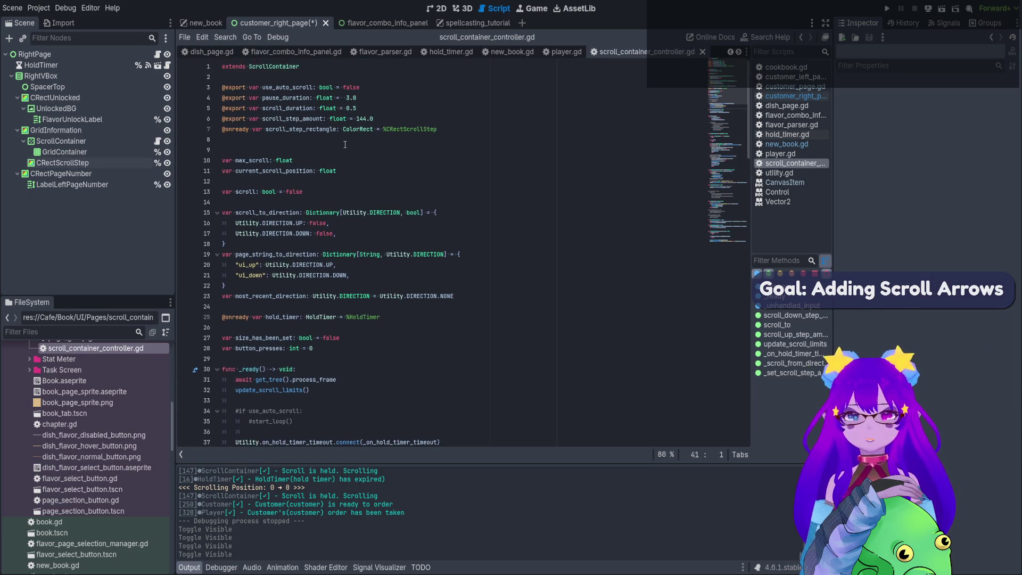
# Duplicate the scroll_step_rectangle declaration onto line 9 and change its type to Vector2
pyautogui.click(345, 144)
pyautogui.press('Return')
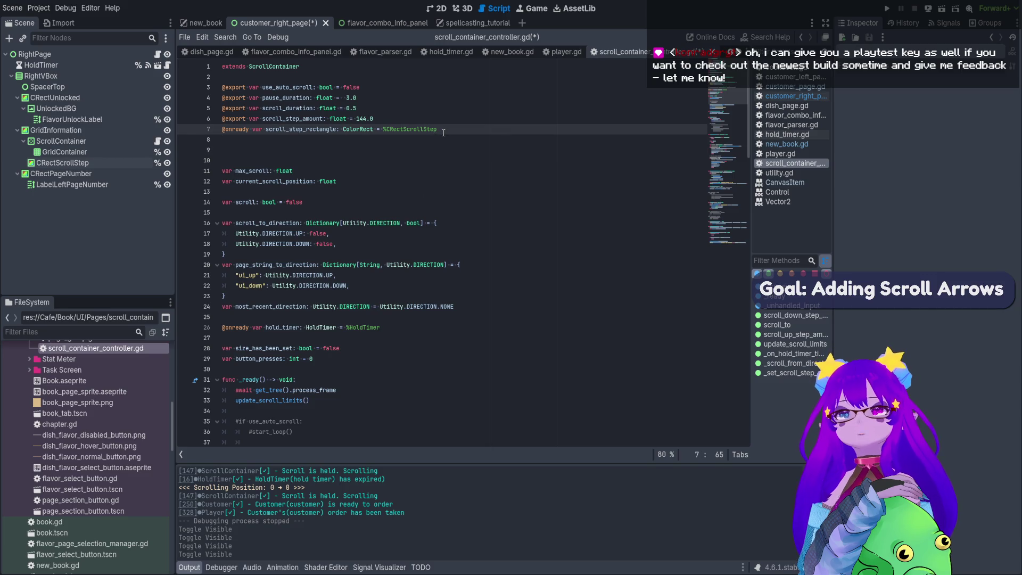
pyautogui.press('Return')
pyautogui.hotkey('ctrl', 'v')
pyautogui.press('Home')
pyautogui.press('Return')
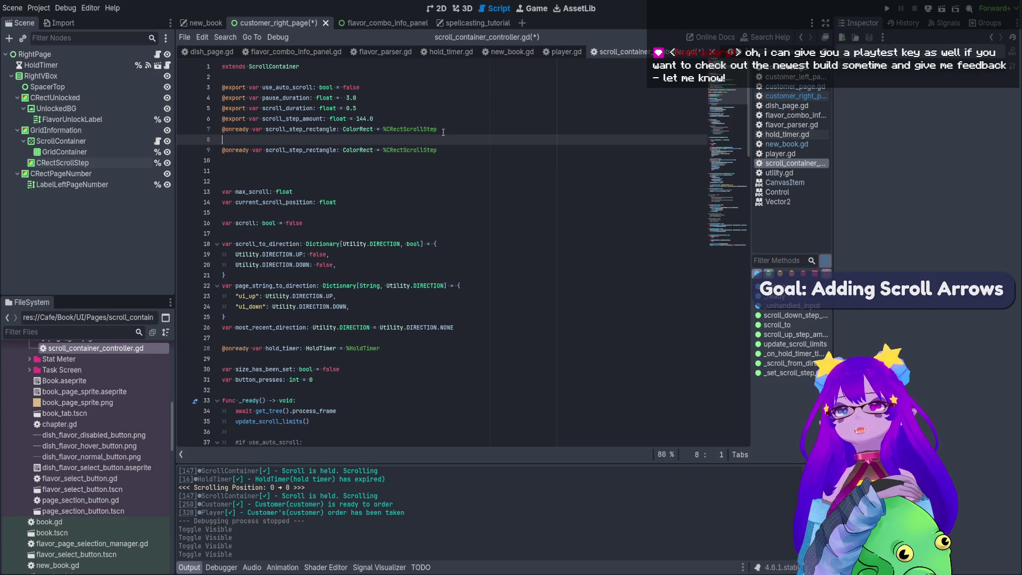
pyautogui.doubleClick(358, 150)
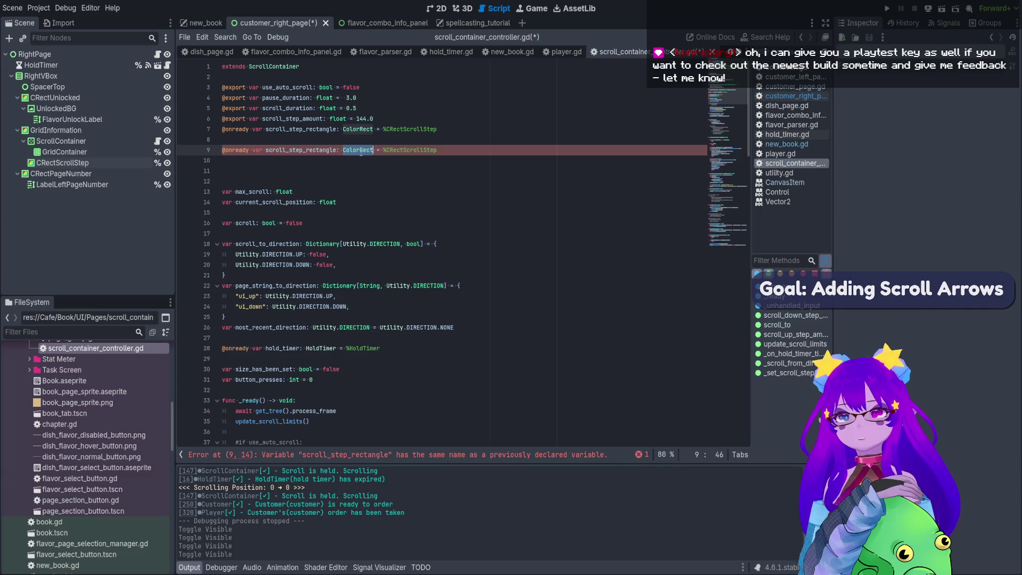
pyautogui.write('Vect')
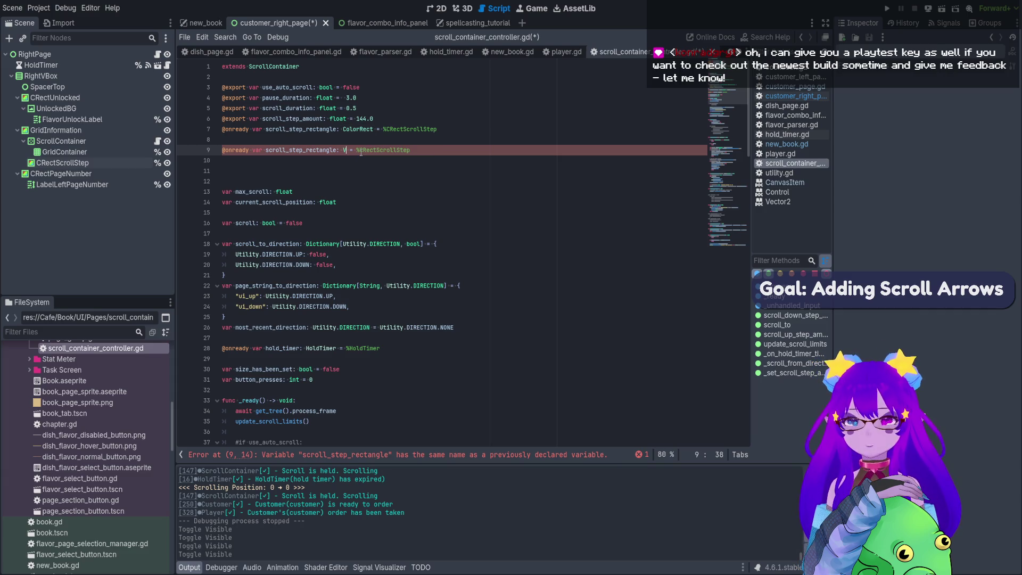
pyautogui.write('or2')
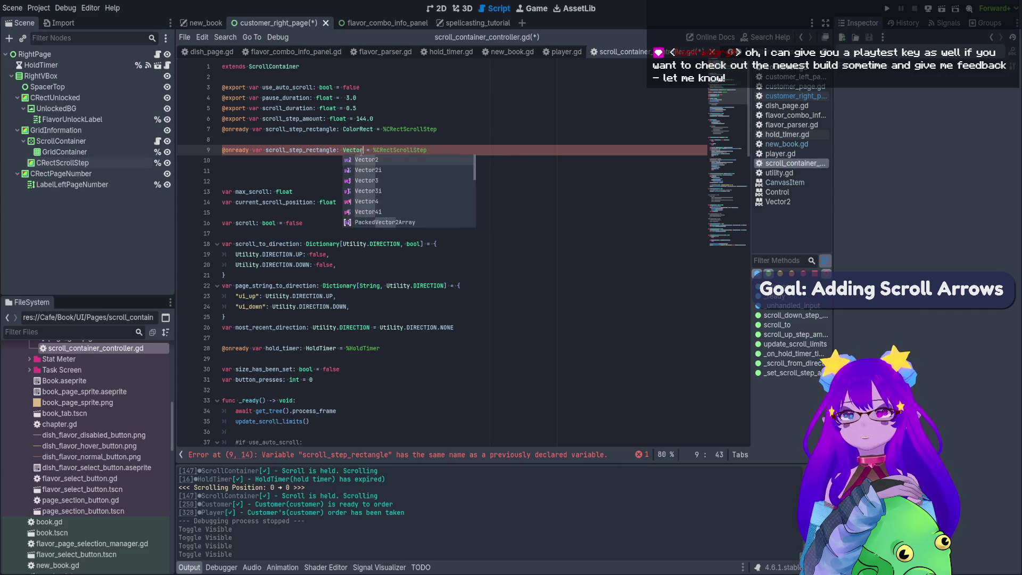
# Set the new declaration's value to scroll_step_rectangle.size instead of %CRectScrollStep
pyautogui.doubleClick(334, 149)
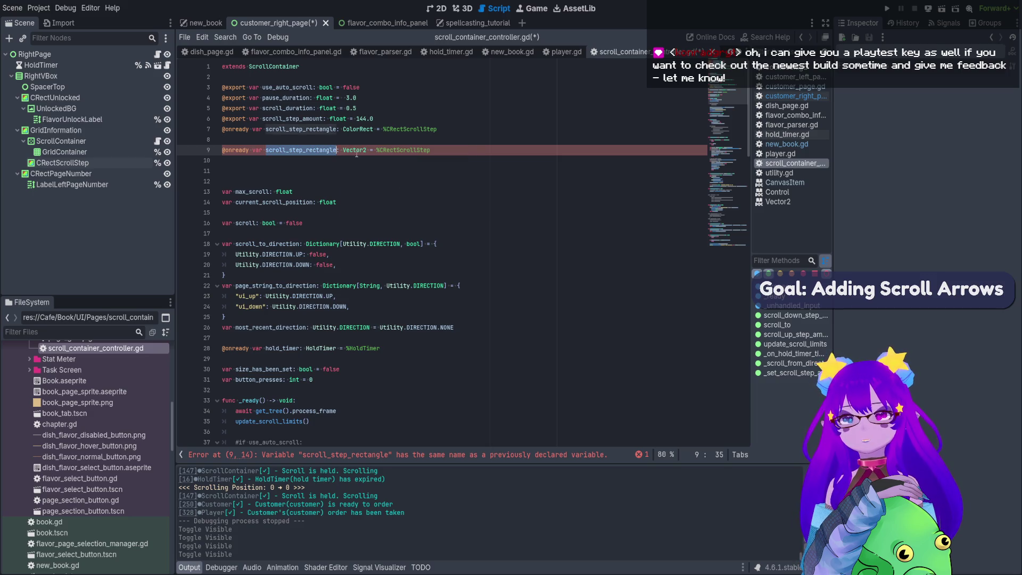
pyautogui.doubleClick(323, 129)
pyautogui.hotkey('ctrl', 'c')
pyautogui.moveTo(441, 150); pyautogui.dragTo(377, 149)
pyautogui.hotkey('ctrl', 'v')
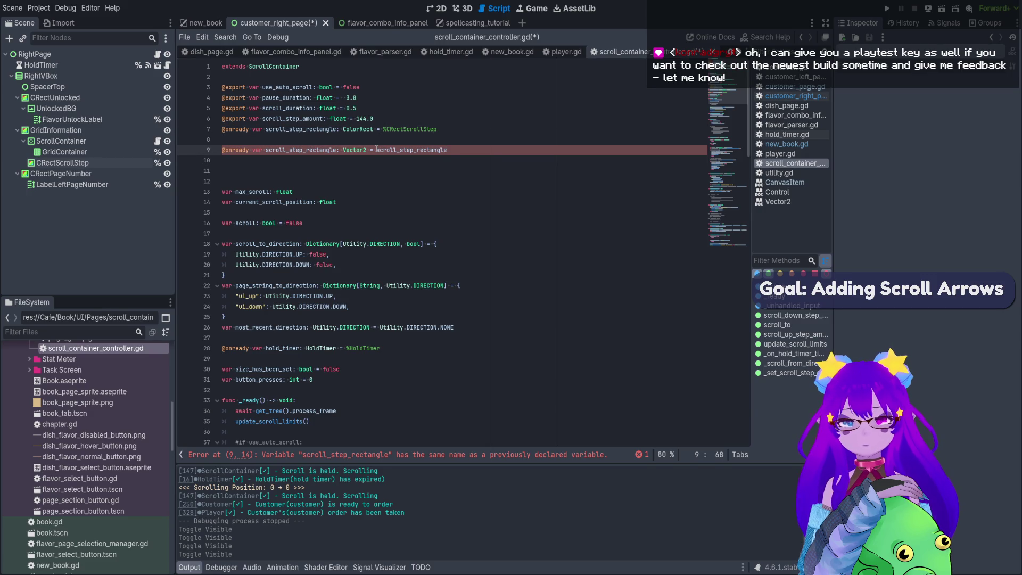
pyautogui.write('size')
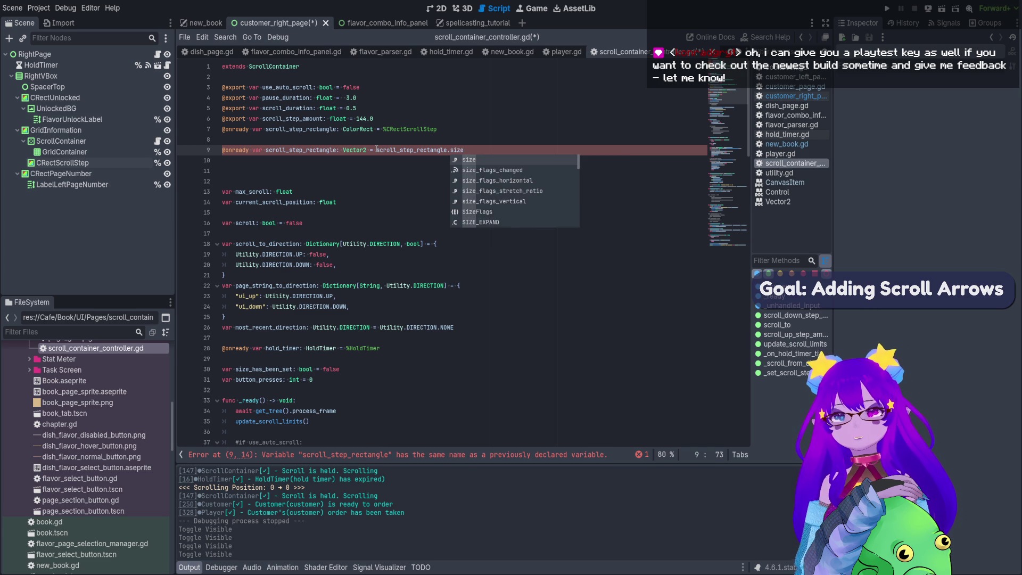
pyautogui.doubleClick(294, 149)
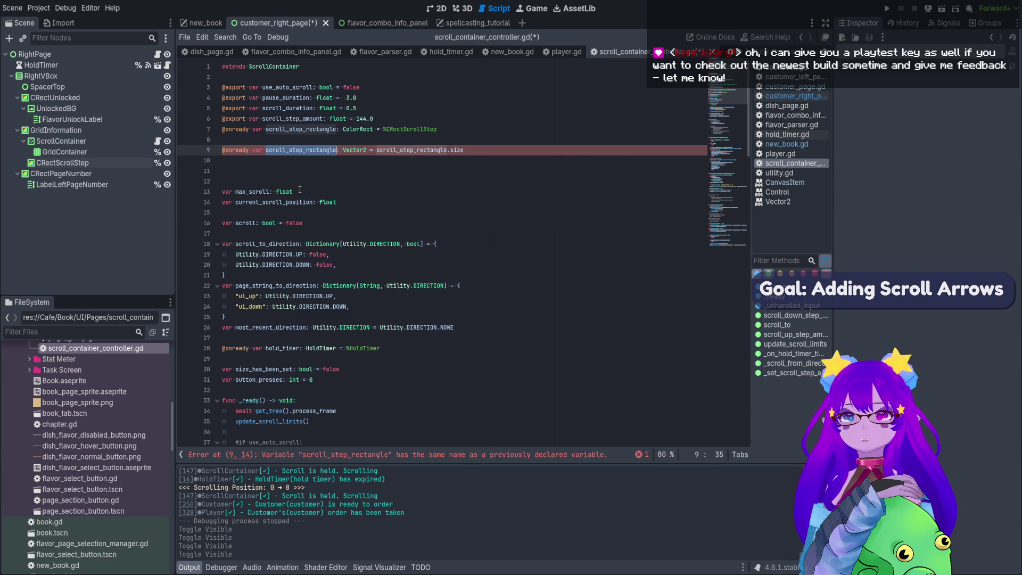
# Delete the original ColorRect declaration on line 7
pyautogui.moveTo(437, 129); pyautogui.dragTo(213, 130)
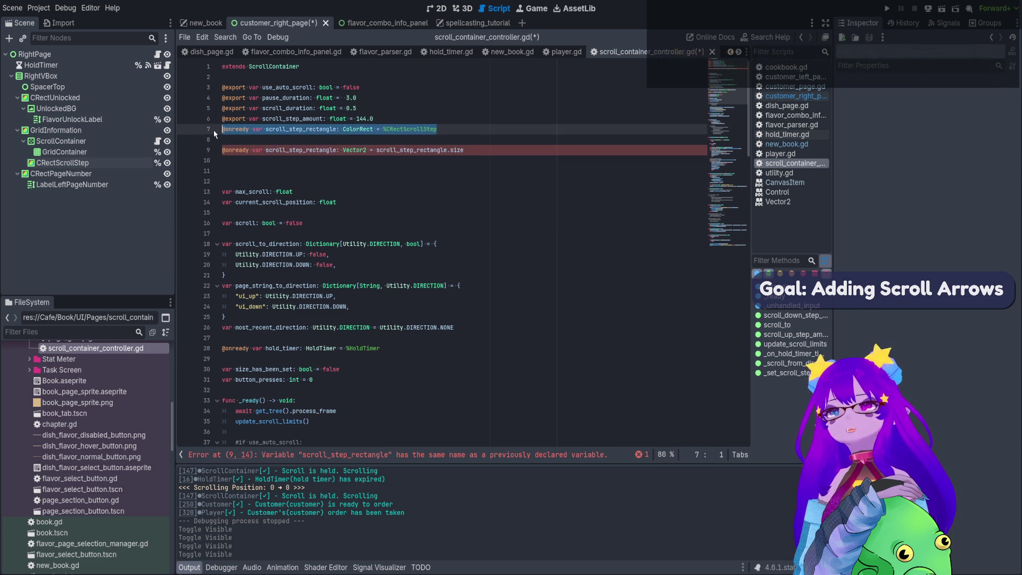
pyautogui.hotkey('ctrl', 'x')
pyautogui.click(240, 140)
# Delete the debug lines and leftover blank lines inside _process, and comment out its header
pyautogui.write('\\')
pyautogui.scroll(-6, 374, 344)
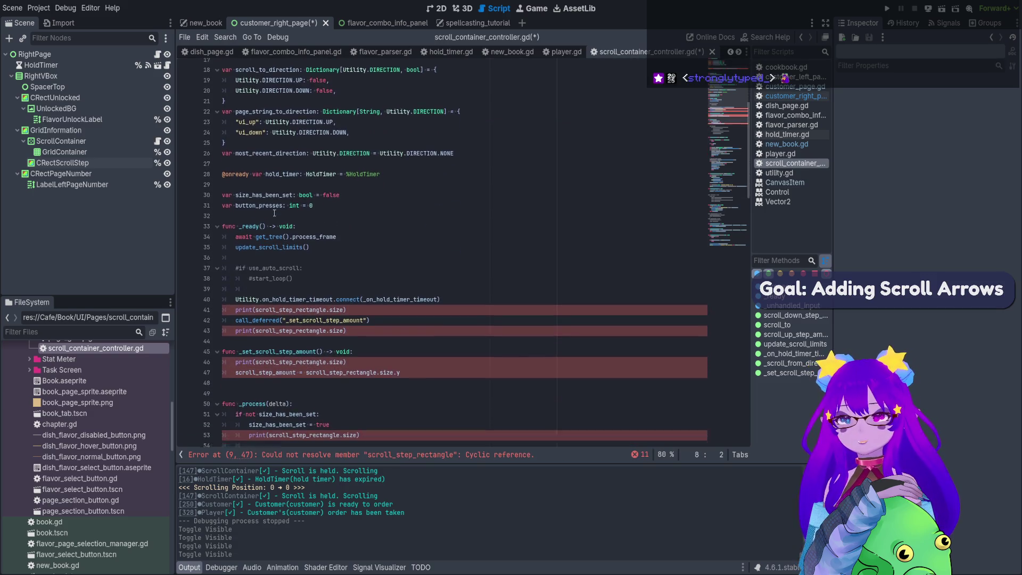
pyautogui.scroll(-1, 374, 344)
pyautogui.moveTo(360, 391); pyautogui.dragTo(198, 369)
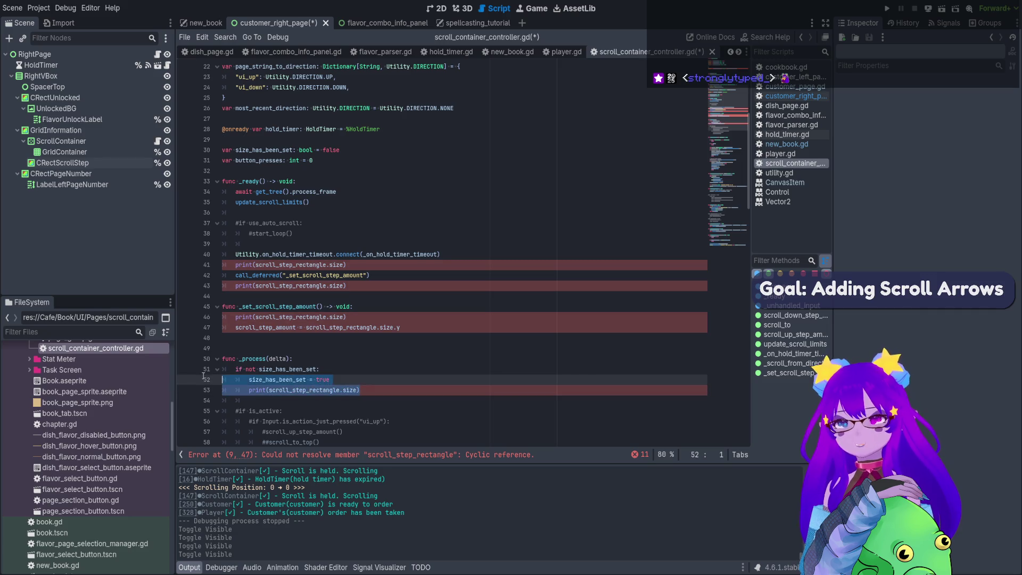
pyautogui.press('Delete')
pyautogui.click(243, 380)
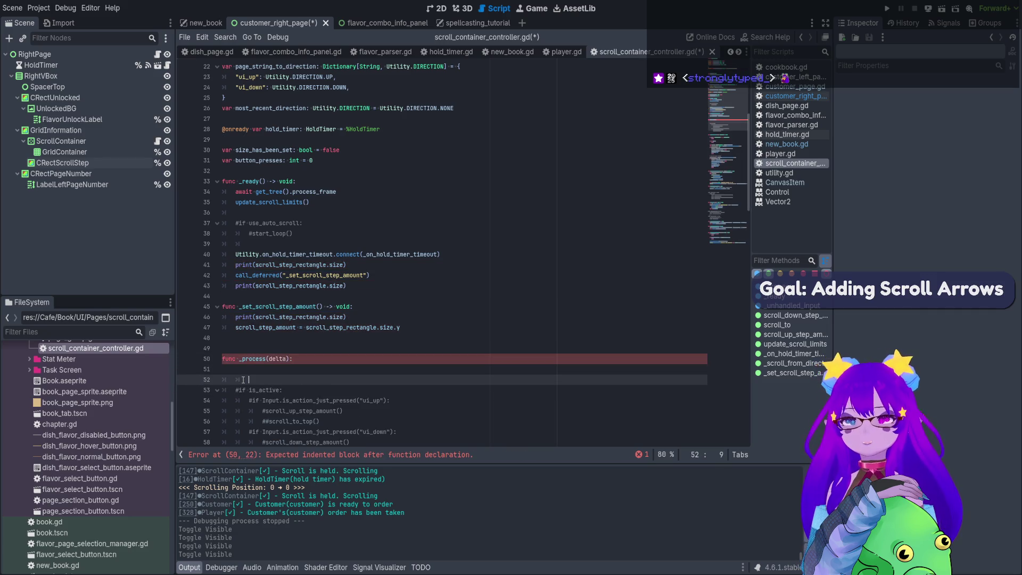
pyautogui.press('BackSpace')
pyautogui.press('BackSpace')
pyautogui.moveTo(298, 359); pyautogui.dragTo(183, 358)
pyautogui.hotkey('ctrl', 'k')
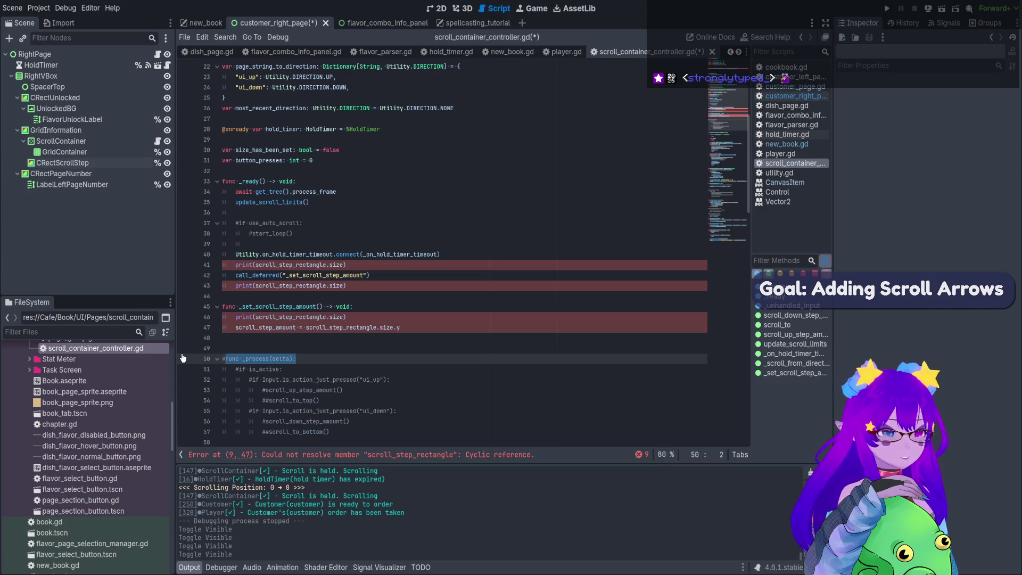
# Remove the empty line 8 from the variable declarations at the top
pyautogui.scroll(2, 269, 247)
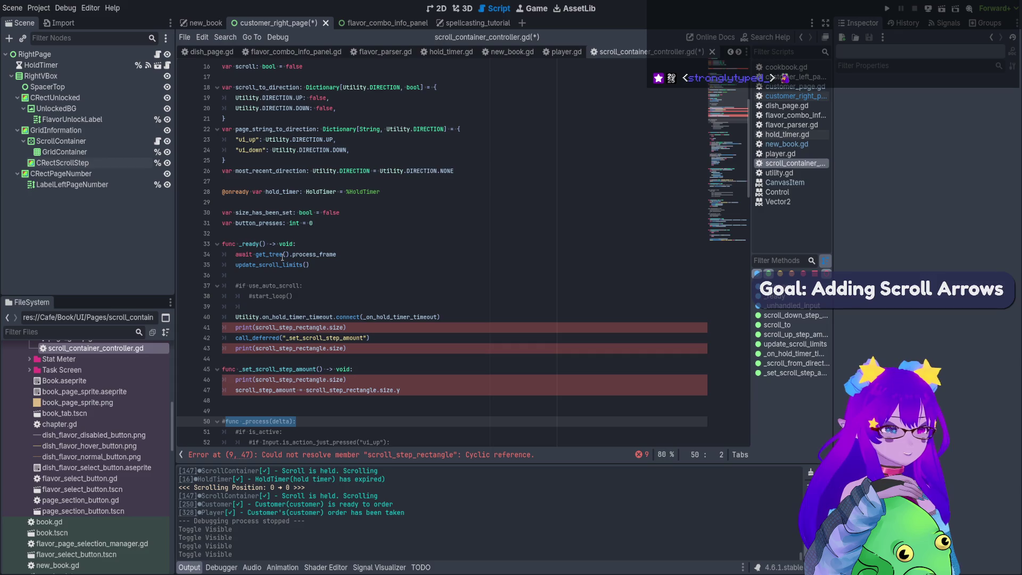
pyautogui.click(340, 198)
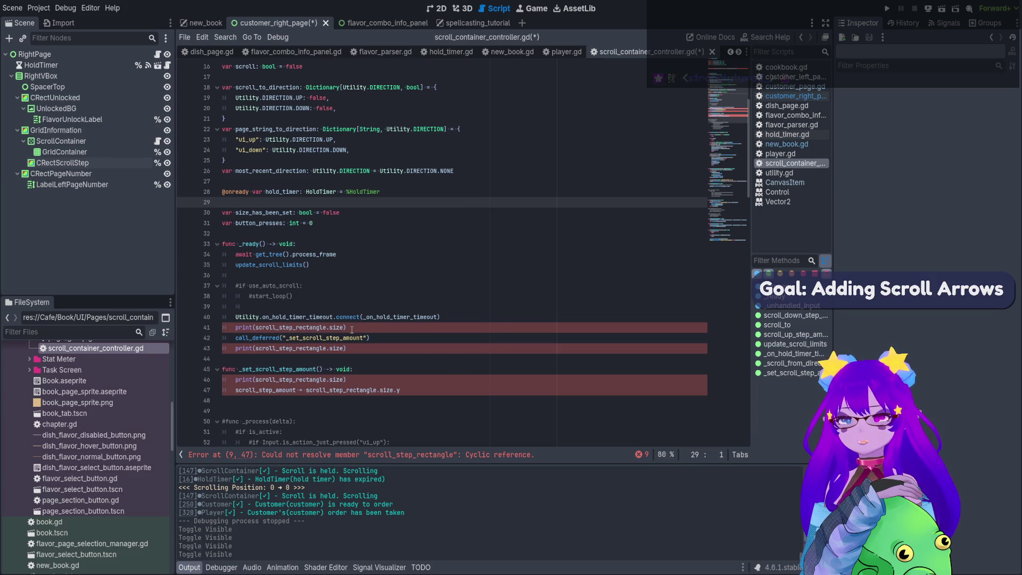
pyautogui.click(373, 327)
pyautogui.scroll(1, 380, 137)
pyautogui.scroll(5, 380, 138)
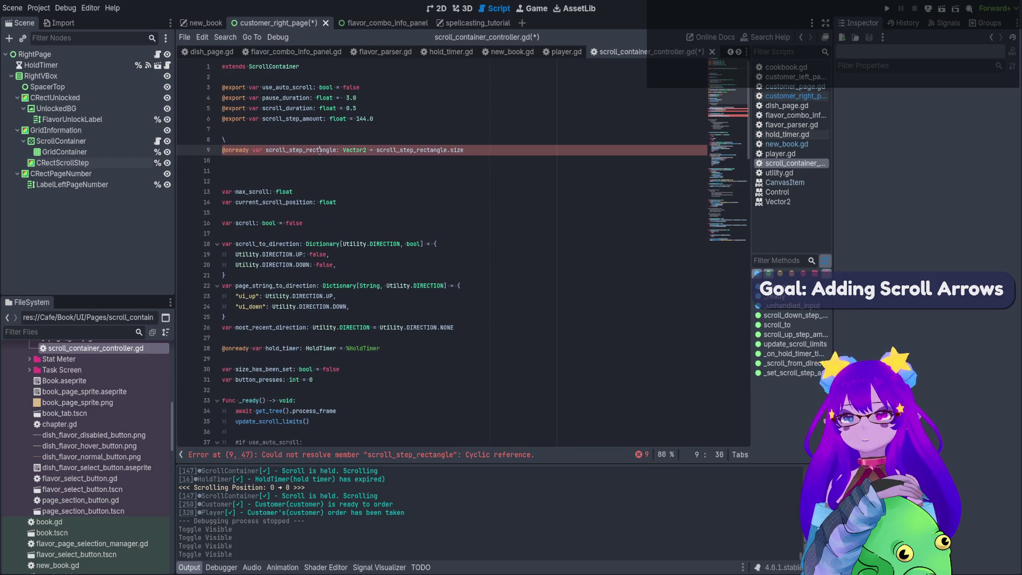
pyautogui.click(259, 139)
pyautogui.press('BackSpace')
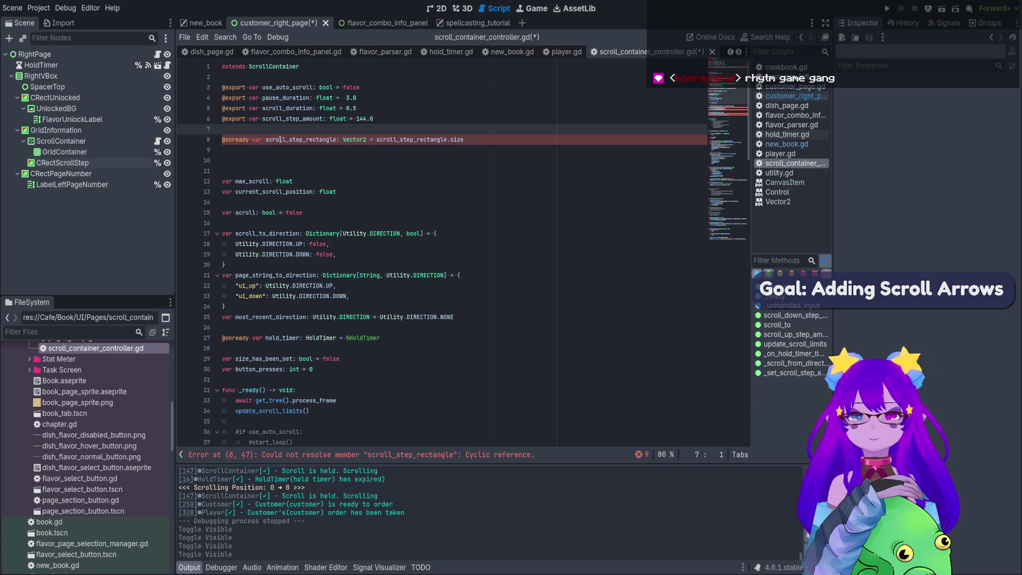
# Undo the accidental edits and rename the Vector2 variable on line 9 to scroll_step_rectangle_t
pyautogui.doubleClick(292, 140)
pyautogui.scroll(-5, 309, 251)
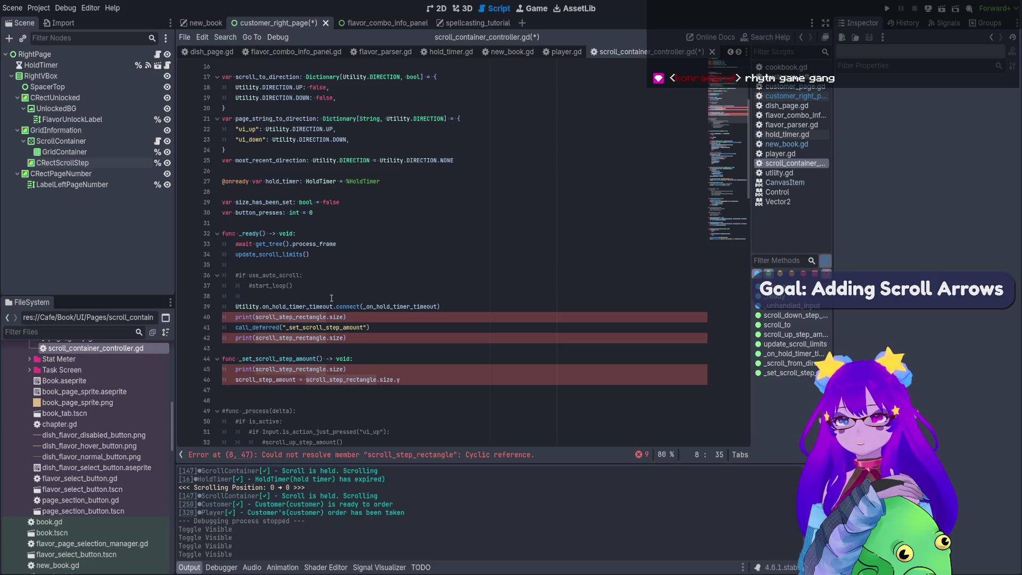
pyautogui.scroll(5, 341, 303)
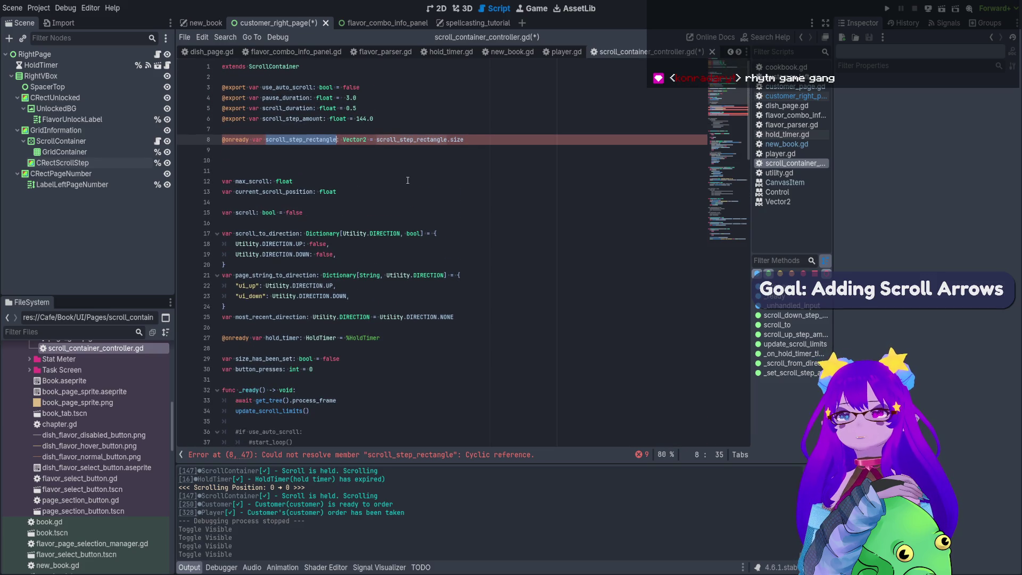
pyautogui.click(403, 139)
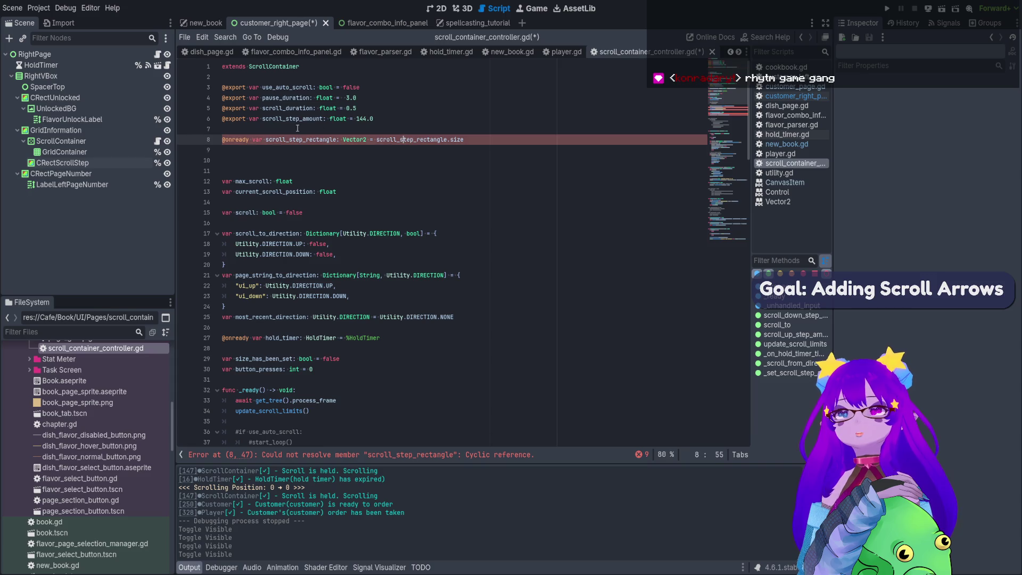
pyautogui.hotkey('ctrl', 'z')
pyautogui.hotkey('ctrl', 'z')
pyautogui.hotkey('ctrl', 'z')
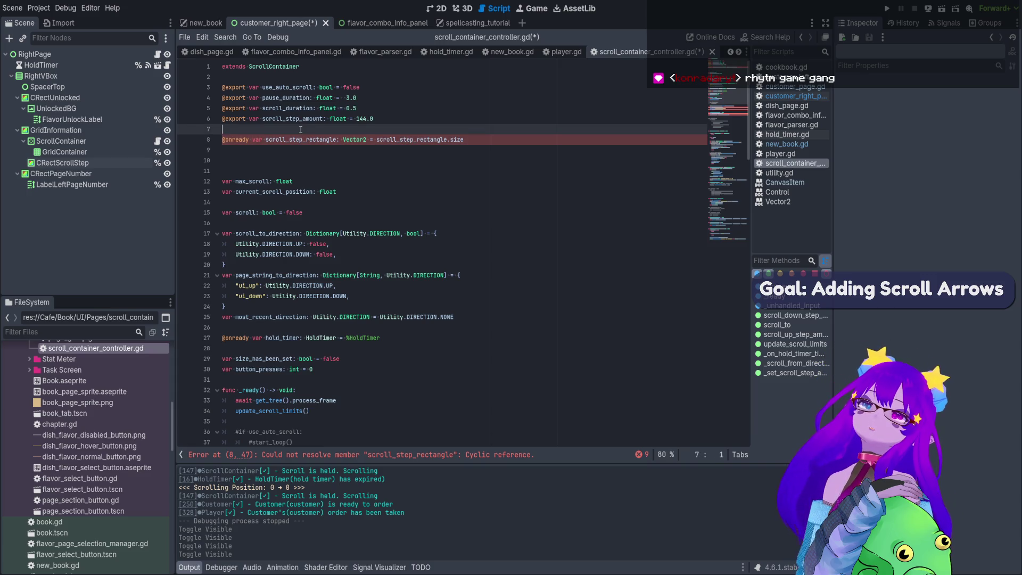
pyautogui.hotkey('ctrl', 'z')
pyautogui.hotkey('ctrl', 'z')
pyautogui.hotkey('ctrl', 'z')
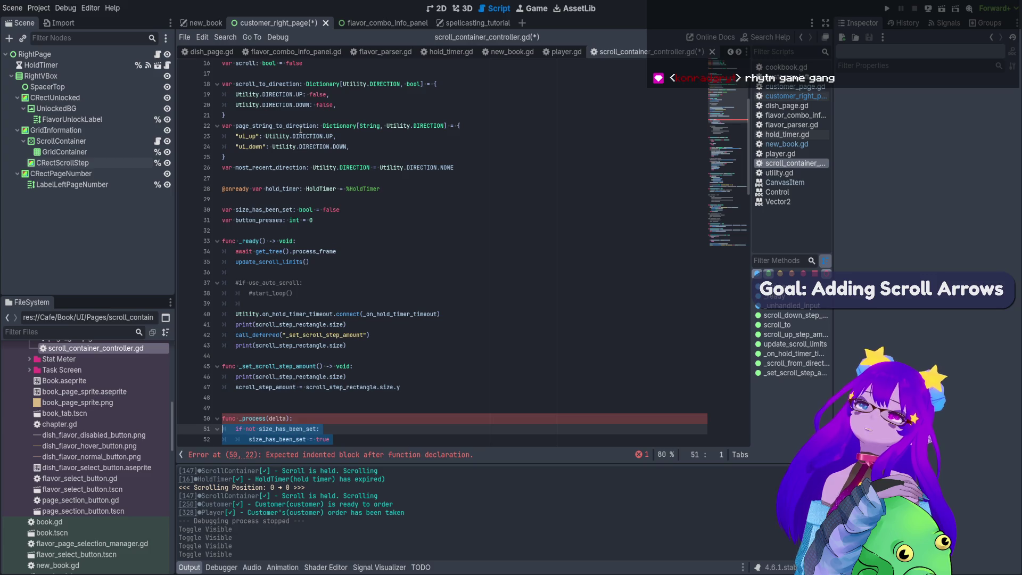
pyautogui.hotkey('ctrl', 'z')
pyautogui.hotkey('ctrl', 'z')
pyautogui.hotkey('ctrl', 'z')
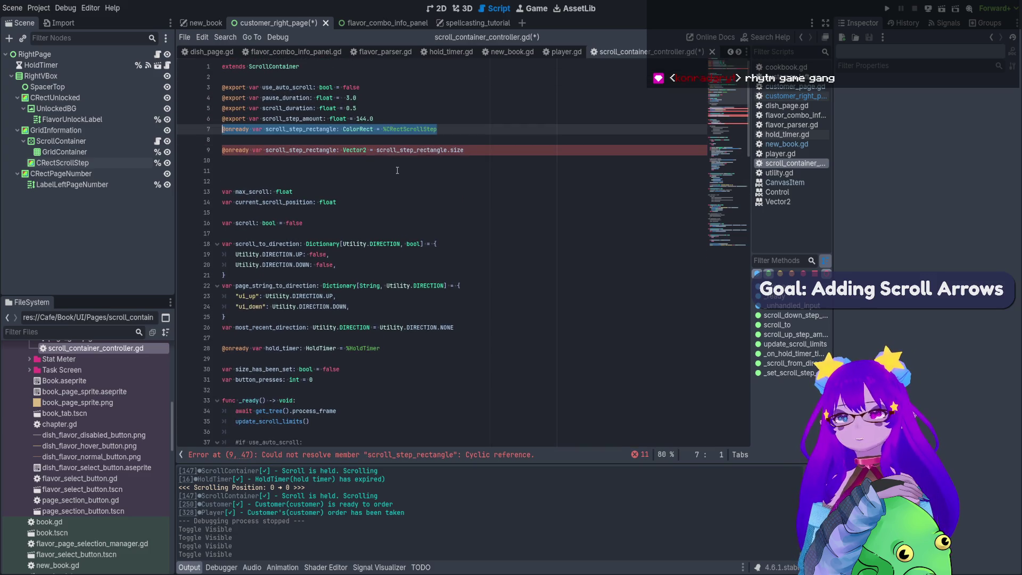
pyautogui.hotkey('ctrl', 'shift', 'z')
pyautogui.click(334, 152)
pyautogui.write('_t')
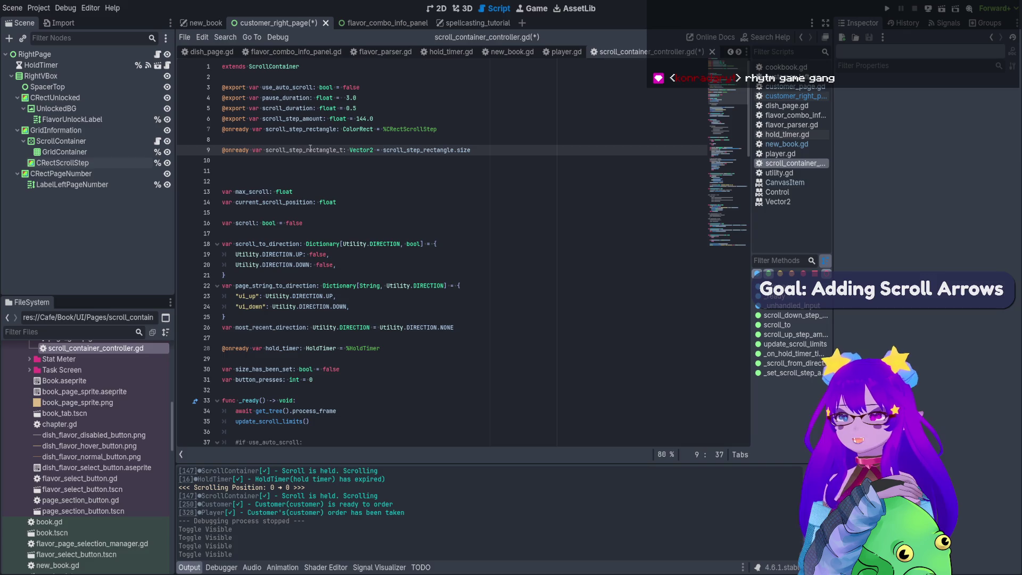
# Make the print on line 41 use scroll_step_rectangle_t in place of the size reference
pyautogui.scroll(-6, 335, 209)
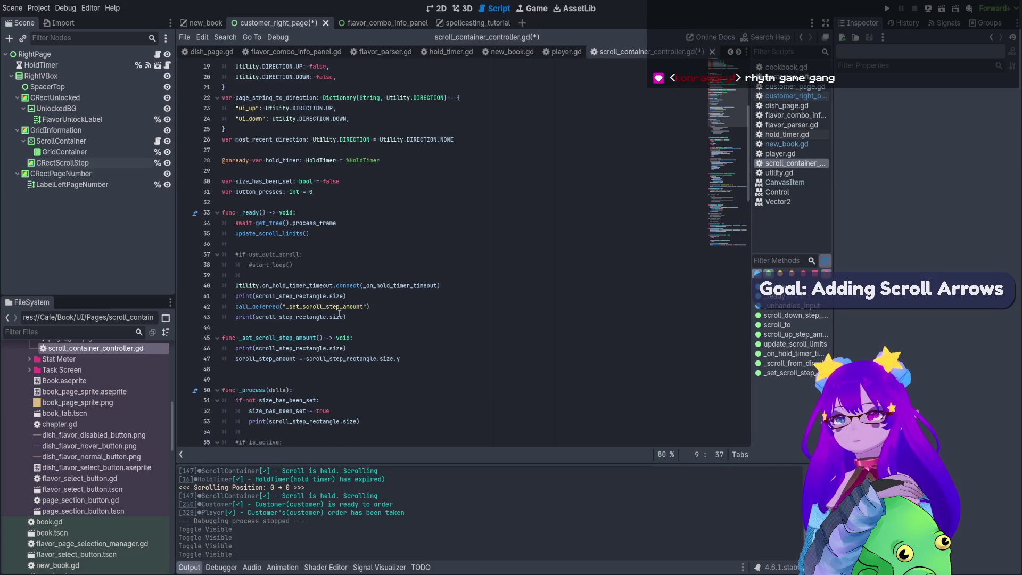
pyautogui.moveTo(342, 296)
pyautogui.mouseDown()
pyautogui.moveTo(268, 296)
pyautogui.moveTo(346, 296)
pyautogui.mouseUp()
pyautogui.click(259, 296)
pyautogui.write('scroll_step_rectangle_t')
# Remove the size_has_been_set check, comment out _process, and save the script
pyautogui.click(369, 425)
pyautogui.moveTo(369, 425); pyautogui.dragTo(222, 401)
pyautogui.press('BackSpace')
pyautogui.hotkey('ctrl', 'k')
pyautogui.click(353, 338)
pyautogui.hotkey('ctrl', 's')
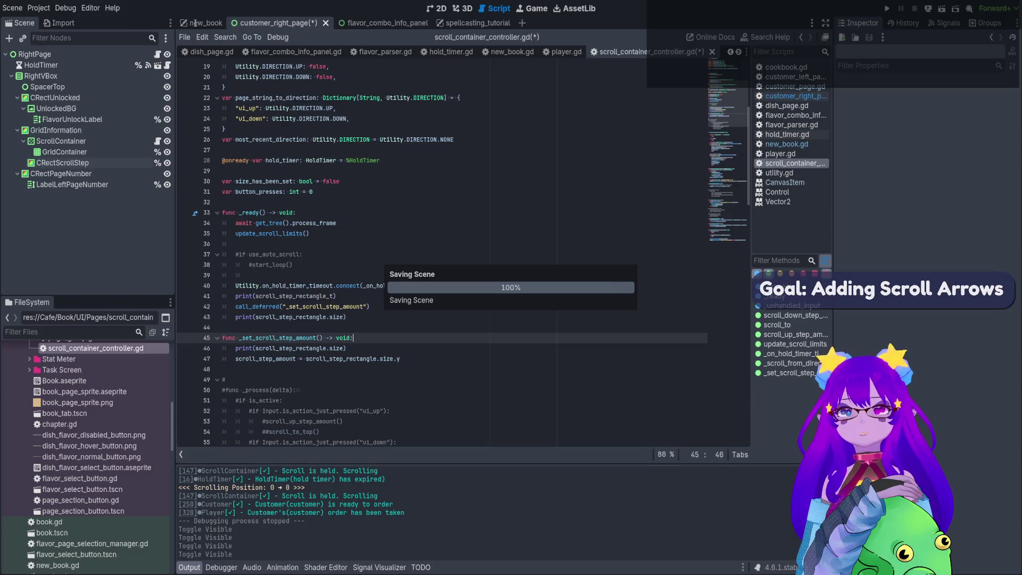
# Run the new_book scene, check that it logs (0.0, 0.0) sizes, and stop the game
pyautogui.click(195, 23)
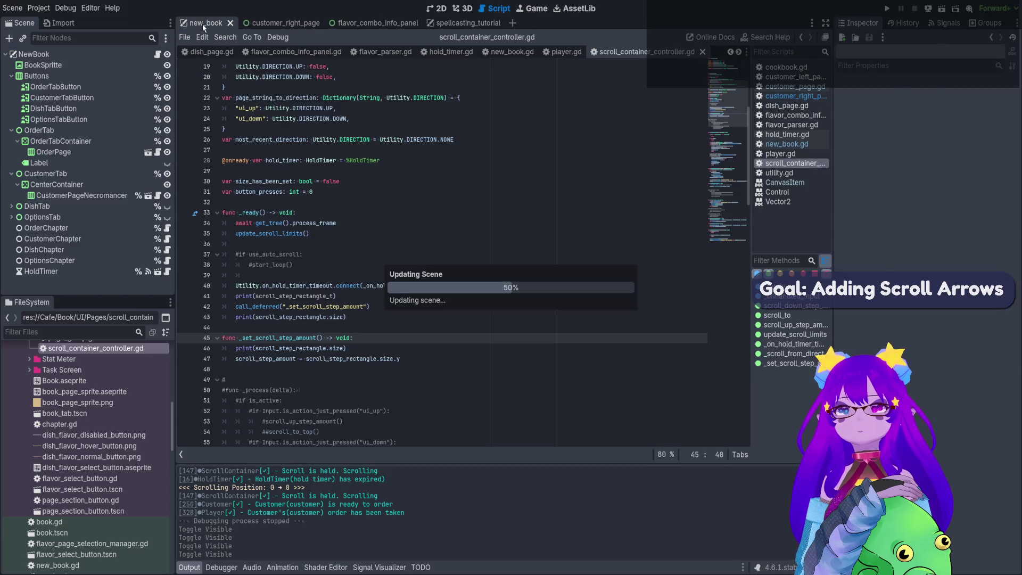
pyautogui.click(942, 9)
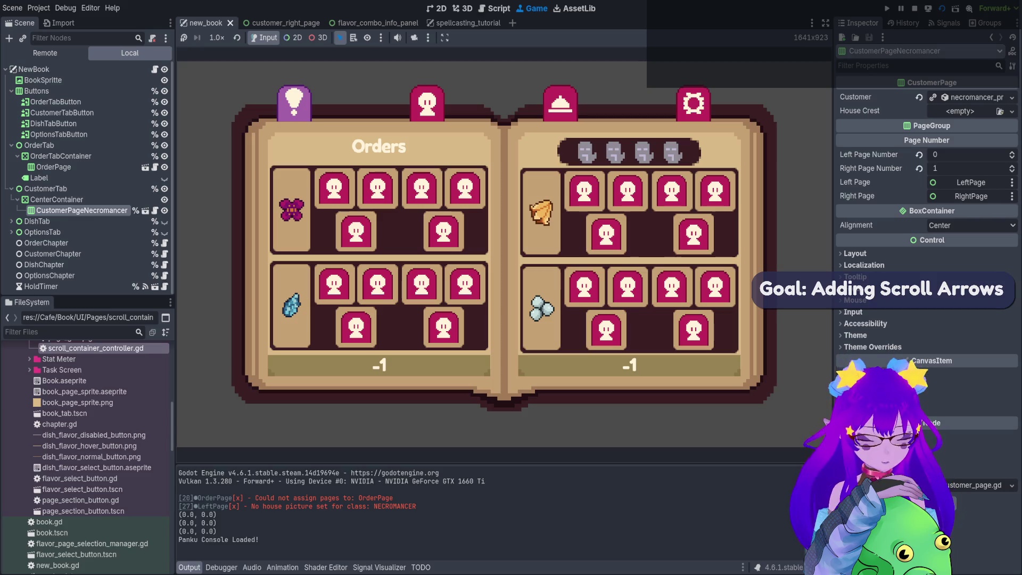
pyautogui.press('F8')
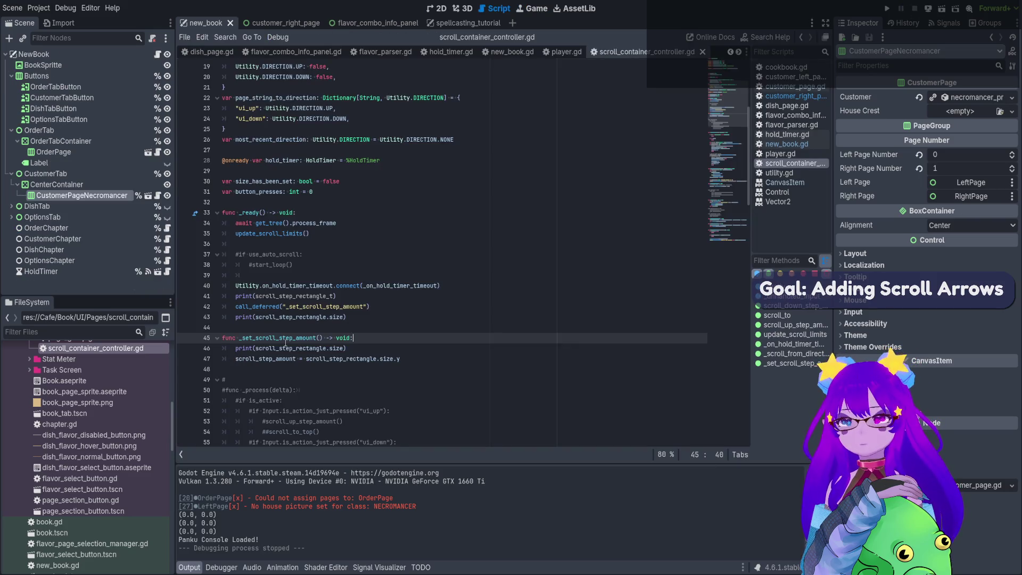
pyautogui.scroll(6, 291, 322)
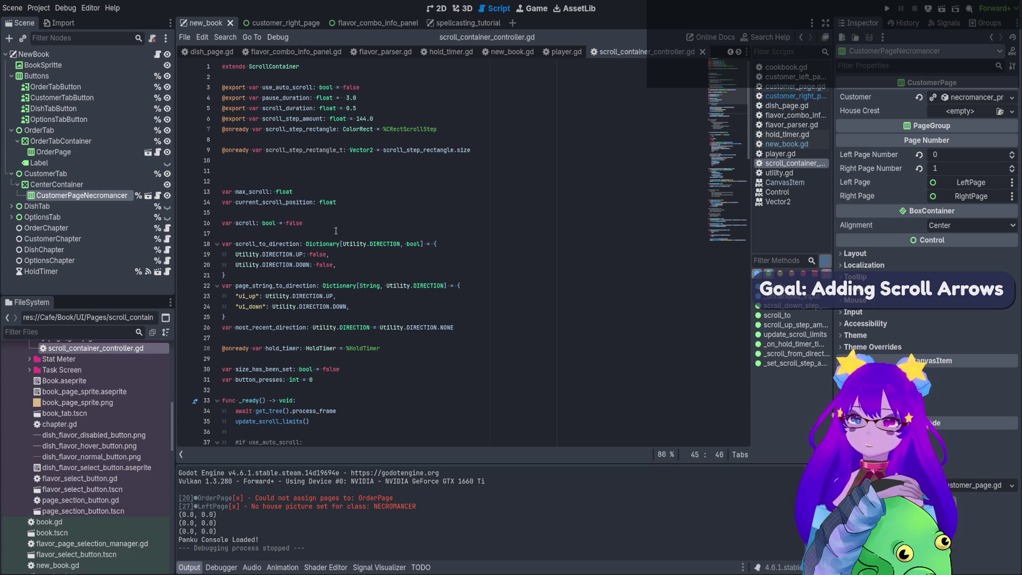
# Copy the print(scroll_step_rectangle_t) line into _set_scroll_step_amount below the scroll_step_amount assignment
pyautogui.click(342, 155)
pyautogui.scroll(-4, 353, 220)
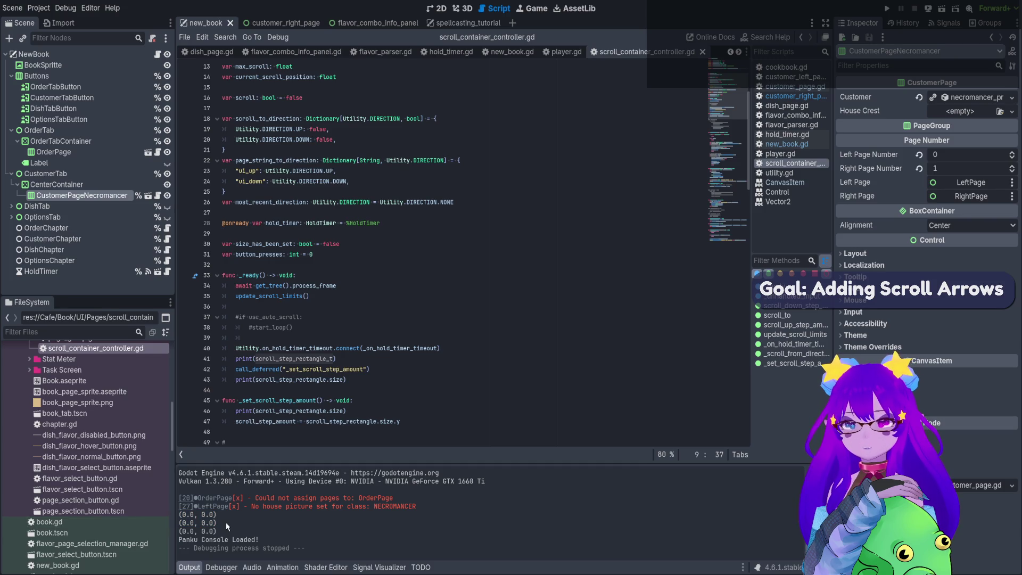
pyautogui.click(400, 398)
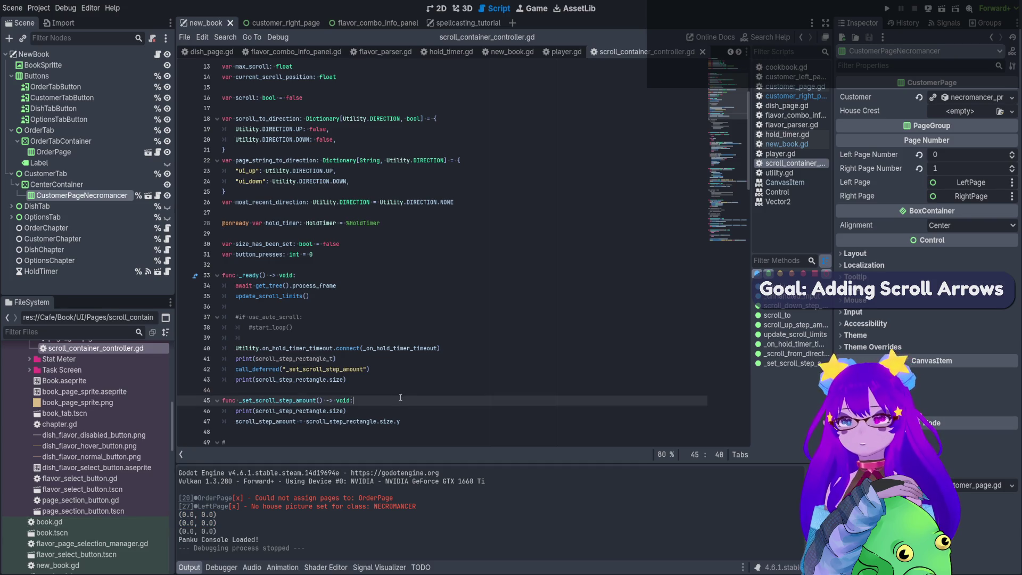
pyautogui.keyDown('ctrl'); pyautogui.click(287, 358); pyautogui.keyUp('ctrl')
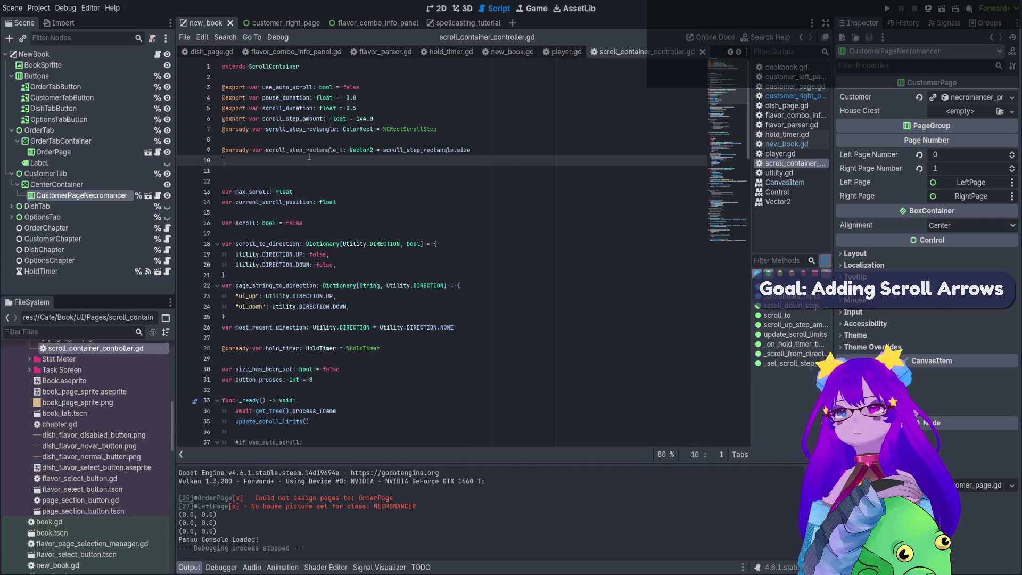
pyautogui.scroll(-6, 361, 322)
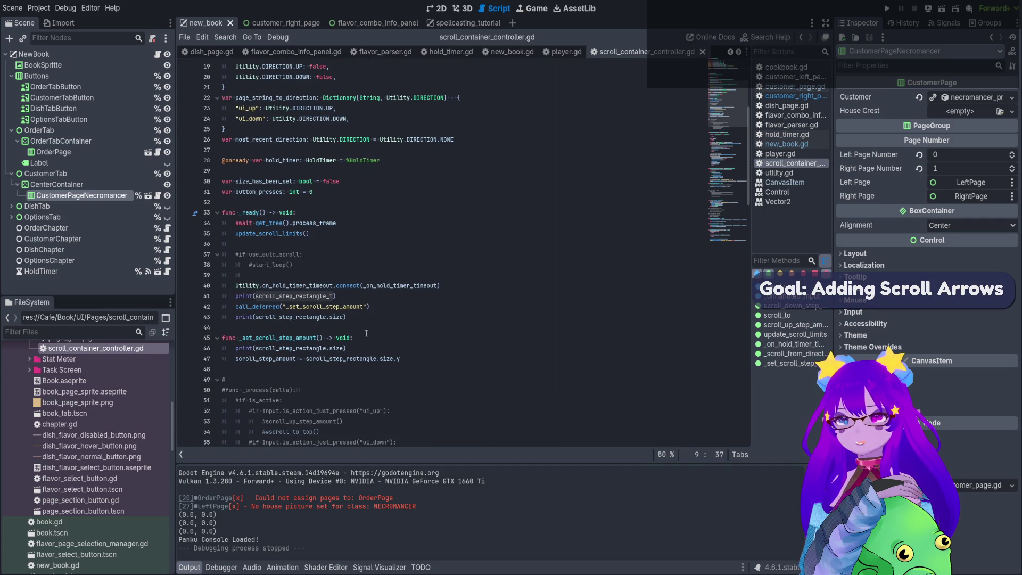
pyautogui.click(354, 296)
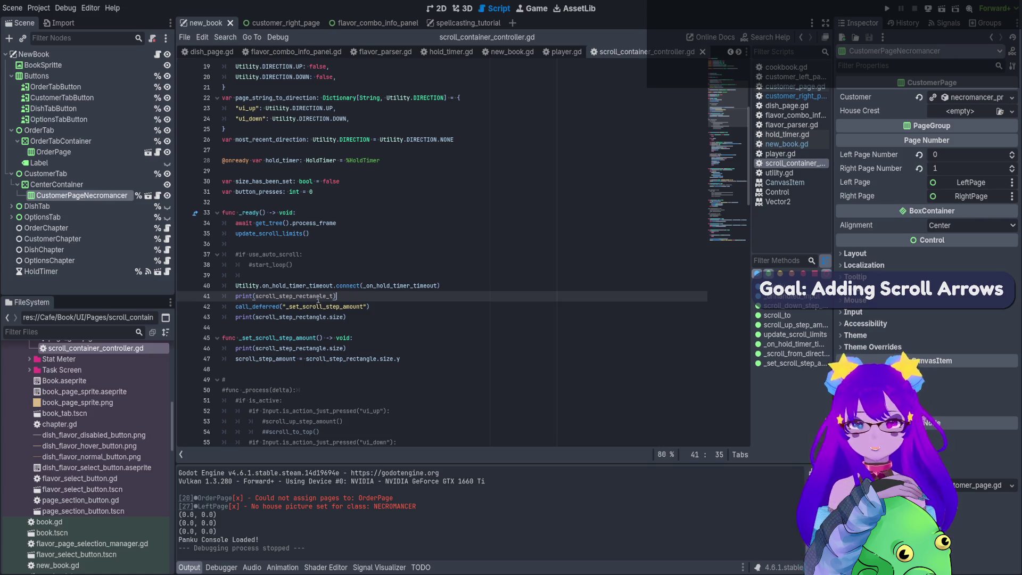
pyautogui.moveTo(357, 296); pyautogui.dragTo(215, 295)
pyautogui.hotkey('ctrl', 'c')
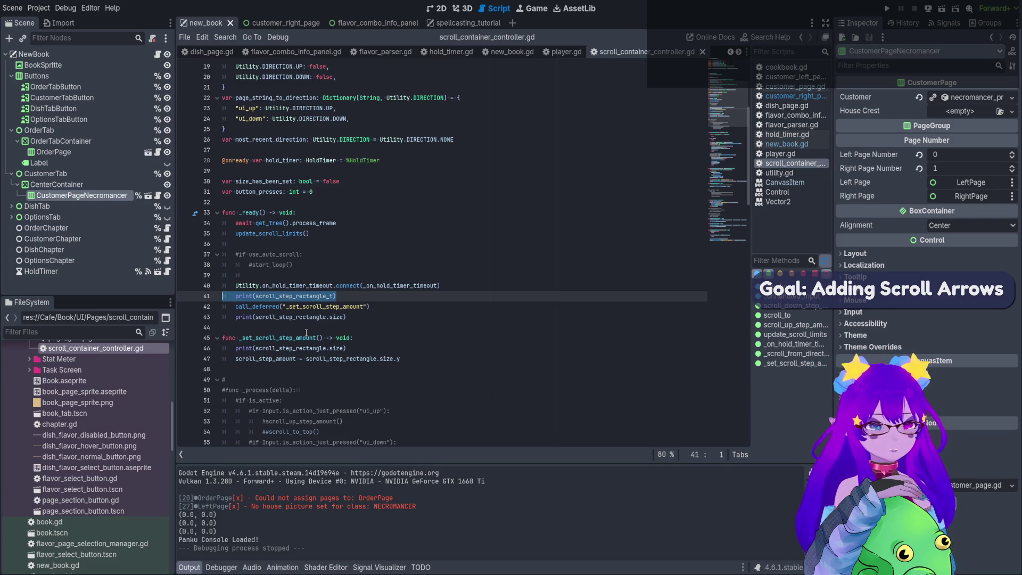
pyautogui.scroll(-1, 305, 338)
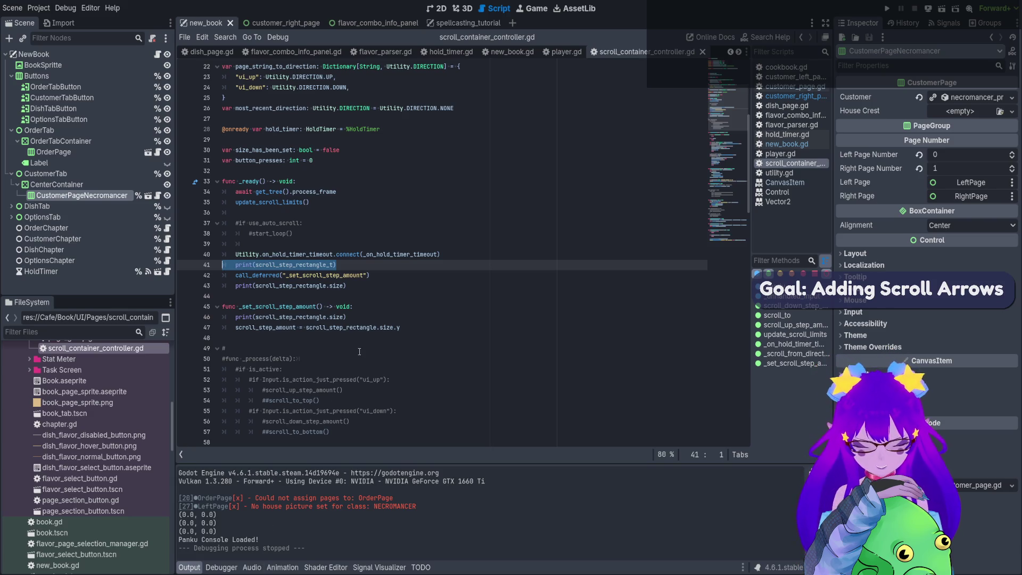
pyautogui.click(442, 328)
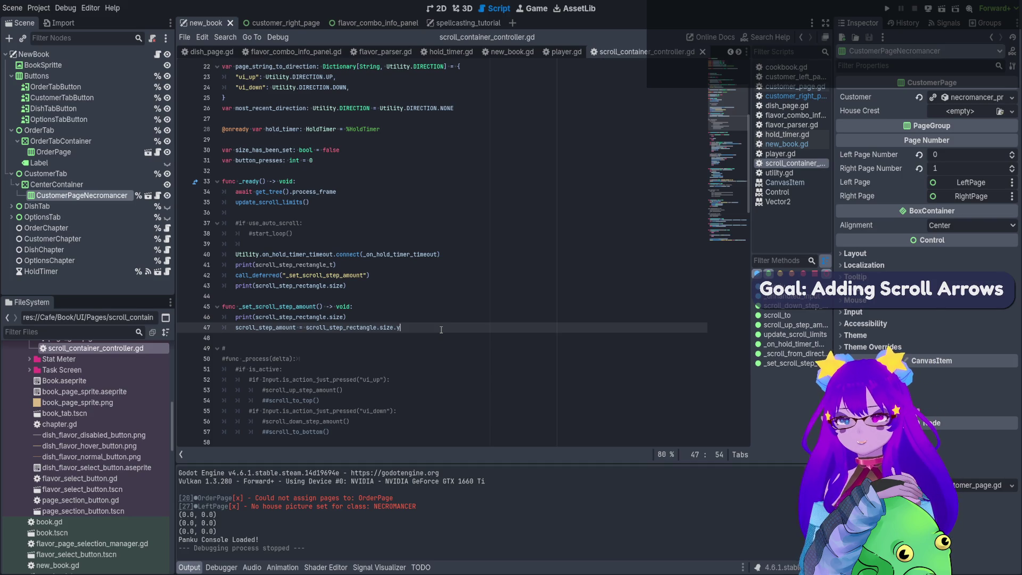
pyautogui.press('Return')
pyautogui.hotkey('ctrl', 'v')
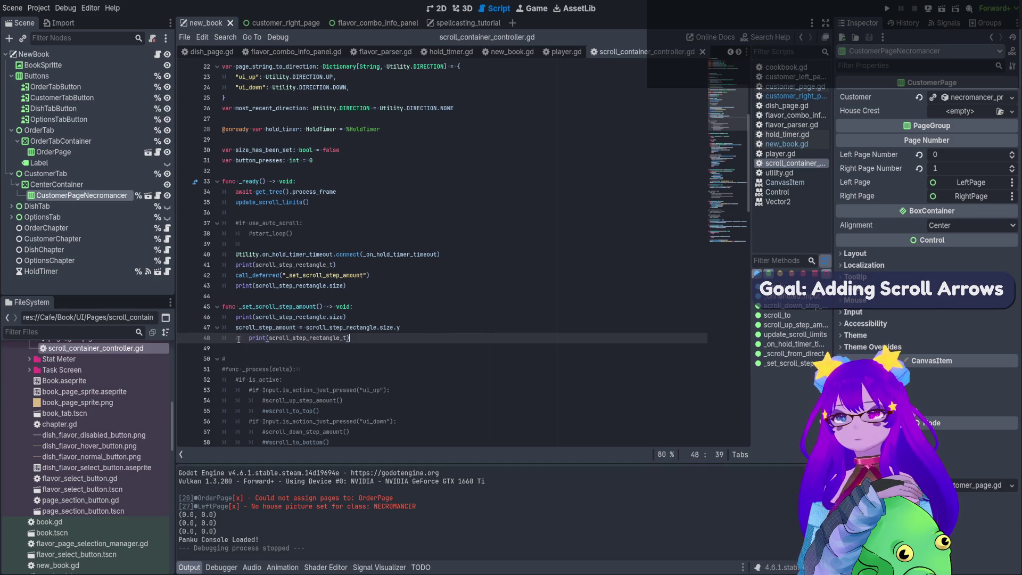
pyautogui.click(238, 340)
pyautogui.press('Delete')
# Add 'scroll_step_rectangle_t = scroll_step_rectangle.size' above that print and save the script
pyautogui.scroll(7, 431, 213)
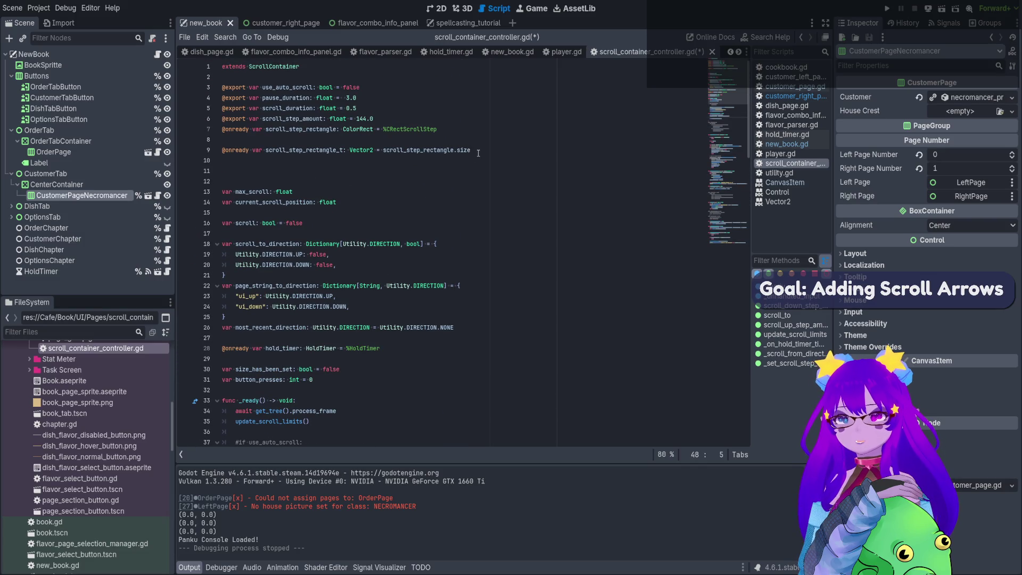
pyautogui.moveTo(477, 151); pyautogui.dragTo(383, 150)
pyautogui.hotkey('ctrl', 'c')
pyautogui.scroll(-8, 457, 298)
pyautogui.click(305, 303)
pyautogui.hotkey('ctrl', 'v')
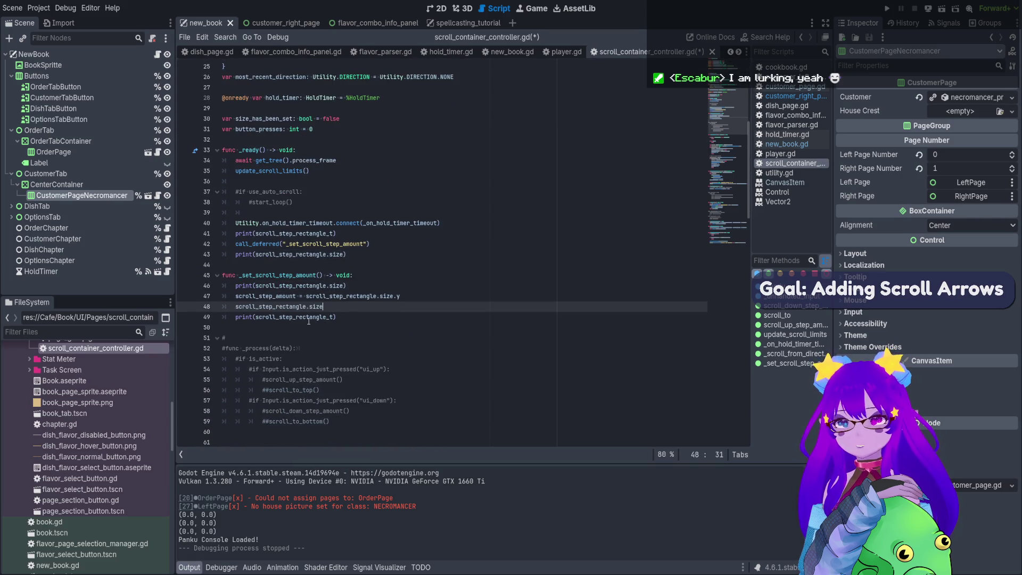
pyautogui.doubleClick(309, 321)
pyautogui.hotkey('ctrl', 'c')
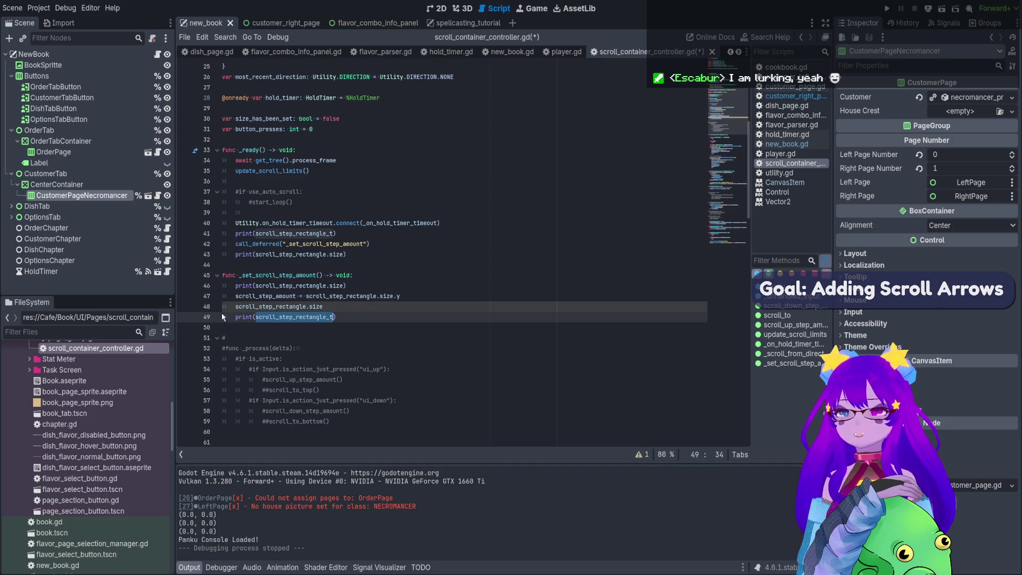
pyautogui.click(232, 308)
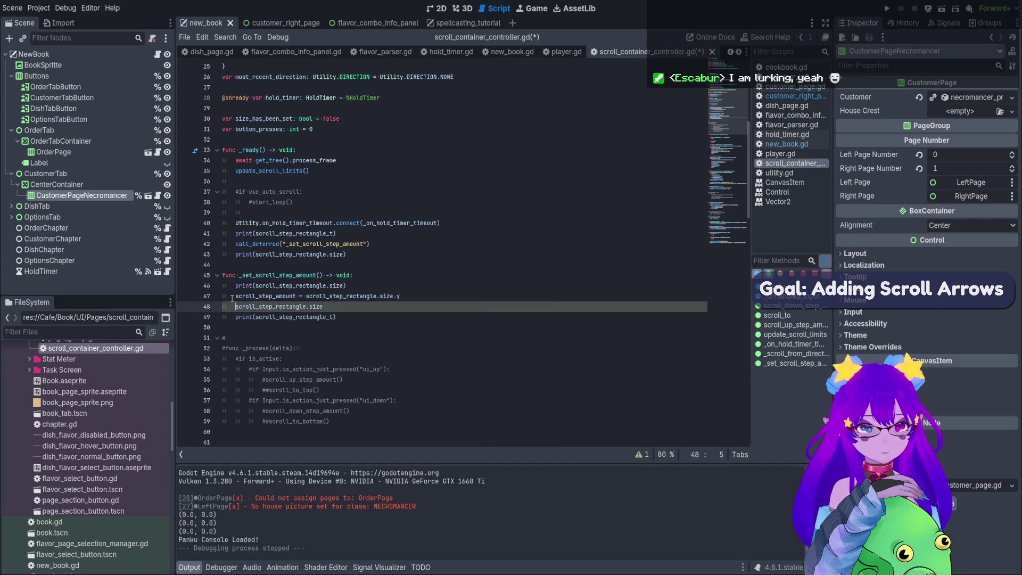
pyautogui.hotkey('ctrl', 'v')
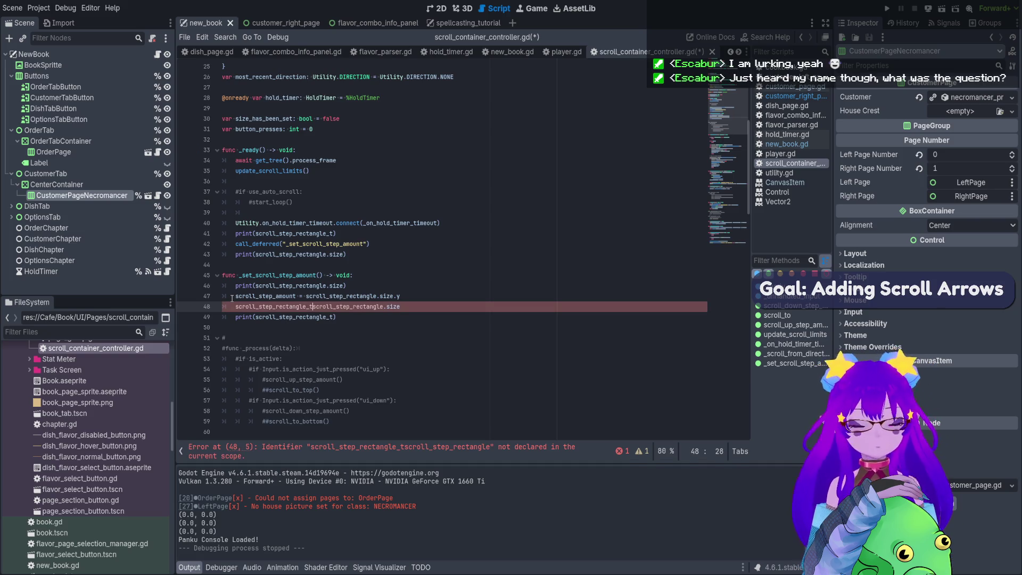
pyautogui.write('=')
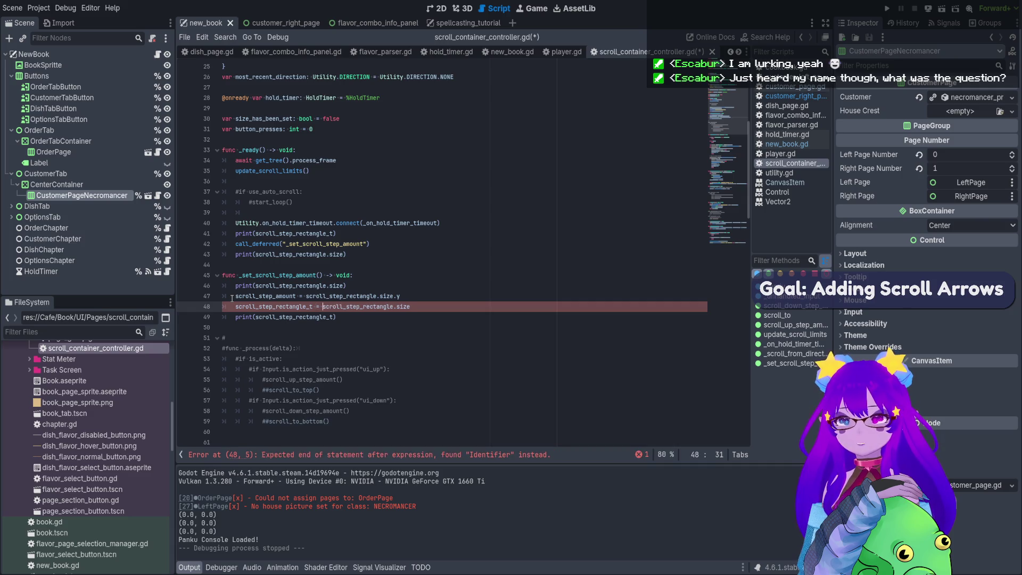
pyautogui.click(397, 225)
pyautogui.hotkey('ctrl', 's')
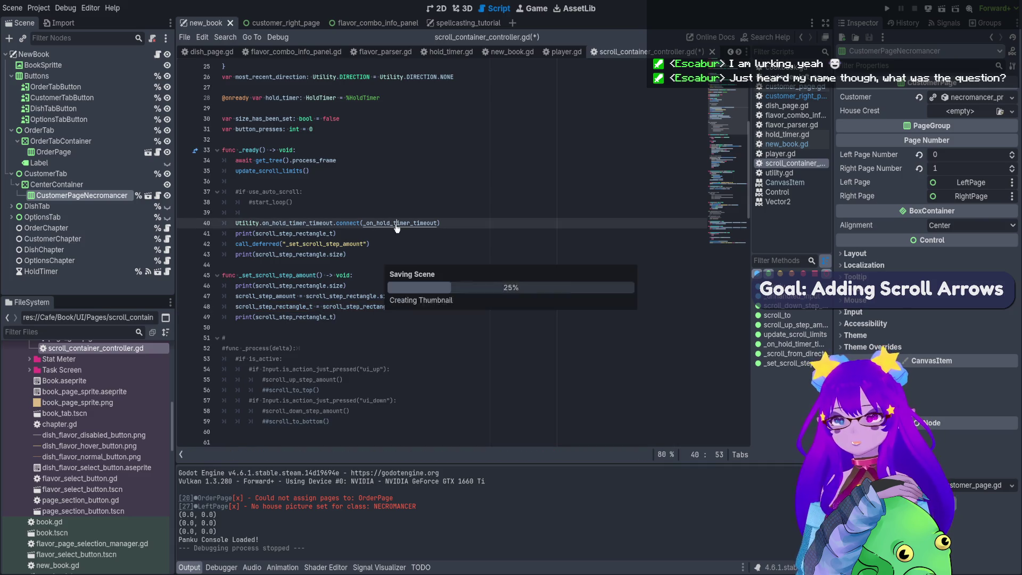
pyautogui.press('F6')
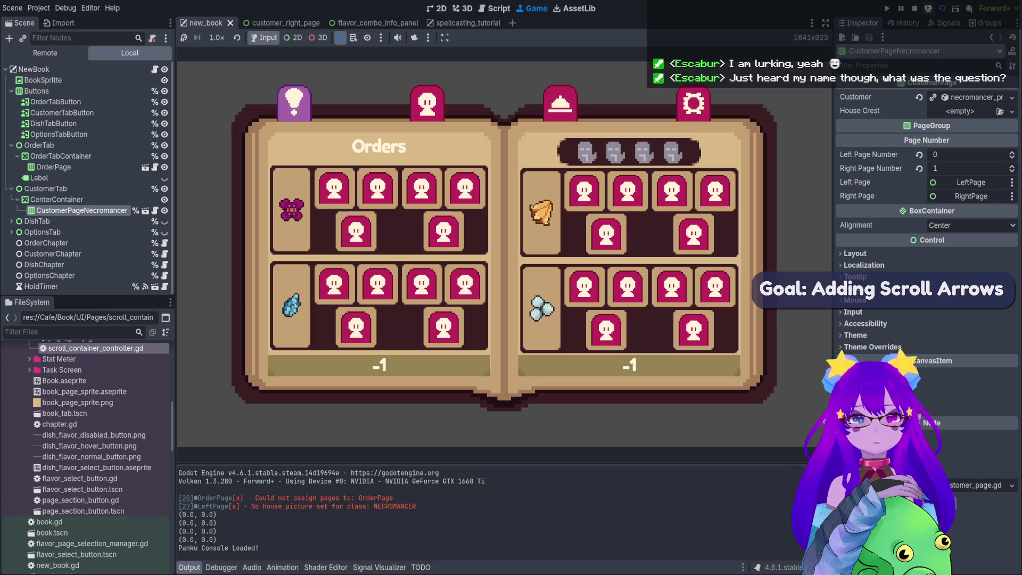
pyautogui.click(915, 9)
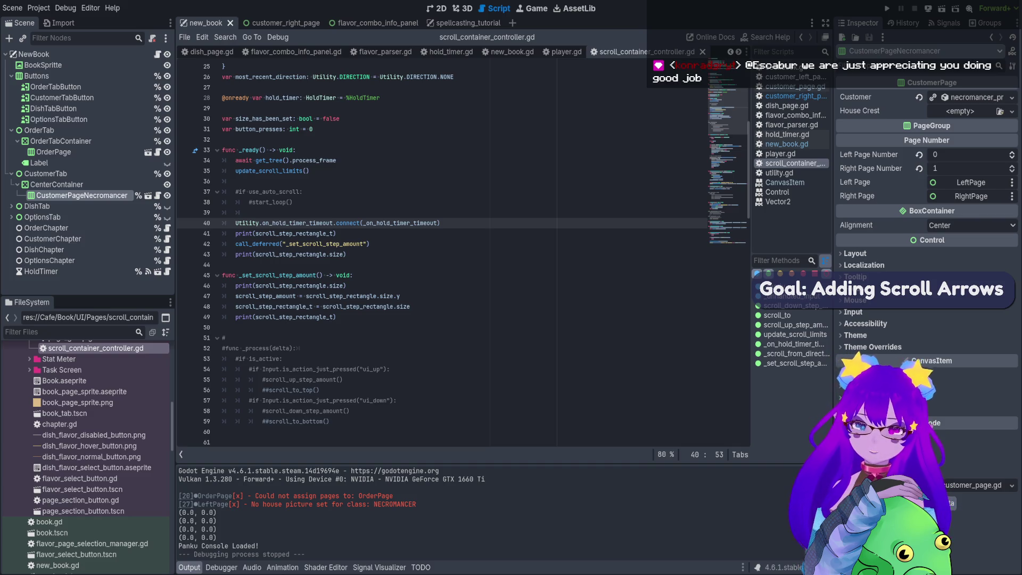
pyautogui.moveTo(347, 255); pyautogui.dragTo(337, 233)
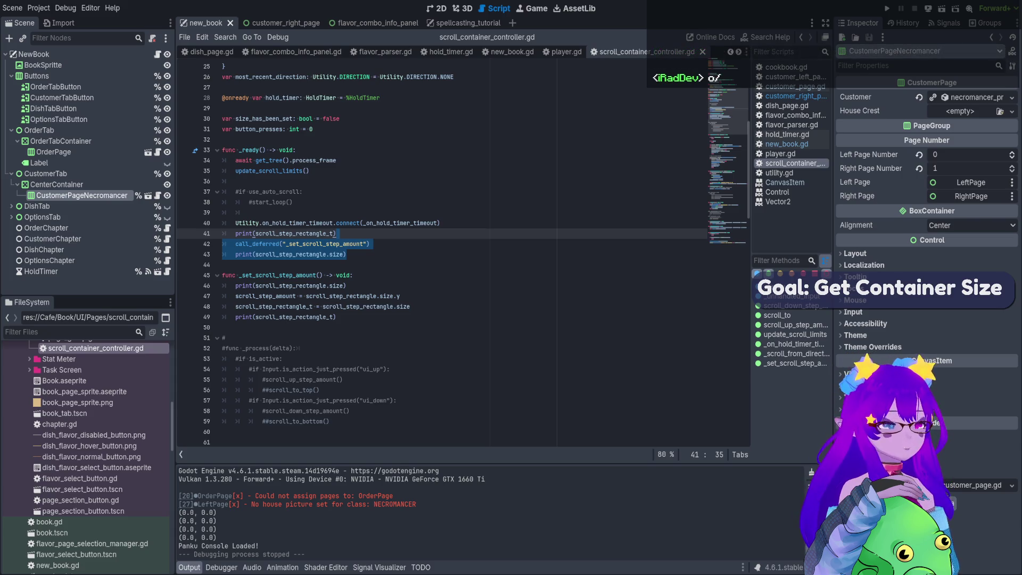
# Deselect the lines, put the caret on the empty line below line 43, and save
pyautogui.click(298, 265)
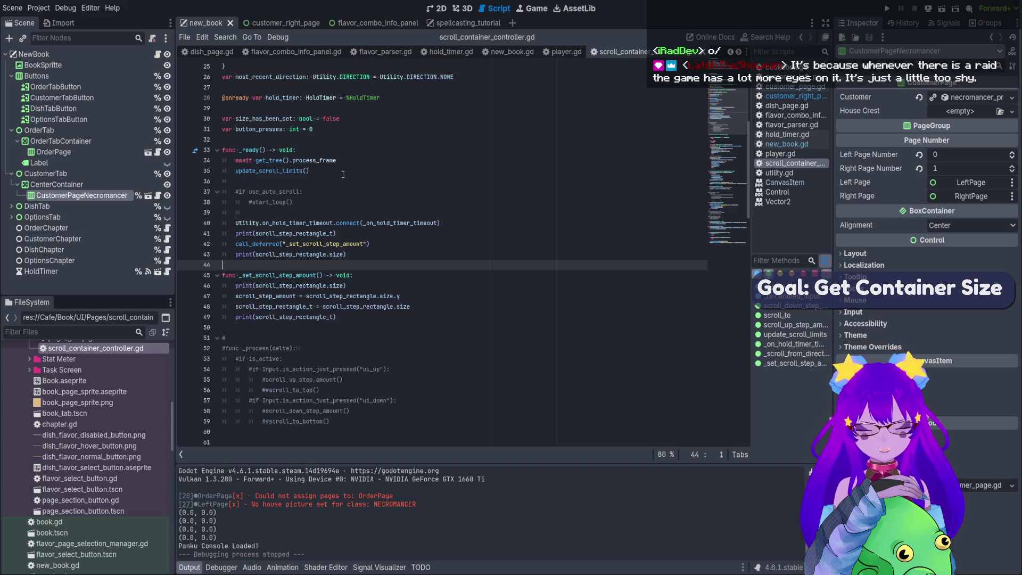
pyautogui.click(358, 258)
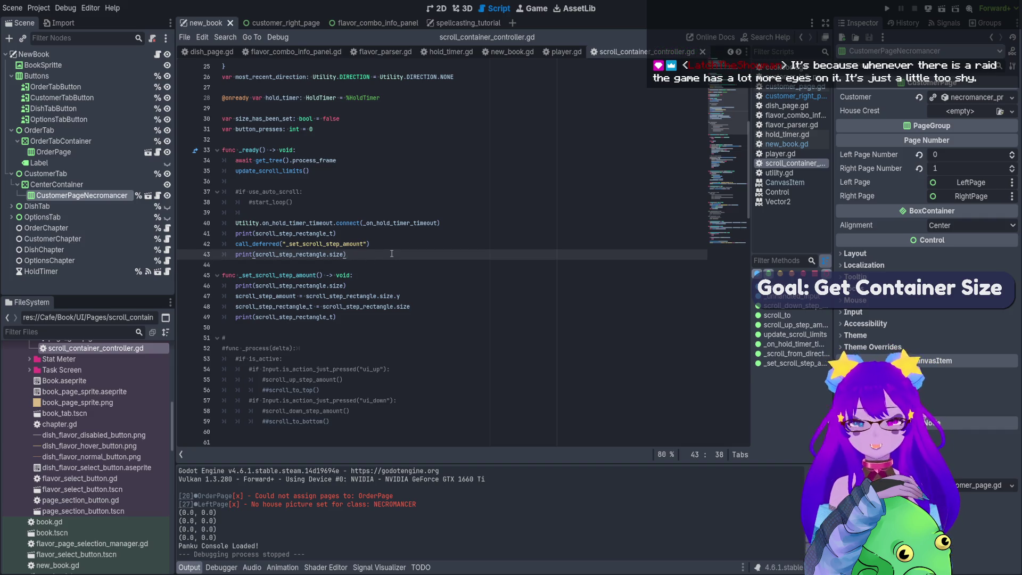
pyautogui.click(334, 265)
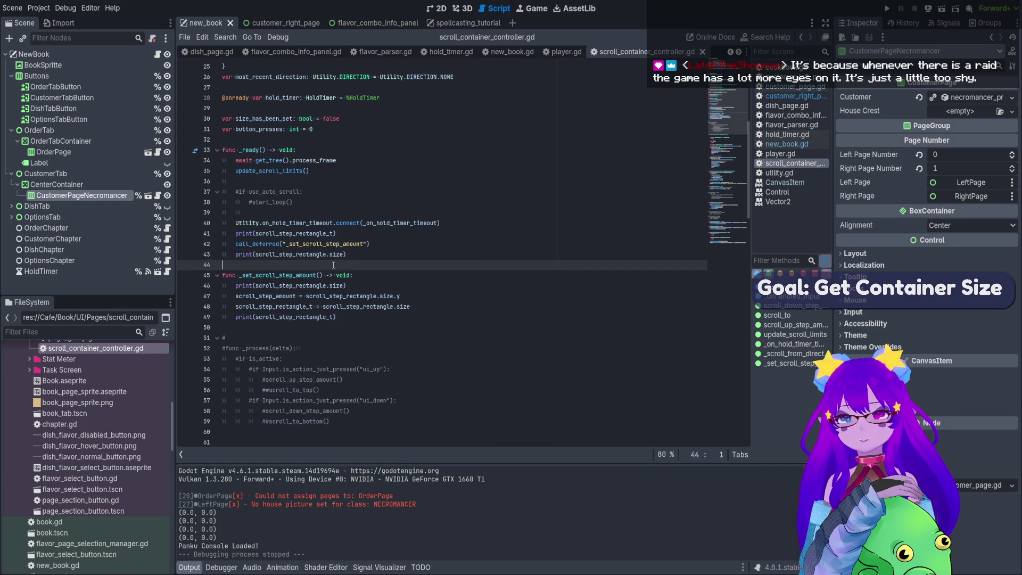
pyautogui.hotkey('ctrl', 's')
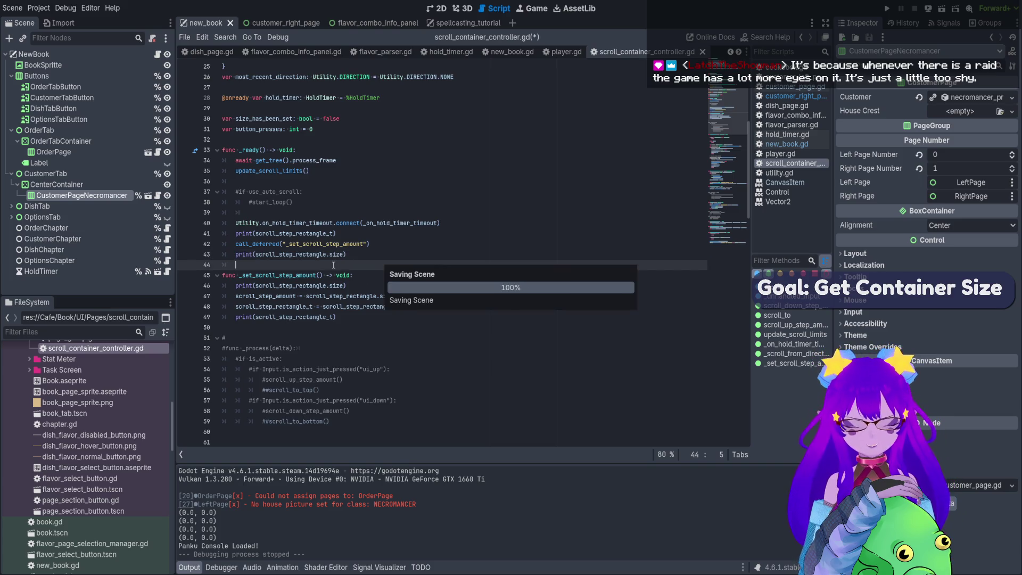
# Paste the get_parent(), position = parent.size and print(position) lines after line 49
pyautogui.click(246, 328)
pyautogui.write('var parent: Control = get_parent() \tposition = parent.size \tprint (position)')
pyautogui.click(364, 319)
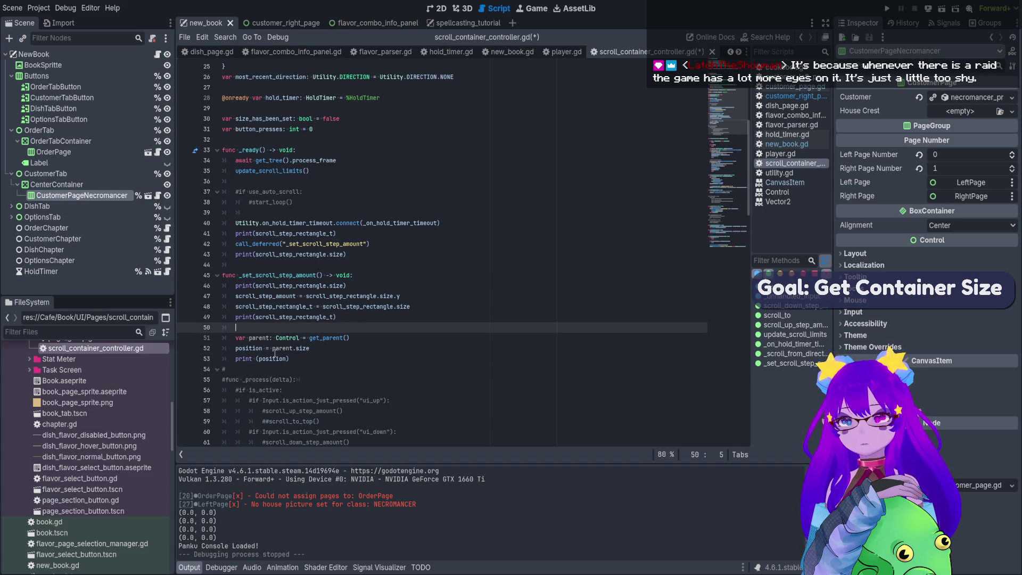
pyautogui.click(274, 350)
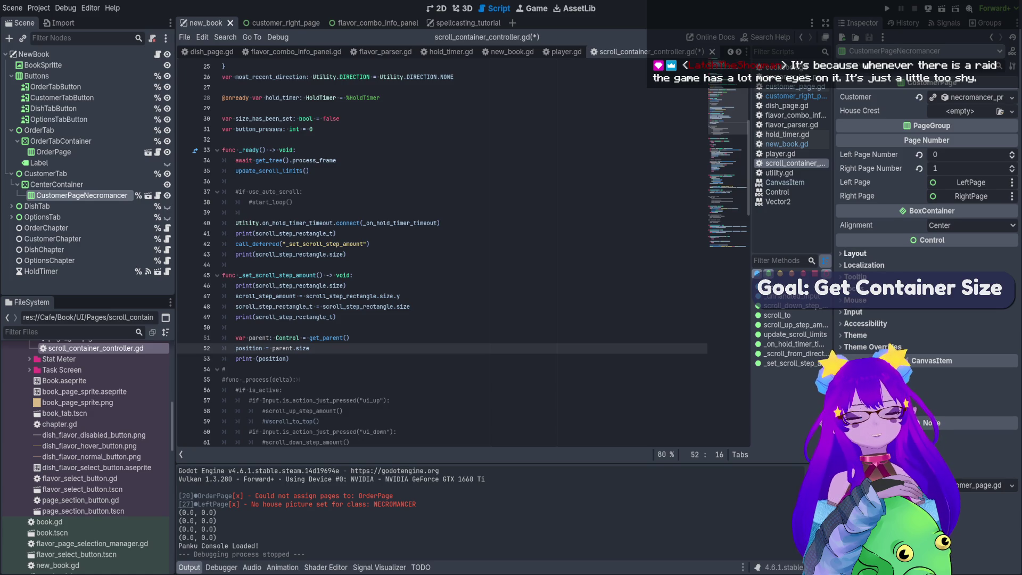
pyautogui.moveTo(293, 361); pyautogui.dragTo(208, 338)
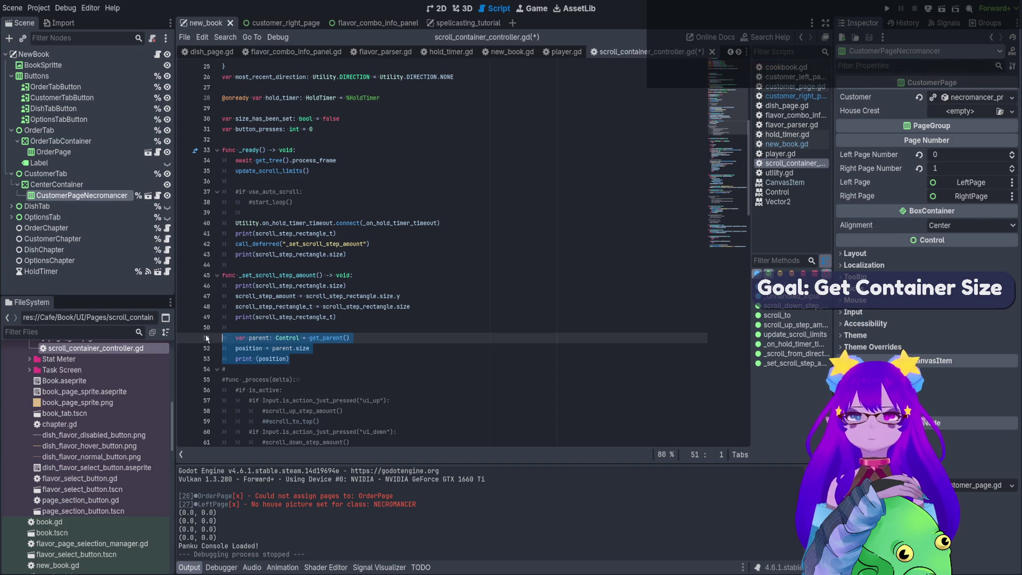
# Delete the three parent-size lines and the stray #, then uncomment func _process
pyautogui.press('BackSpace')
pyautogui.press('BackSpace')
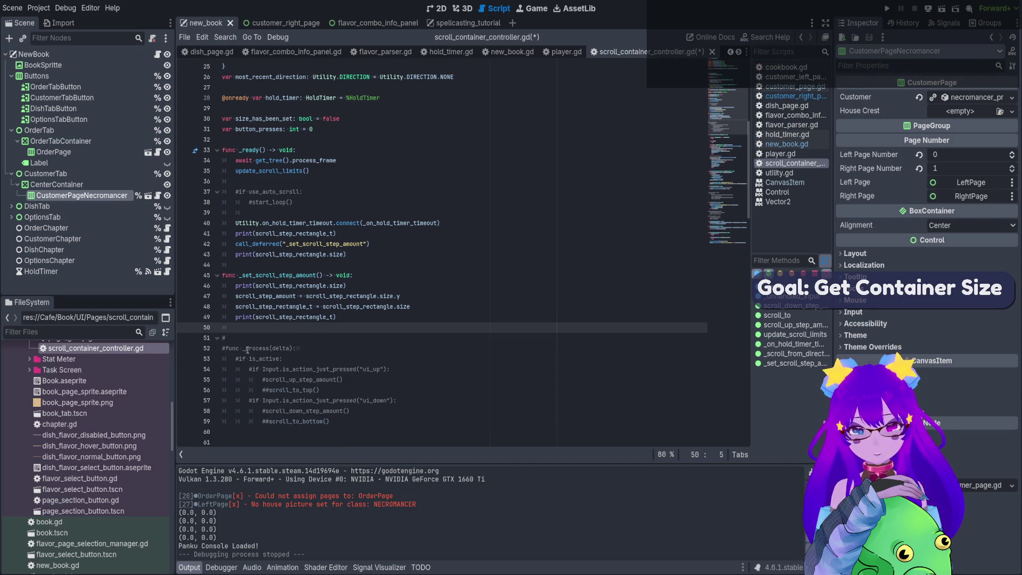
pyautogui.click(261, 336)
pyautogui.press('BackSpace')
pyautogui.press('BackSpace')
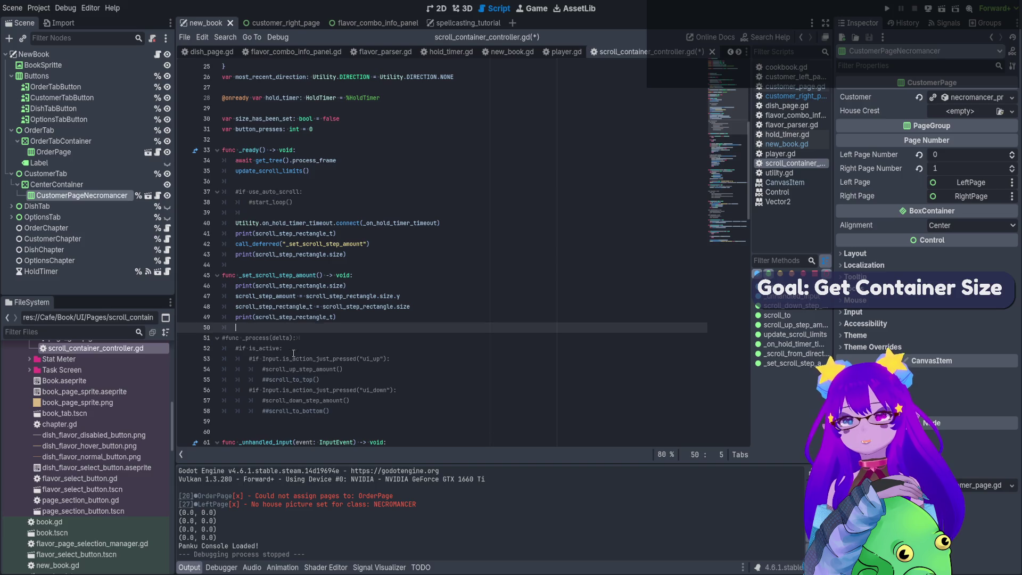
pyautogui.click(351, 335)
pyautogui.hotkey('ctrl', 'k')
# Add print(scroll_step_rectangle.size) inside _process, save, and test-run the scene, then stop it
pyautogui.click(316, 345)
pyautogui.press('Up')
pyautogui.press('Return')
pyautogui.press('Return')
pyautogui.press('Up')
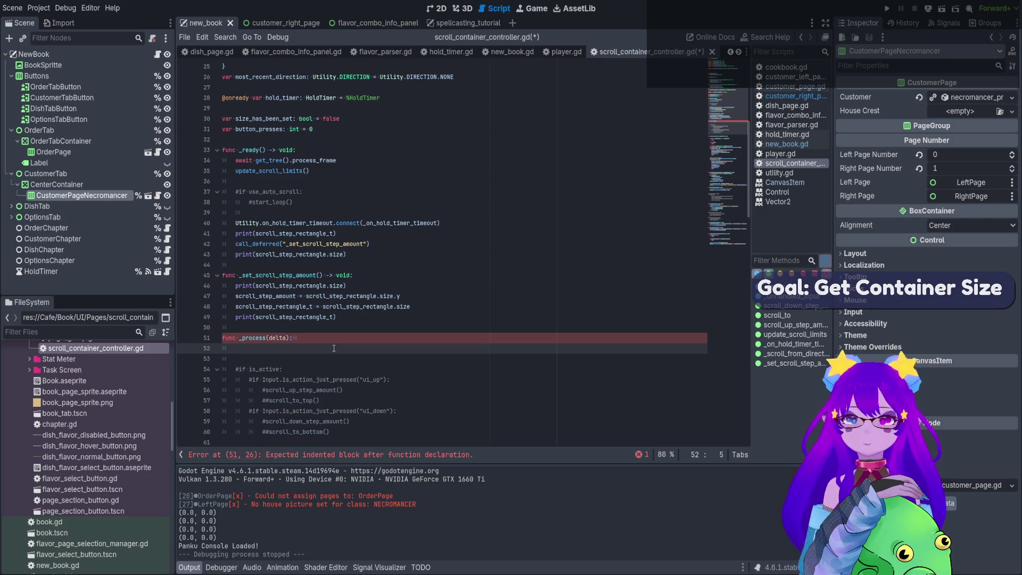
pyautogui.click(288, 254)
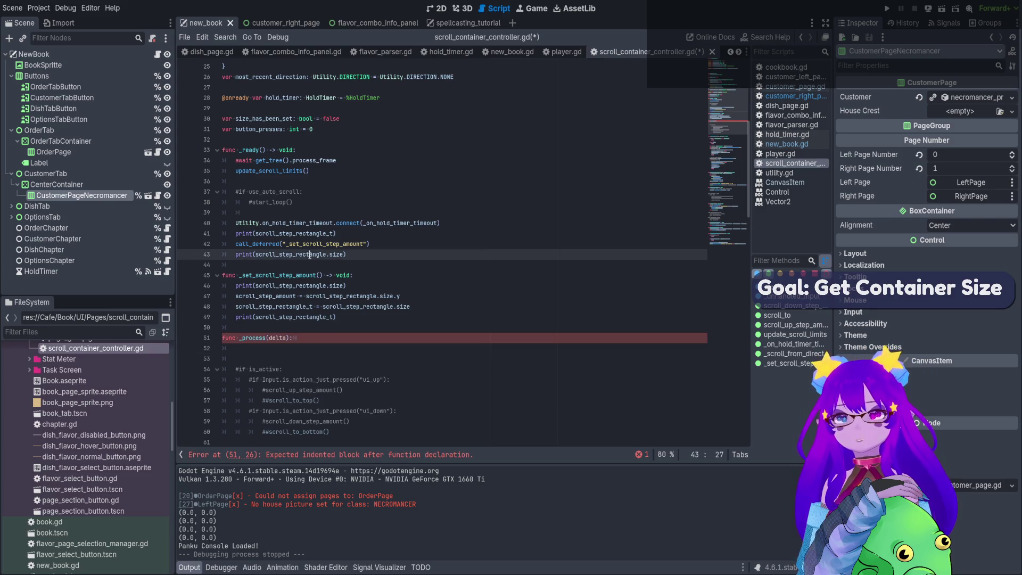
pyautogui.click(273, 353)
pyautogui.write('print(scroll_step_rectangle')
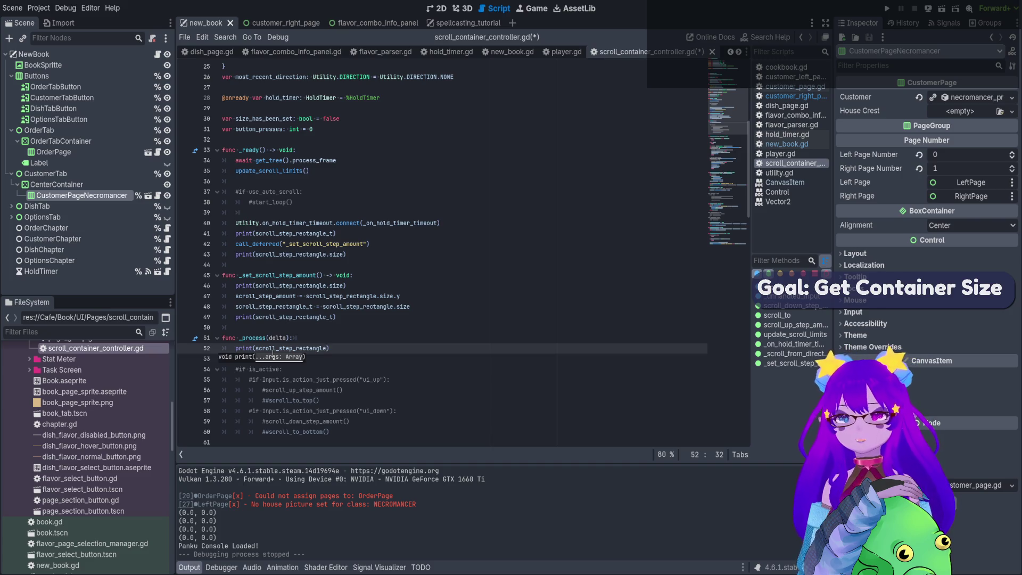
pyautogui.write('.size')
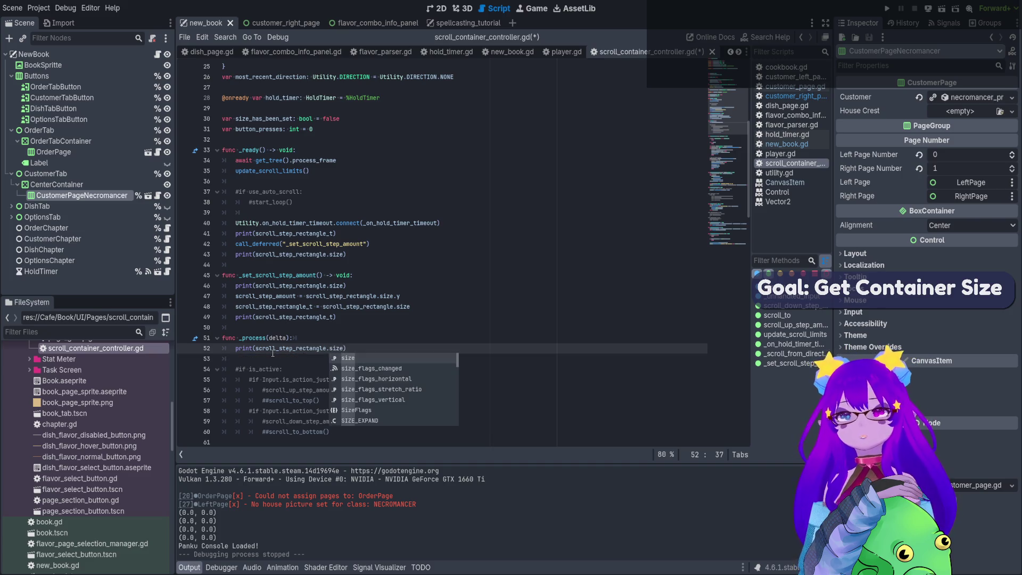
pyautogui.click(359, 318)
pyautogui.hotkey('ctrl', 's')
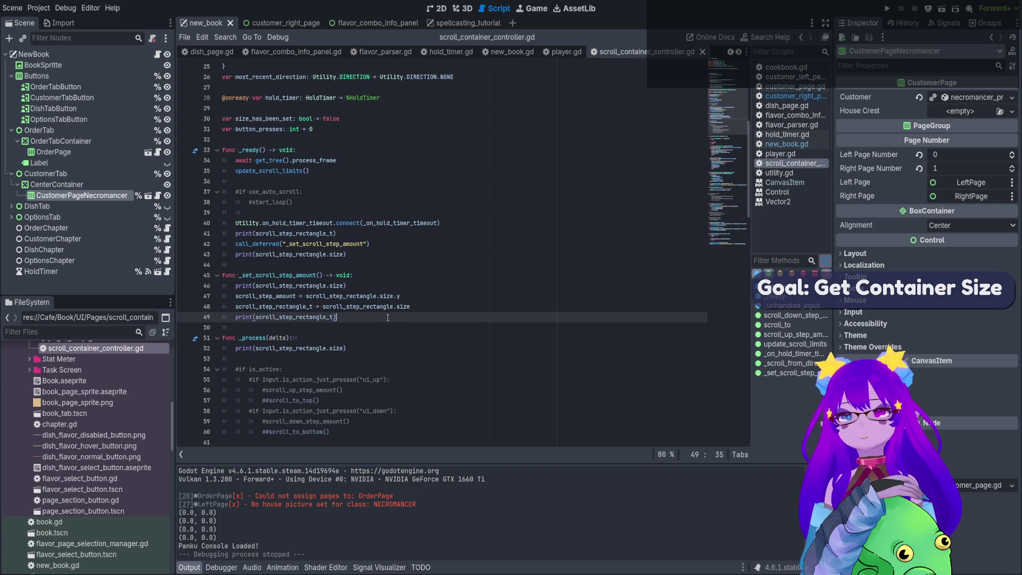
pyautogui.click(940, 9)
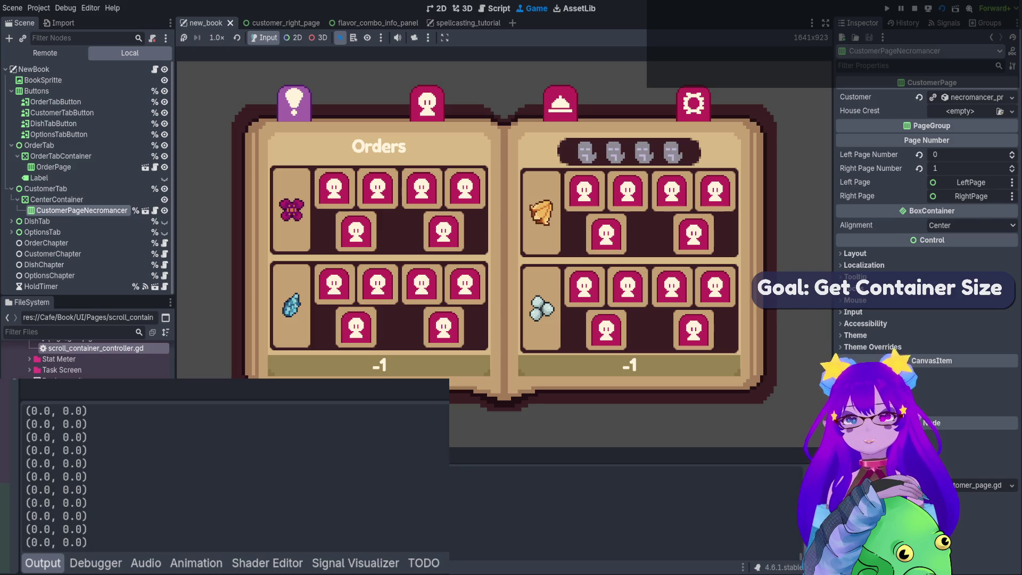
pyautogui.click(915, 8)
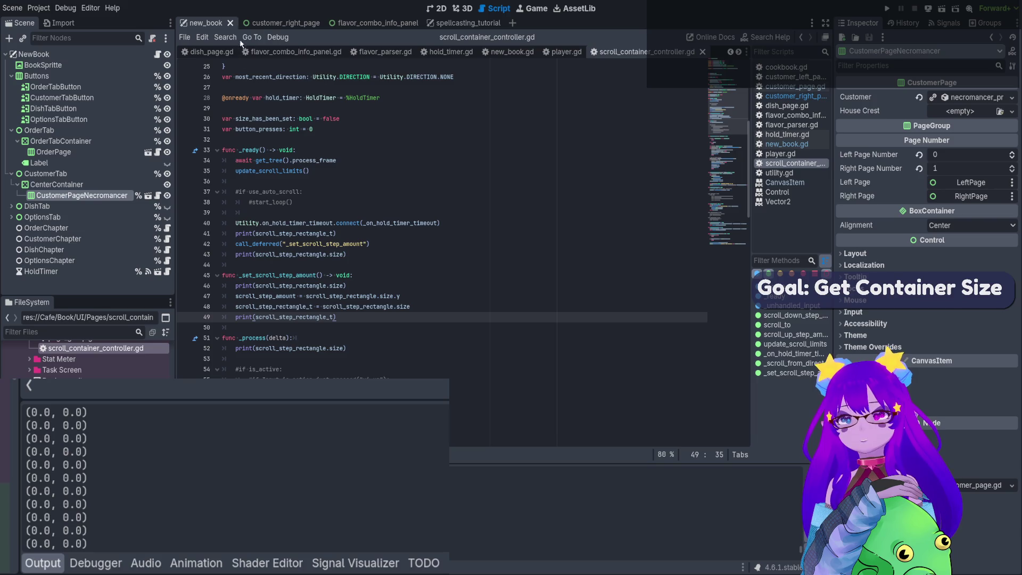
# Open the customer_right_page scene and select the CRectScrollStep node
pyautogui.click(280, 23)
pyautogui.click(62, 162)
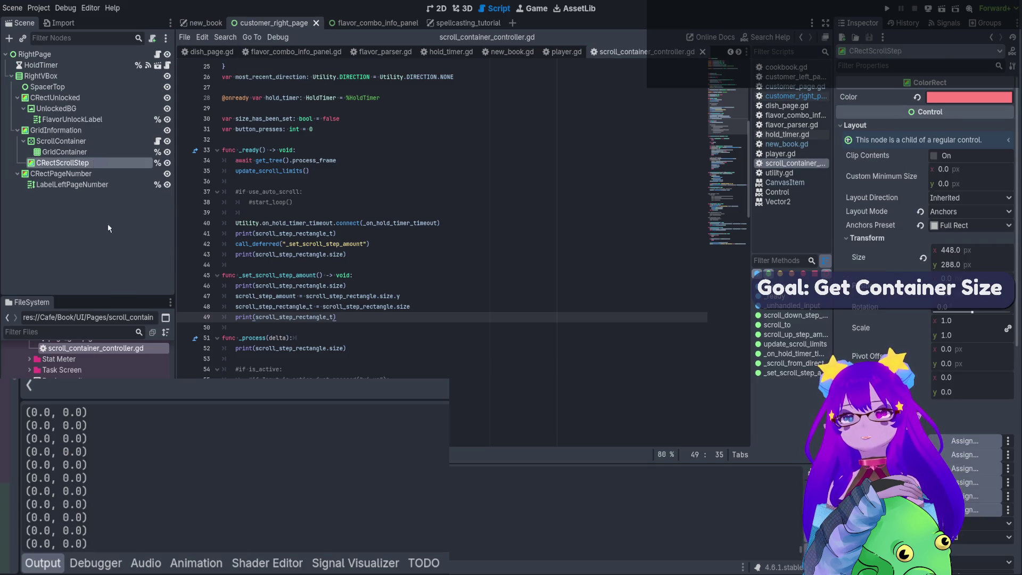
pyautogui.scroll(8, 314, 226)
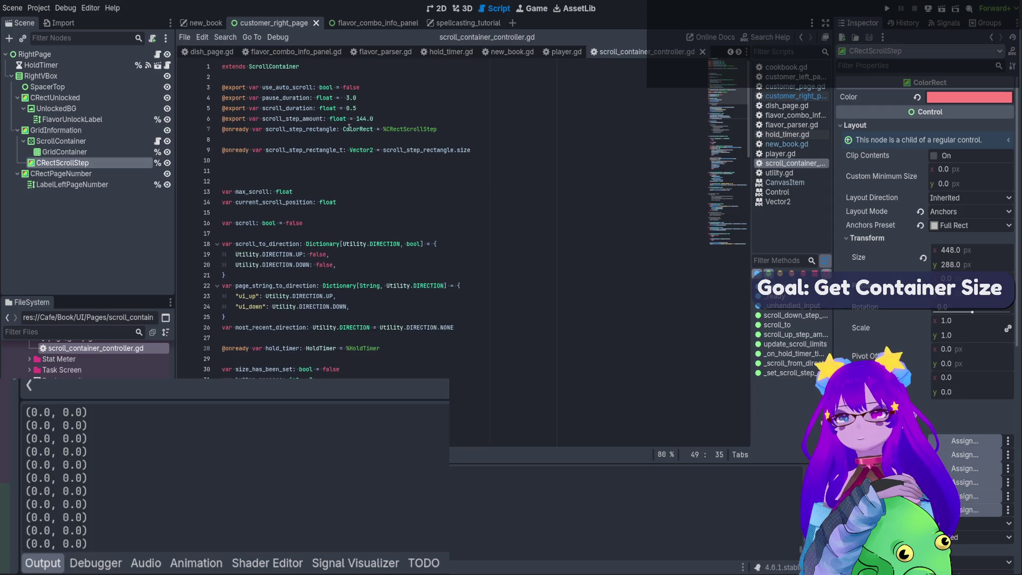
pyautogui.click(445, 130)
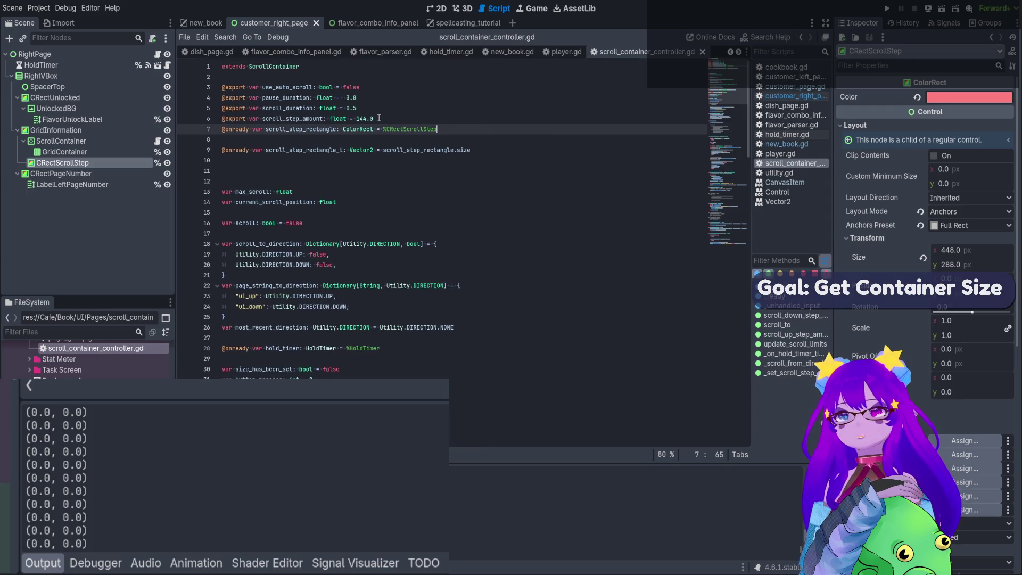
pyautogui.press('Return')
pyautogui.write('@epxport var ')
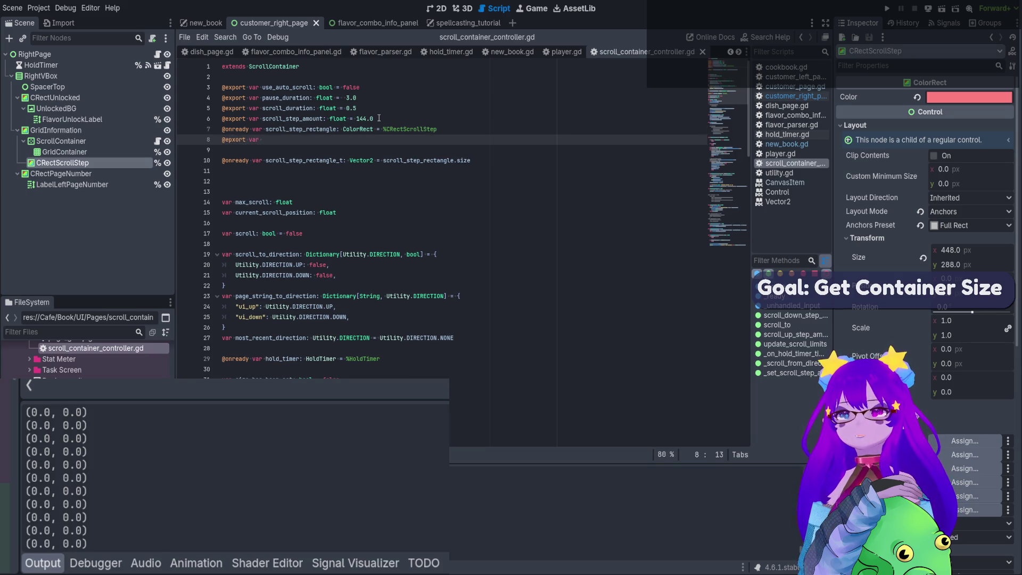
pyautogui.write('pain: C')
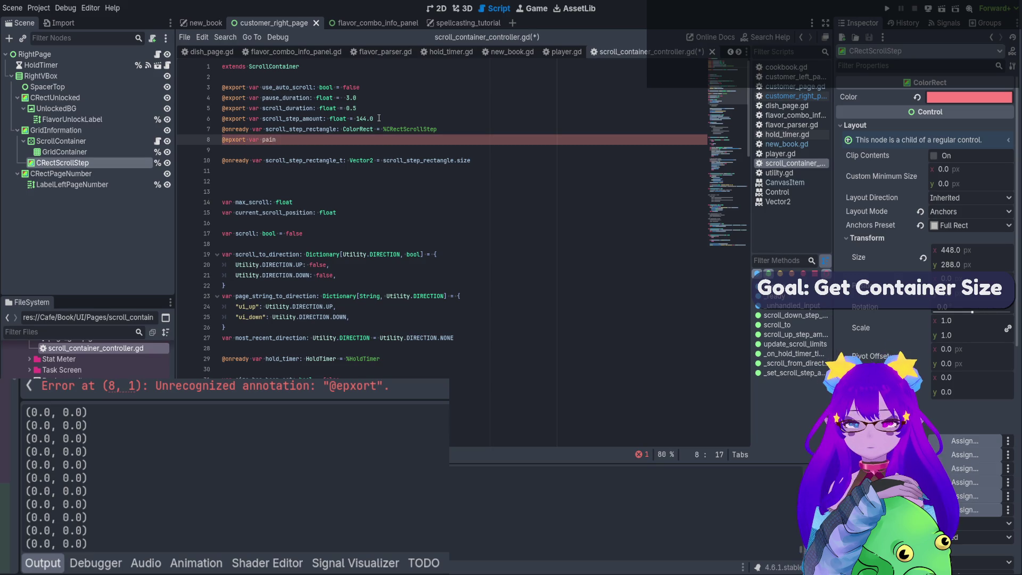
pyautogui.write('olor')
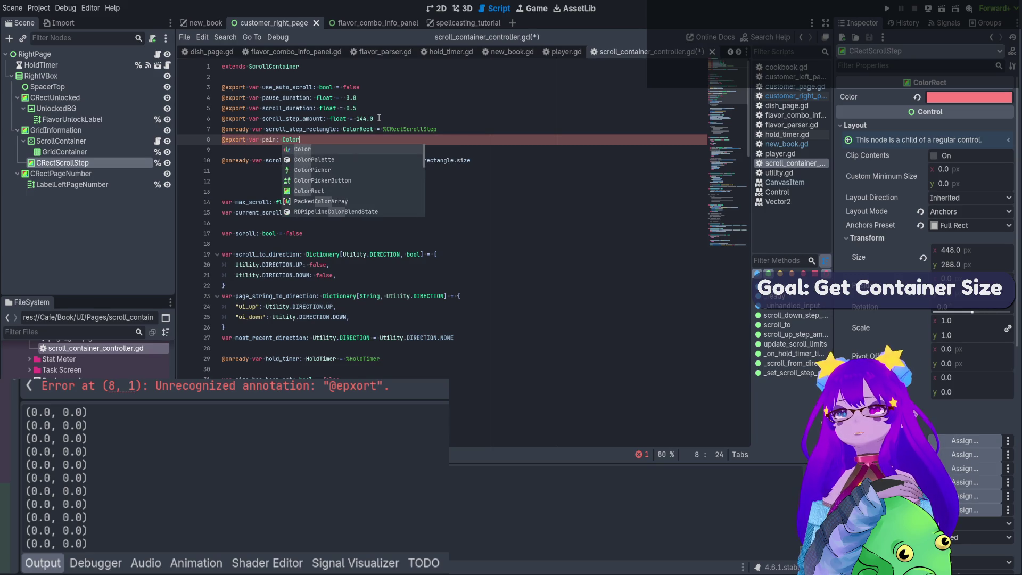
pyautogui.press('Down')
pyautogui.press('Down')
pyautogui.press('Down')
pyautogui.press('Return')
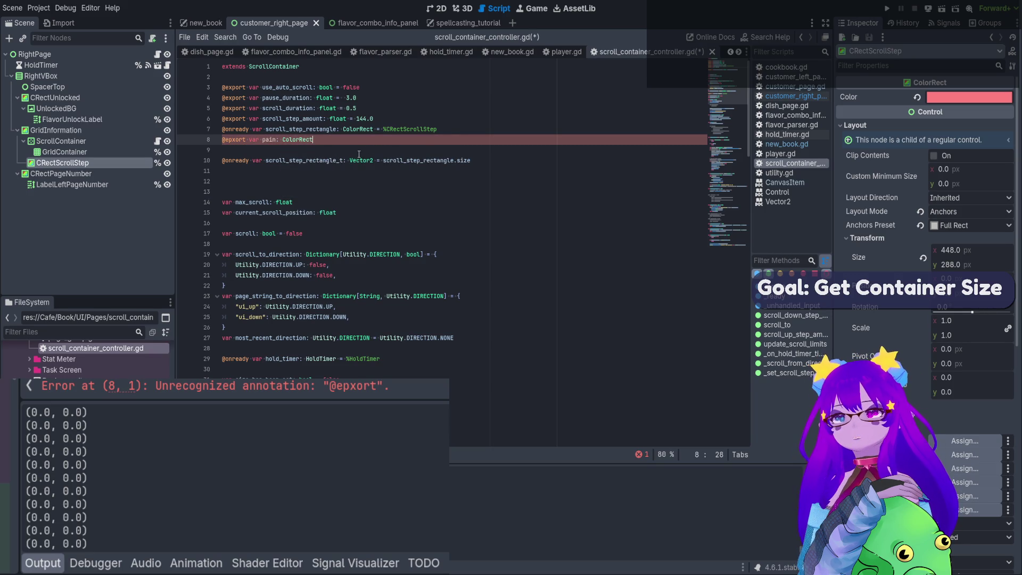
pyautogui.click(359, 155)
pyautogui.hotkey('ctrl', 's')
pyautogui.doubleClick(235, 140)
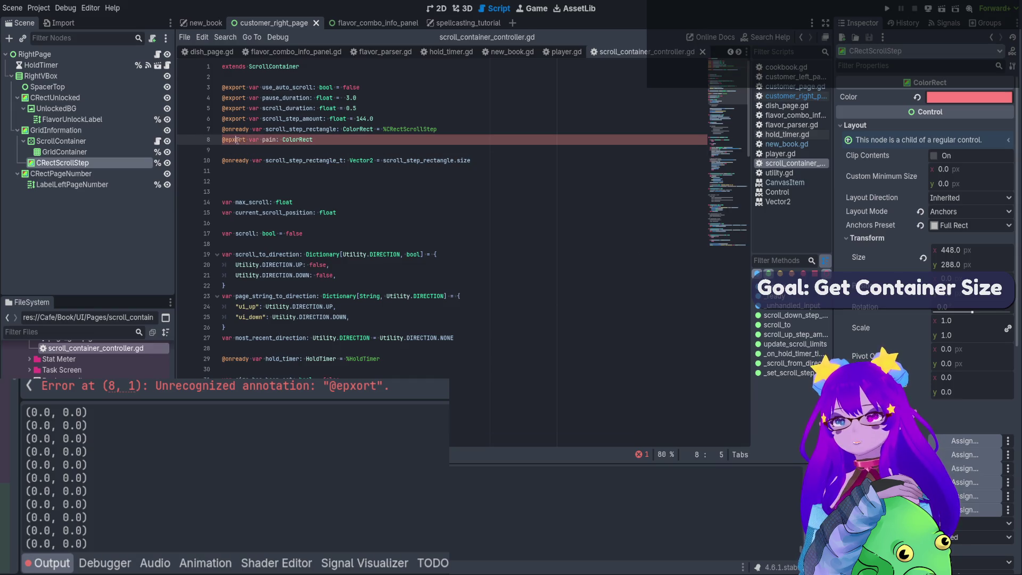
pyautogui.write('export')
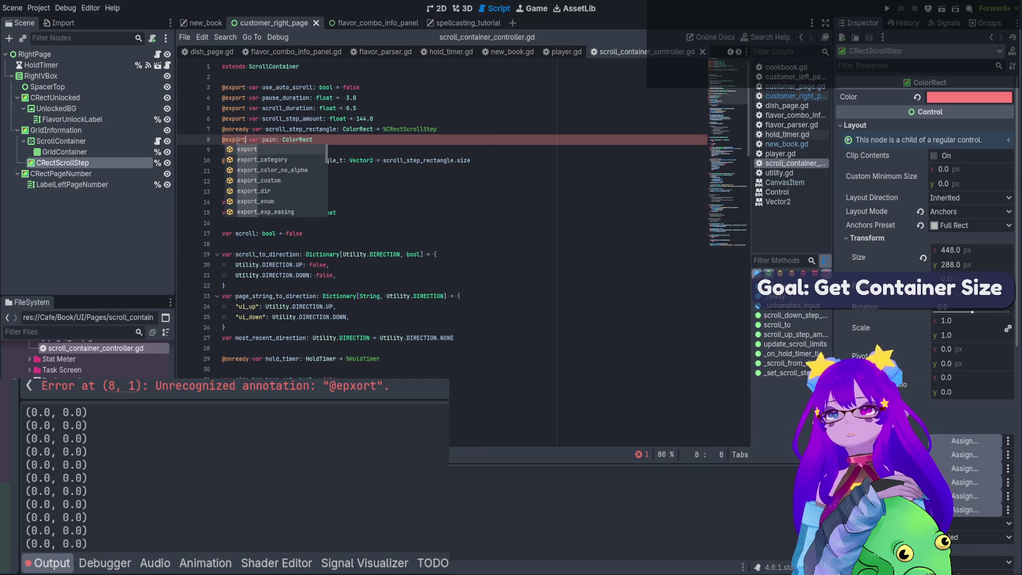
pyautogui.click(35, 54)
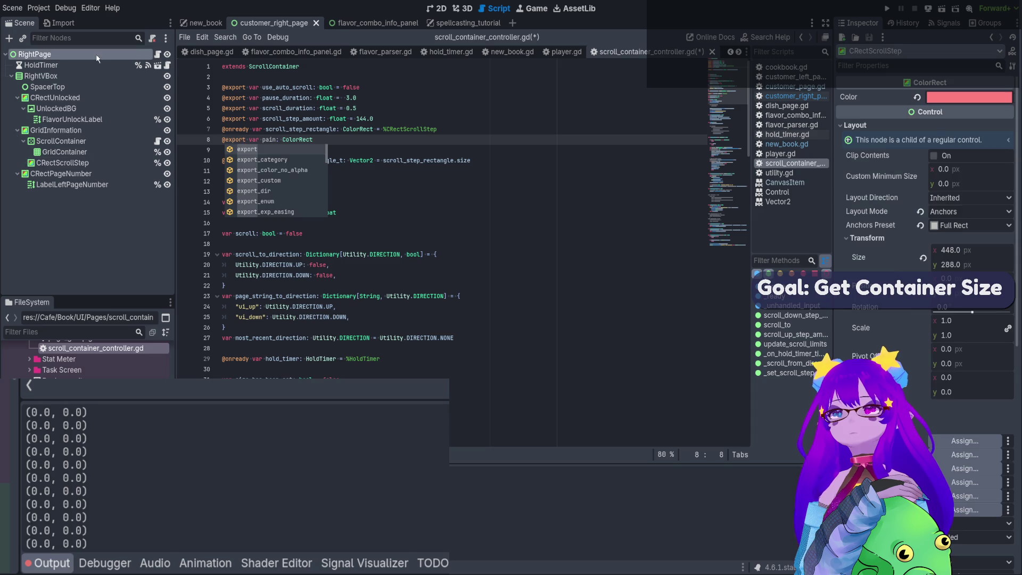
# Save the scene and assign CRectScrollStep to the ScrollContainer's Pain property
pyautogui.click(485, 131)
pyautogui.hotkey('ctrl', 's')
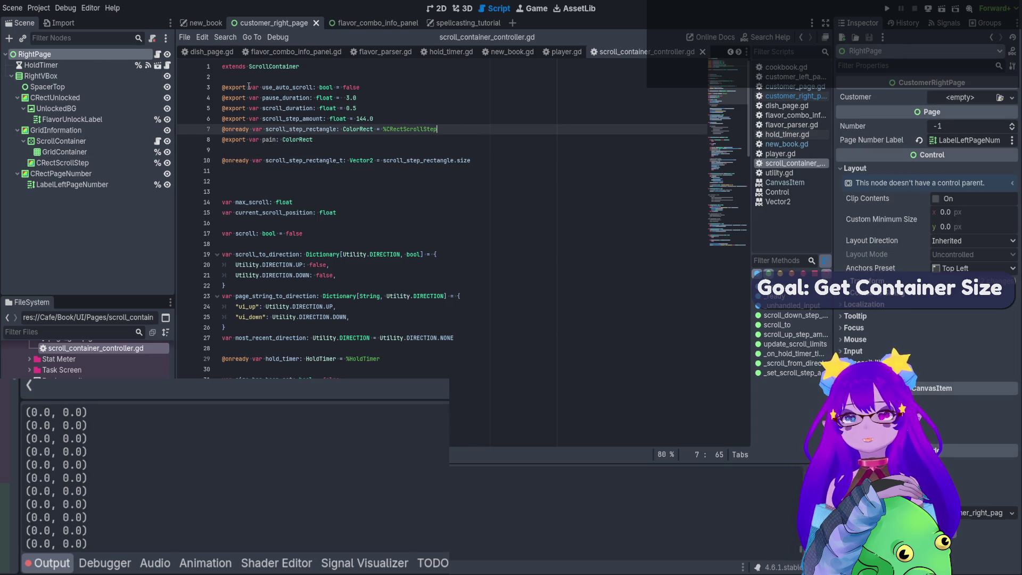
pyautogui.click(48, 141)
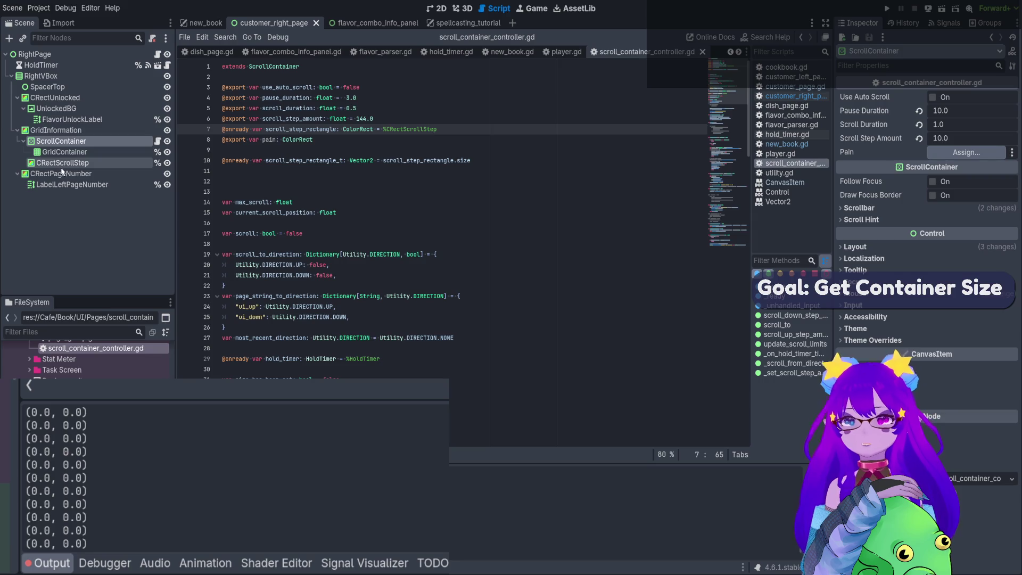
pyautogui.moveTo(61, 163)
pyautogui.mouseDown()
pyautogui.moveTo(878, 162)
pyautogui.moveTo(953, 153)
pyautogui.mouseUp()
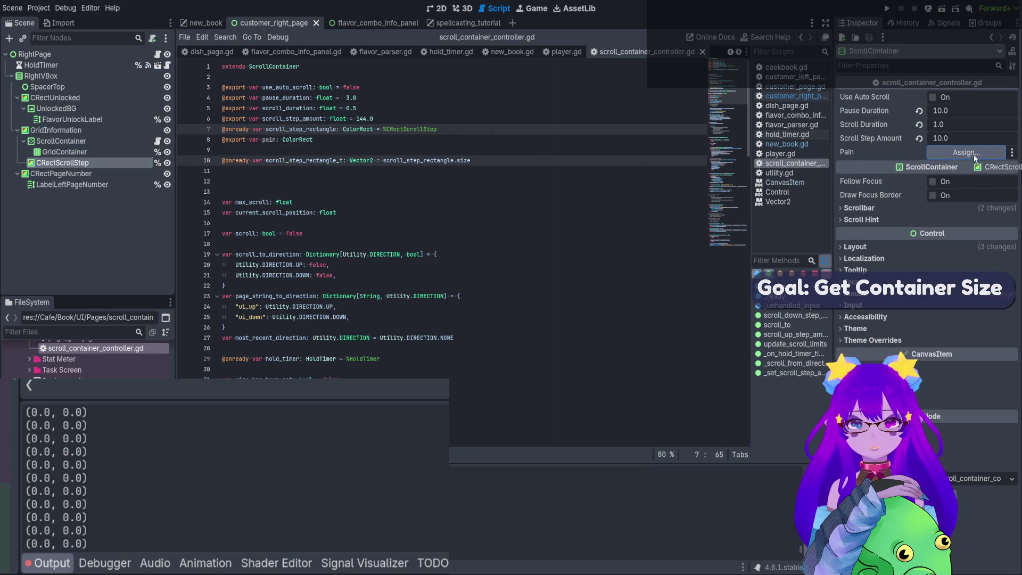
pyautogui.click(267, 140)
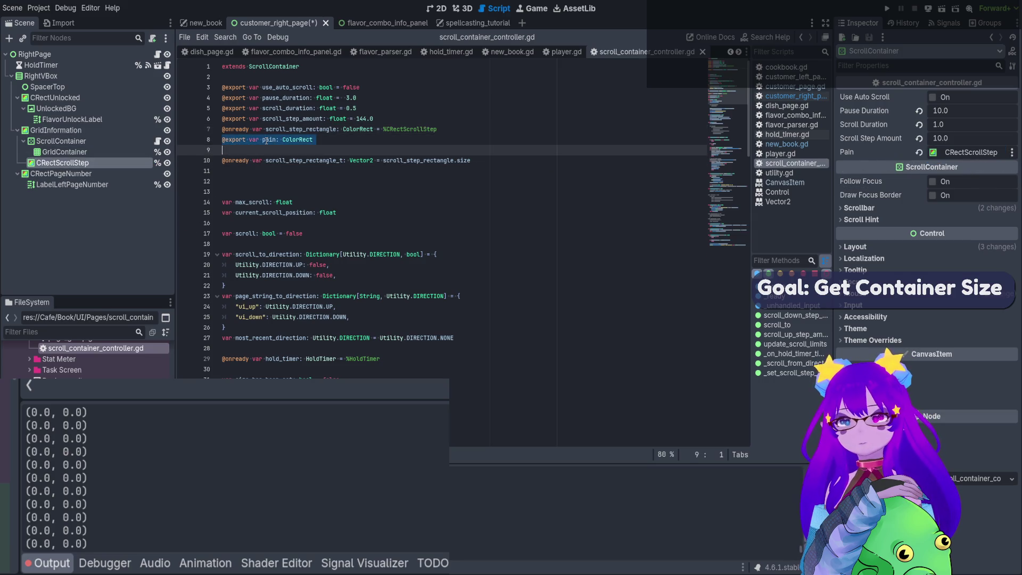
# Change the _process print to pain.size, save, then run the current scene and stop it
pyautogui.scroll(-5, 266, 302)
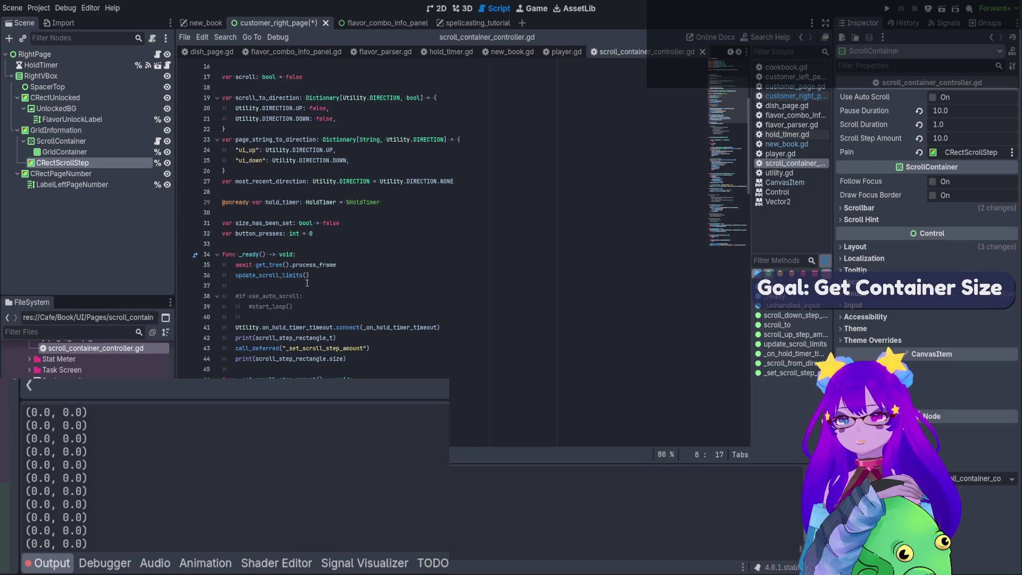
pyautogui.scroll(-5, 309, 275)
pyautogui.click(323, 290)
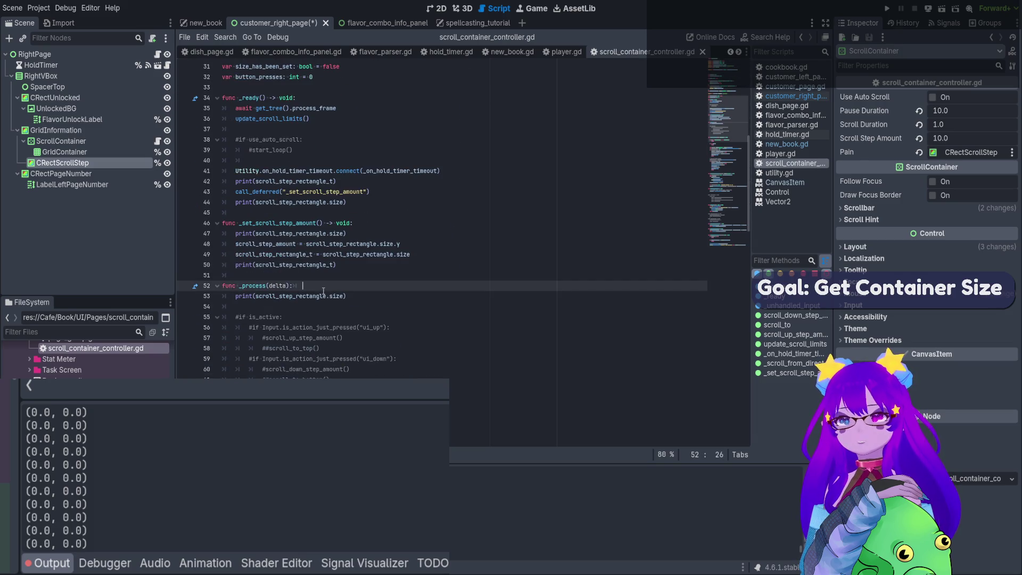
pyautogui.doubleClick(311, 300)
pyautogui.write('pain')
pyautogui.hotkey('ctrl', 's')
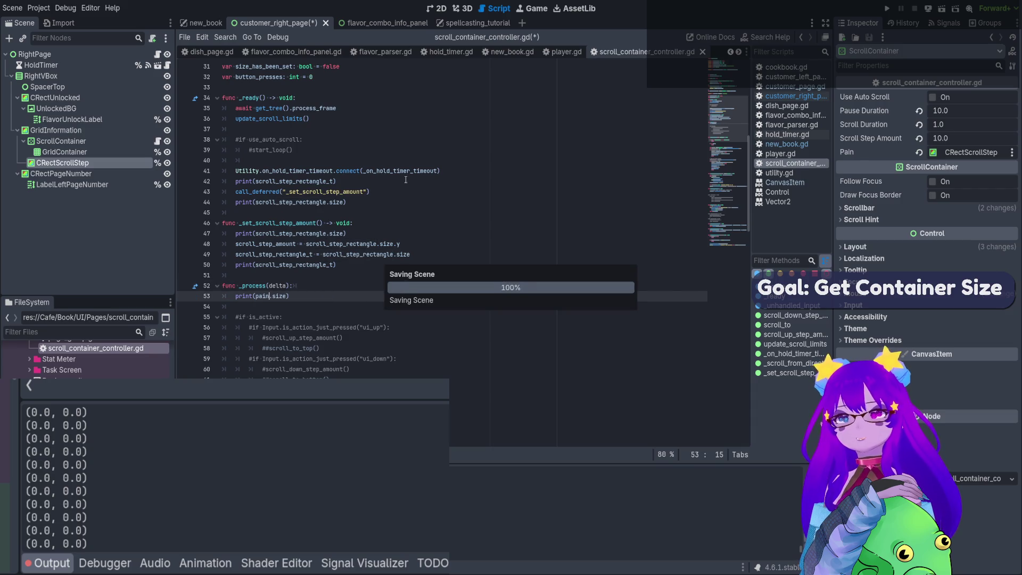
pyautogui.click(941, 11)
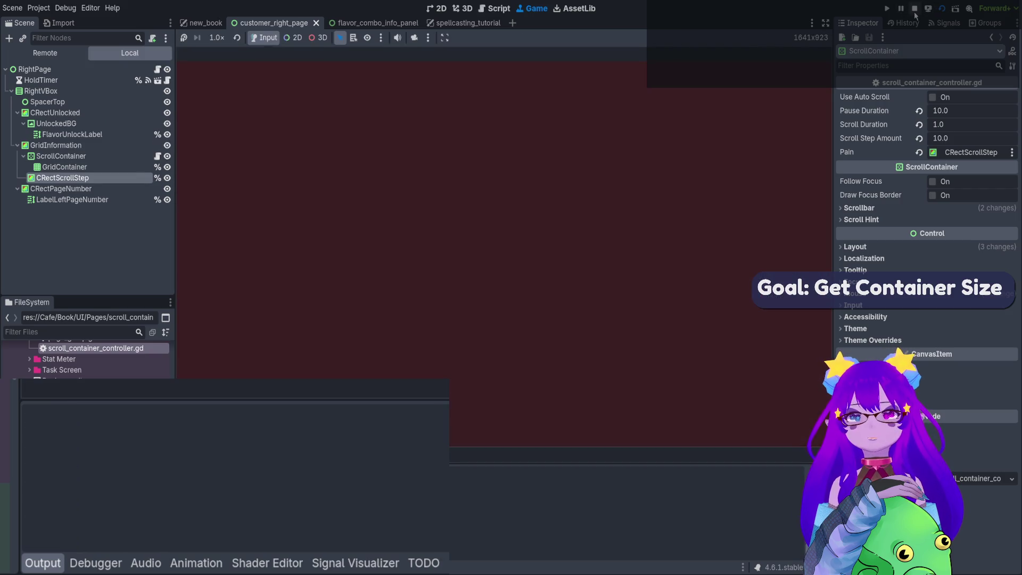
pyautogui.click(915, 10)
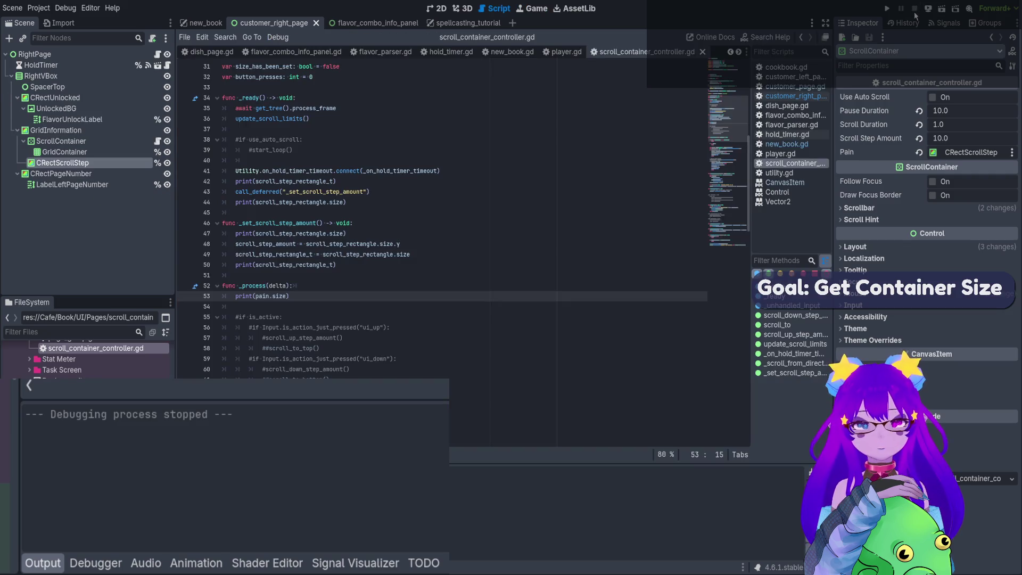
# Run the new_book scene and stop it after it logs (0.0, 0.0)
pyautogui.click(213, 23)
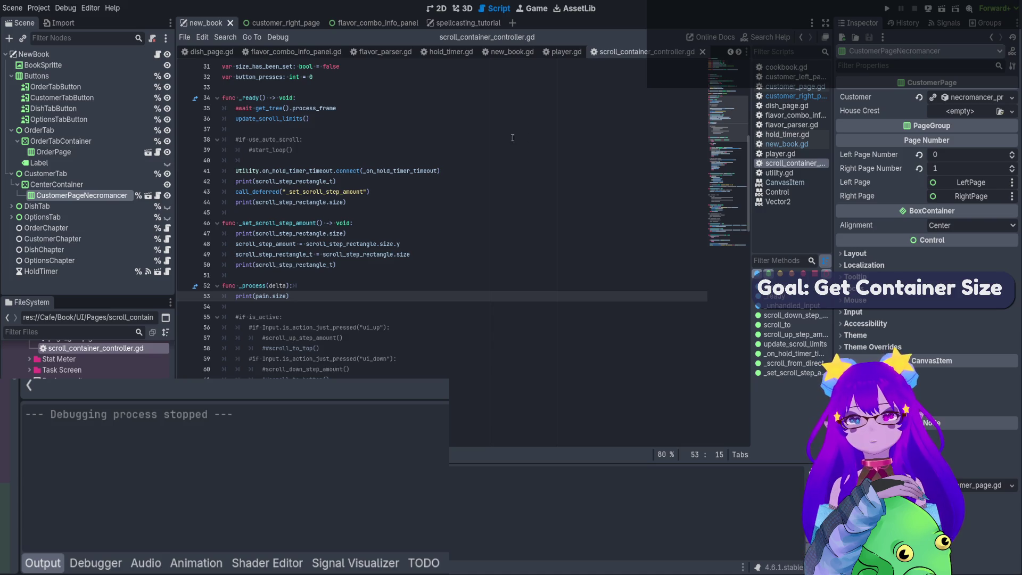
pyautogui.click(942, 9)
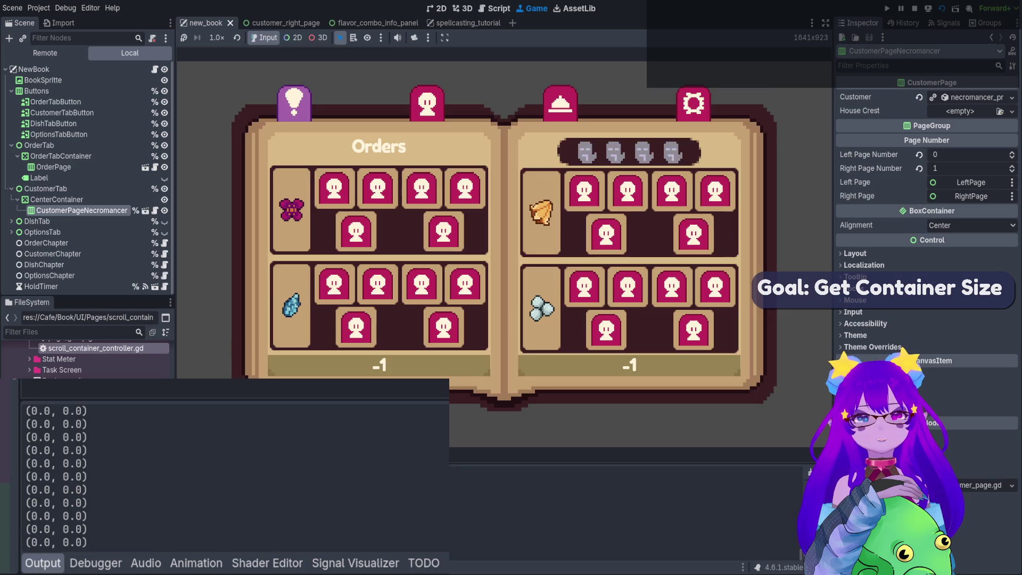
pyautogui.press('F8')
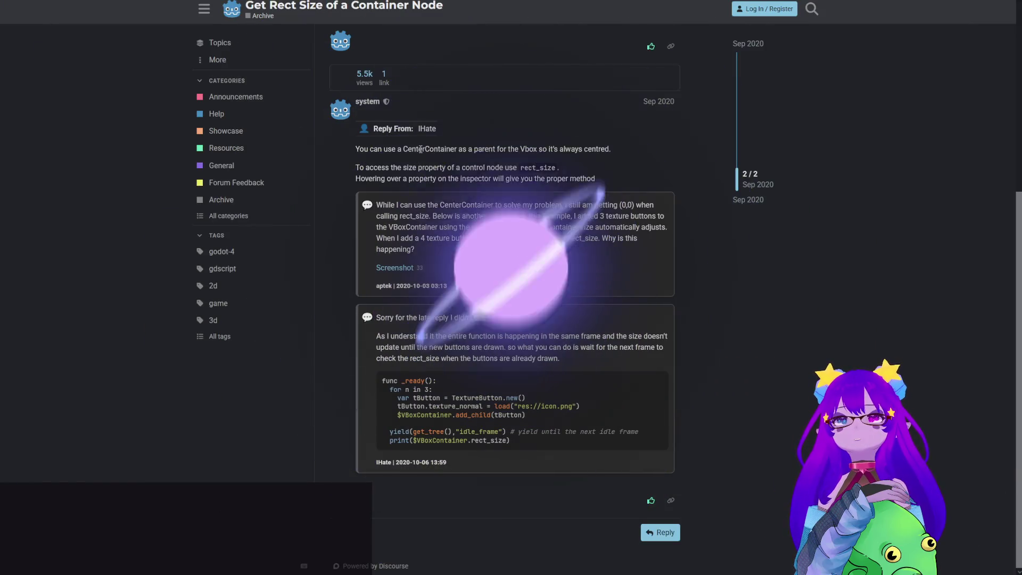
pyautogui.moveTo(537, 149); pyautogui.dragTo(579, 152)
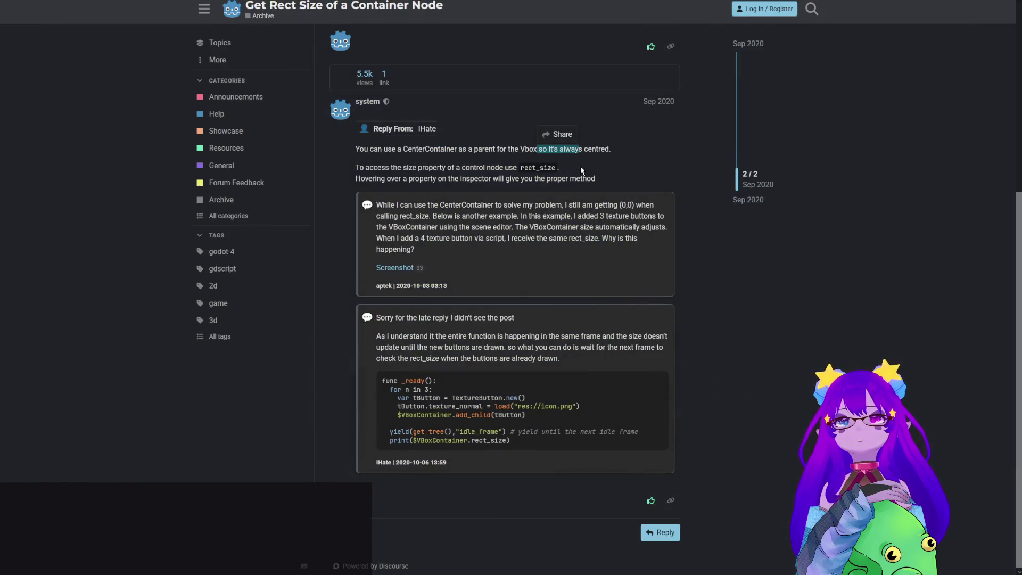
pyautogui.click(483, 172)
pyautogui.moveTo(483, 172); pyautogui.dragTo(544, 172)
pyautogui.click(534, 171)
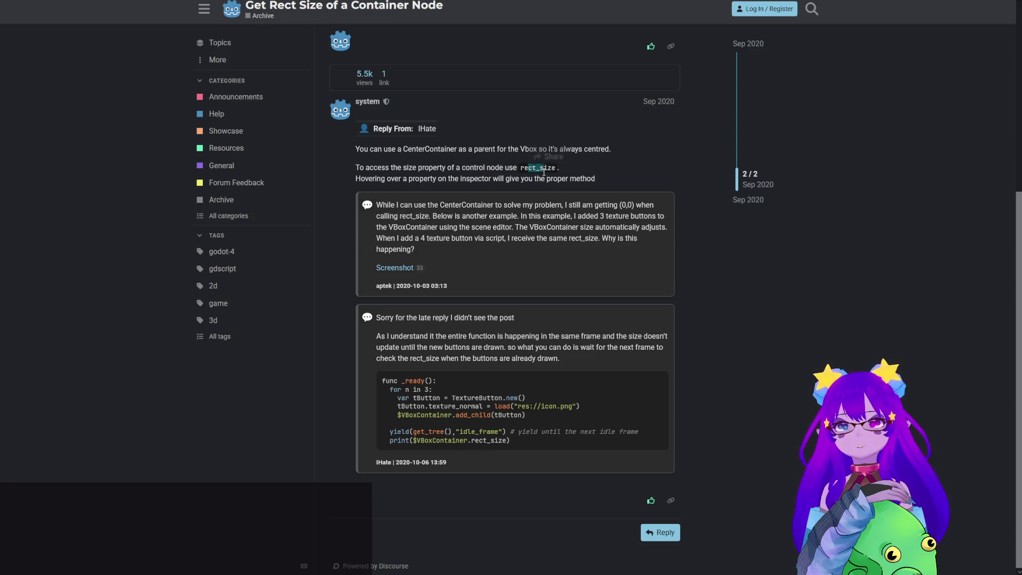
pyautogui.moveTo(408, 179); pyautogui.dragTo(448, 180)
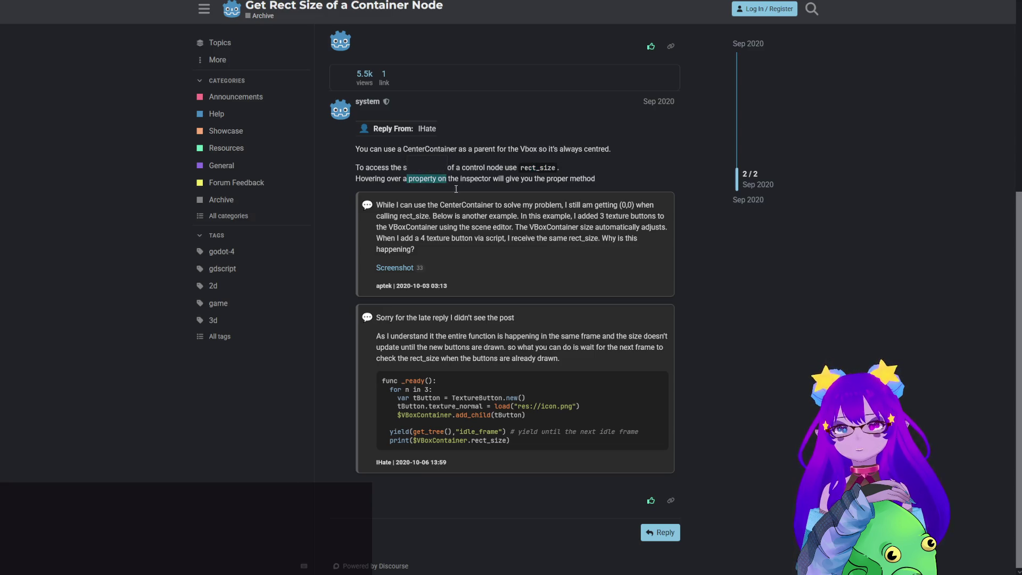
pyautogui.doubleClick(537, 168)
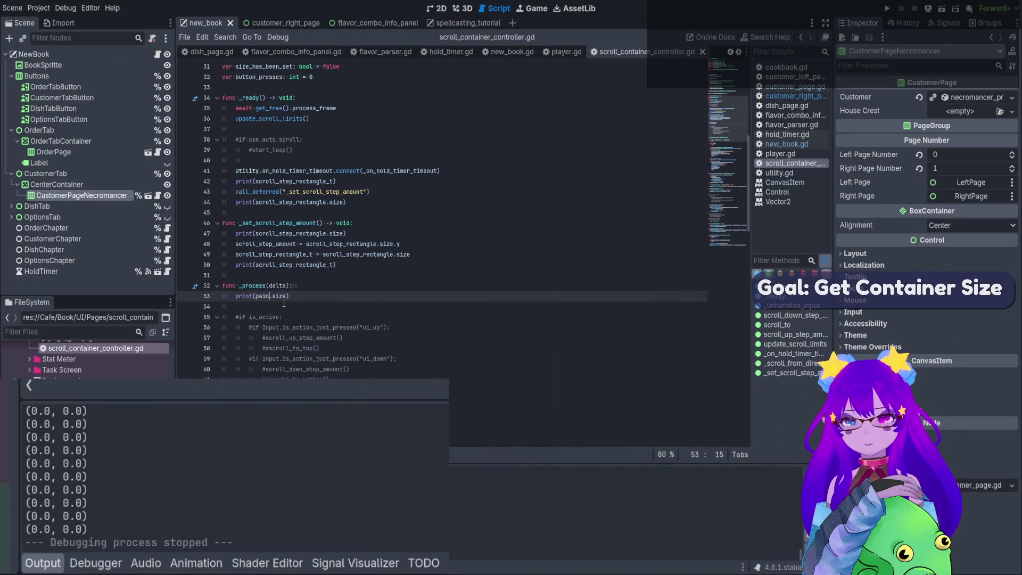
# Change line 53 to print pain.get_rect().size, then run the scene and stop it
pyautogui.doubleClick(280, 297)
pyautogui.write('rect')
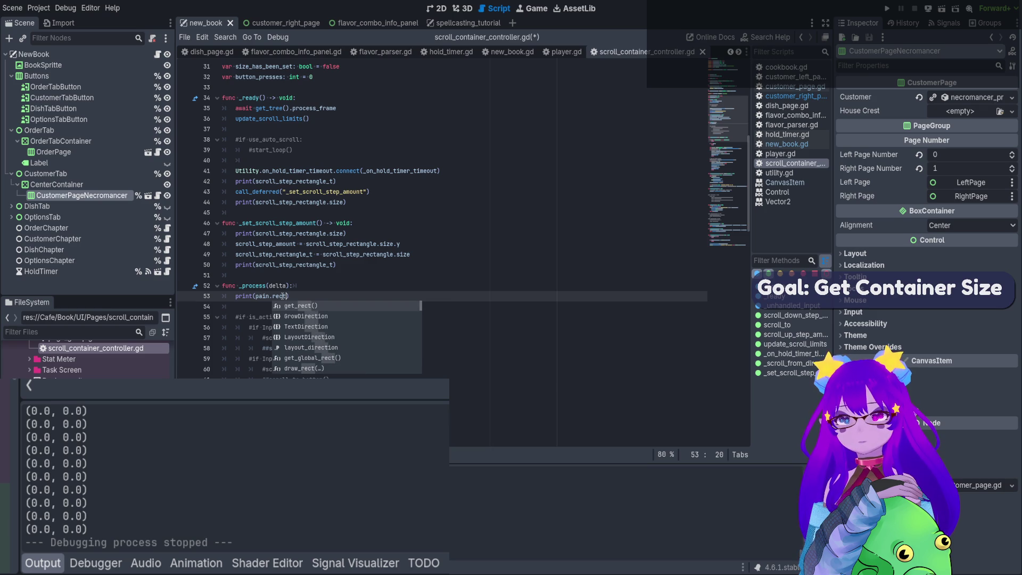
pyautogui.press('Return')
pyautogui.write('.size')
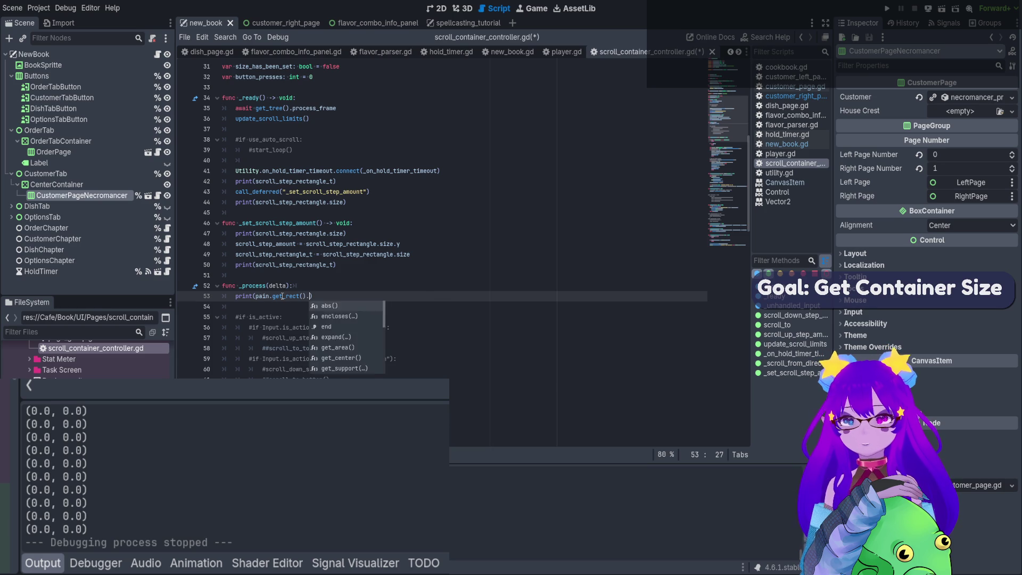
pyautogui.press('F5')
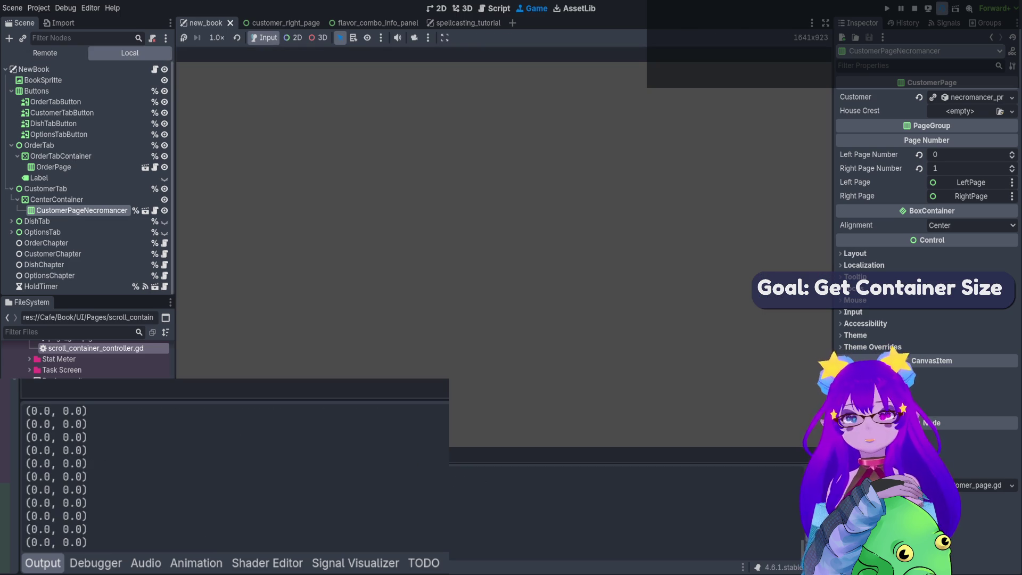
pyautogui.press('F8')
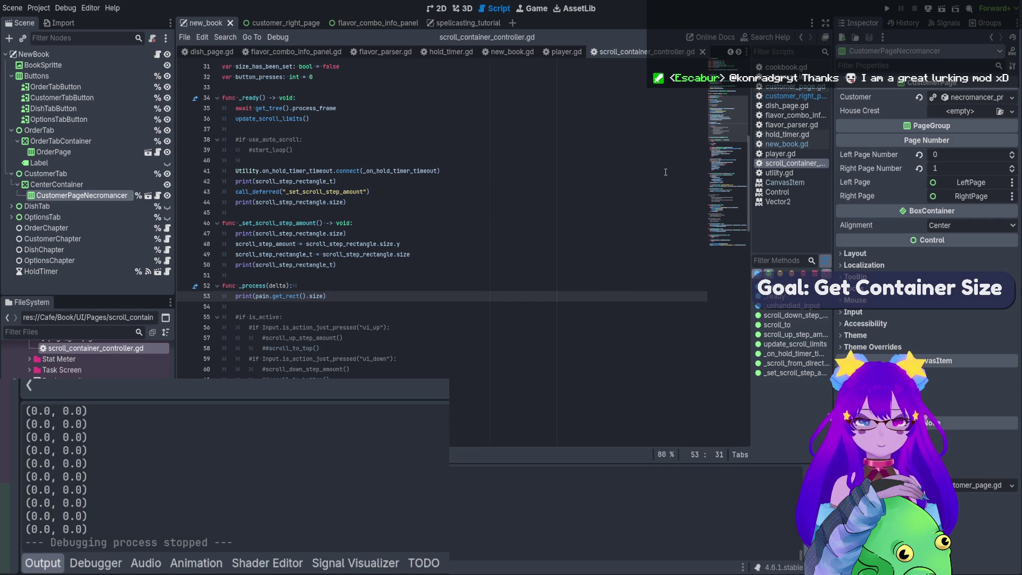
pyautogui.click(319, 287)
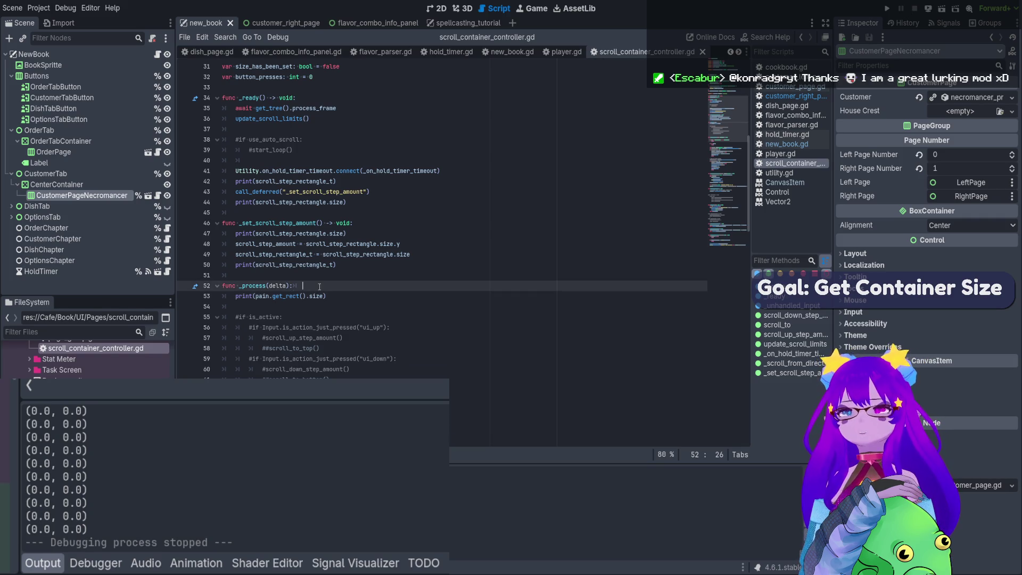
# Paste the yield idle_frame call on a new line in _process and change yield to await
pyautogui.press('Return')
pyautogui.hotkey('ctrl', 'v')
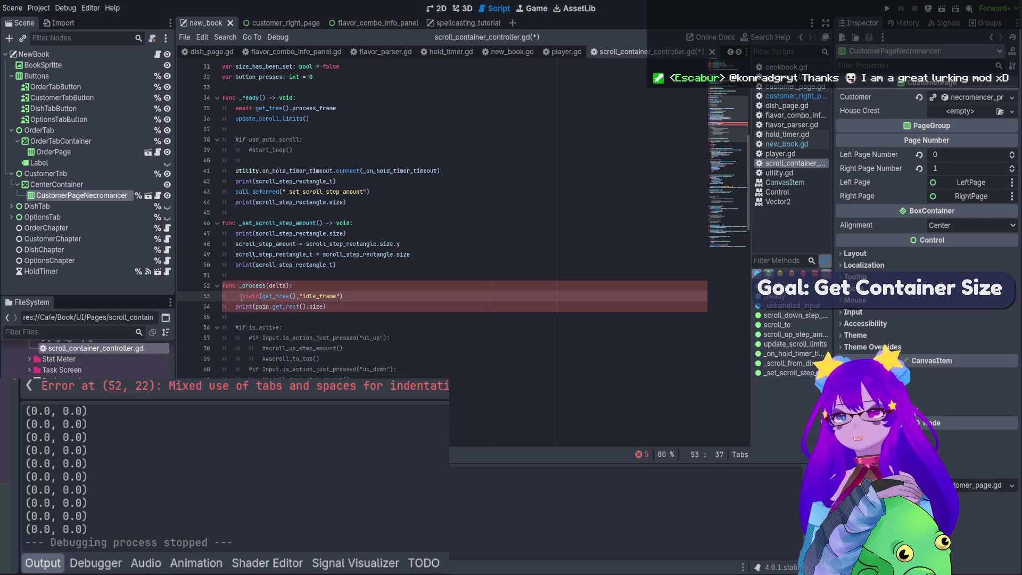
pyautogui.press('BackSpace')
pyautogui.press('BackSpace')
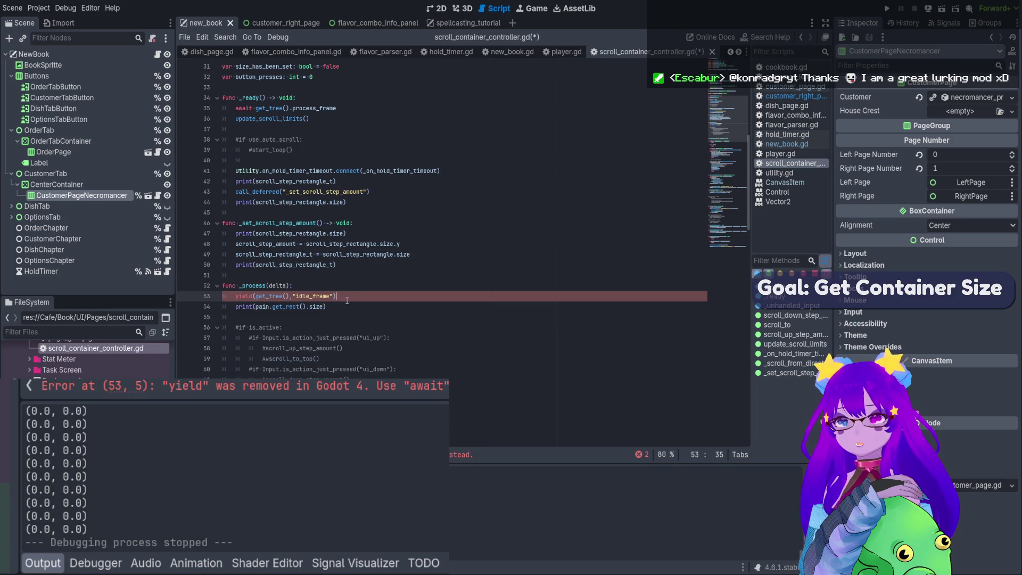
pyautogui.doubleClick(244, 296)
pyautogui.write('w')
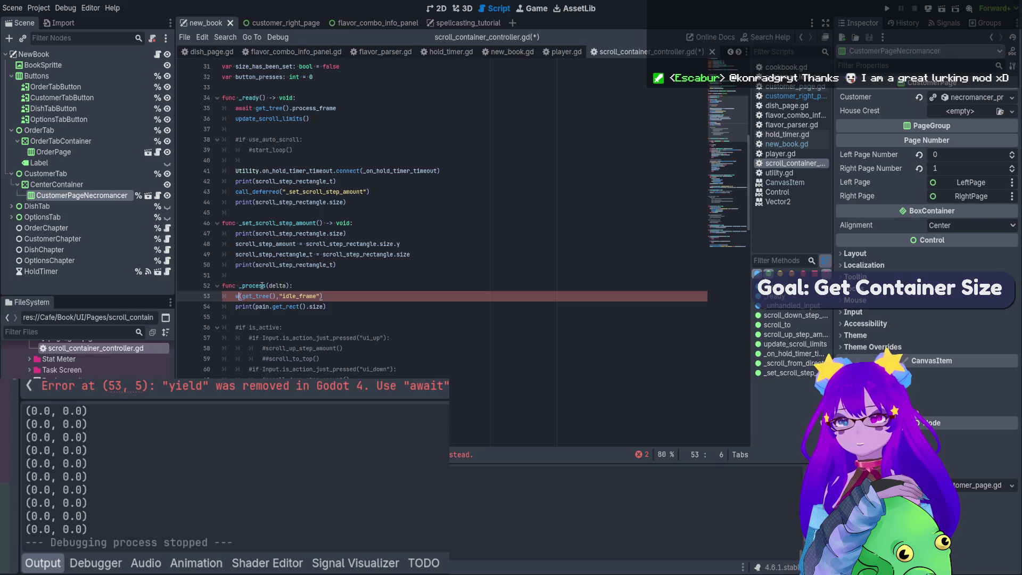
pyautogui.write('a')
pyautogui.press('BackSpace')
pyautogui.press('BackSpace')
pyautogui.write('await')
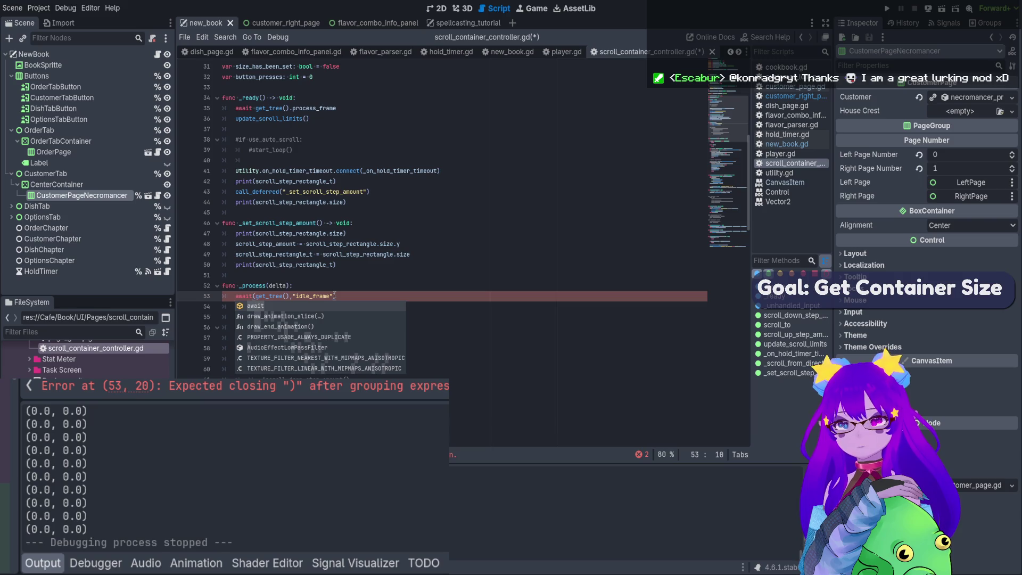
# Remove the idle_frame argument and stray parentheses, leaving an unfinished await get_tree() statement
pyautogui.click(334, 295)
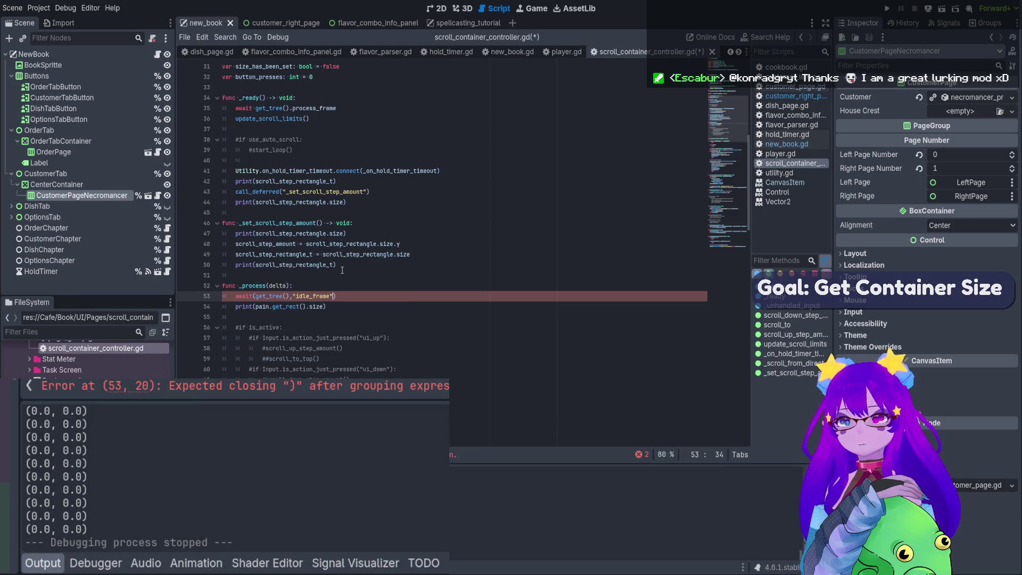
pyautogui.write(')')
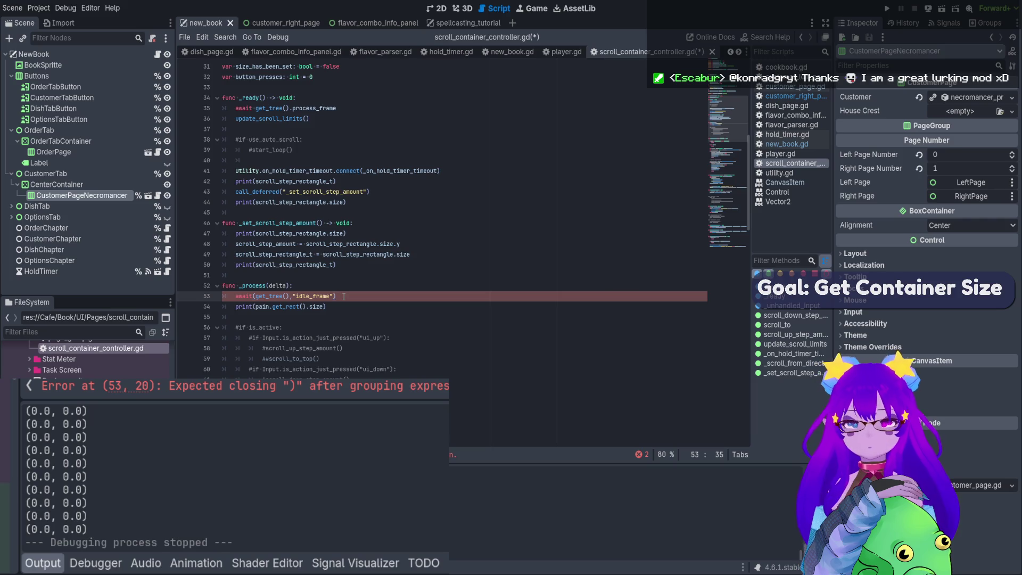
pyautogui.write(')')
pyautogui.press('BackSpace')
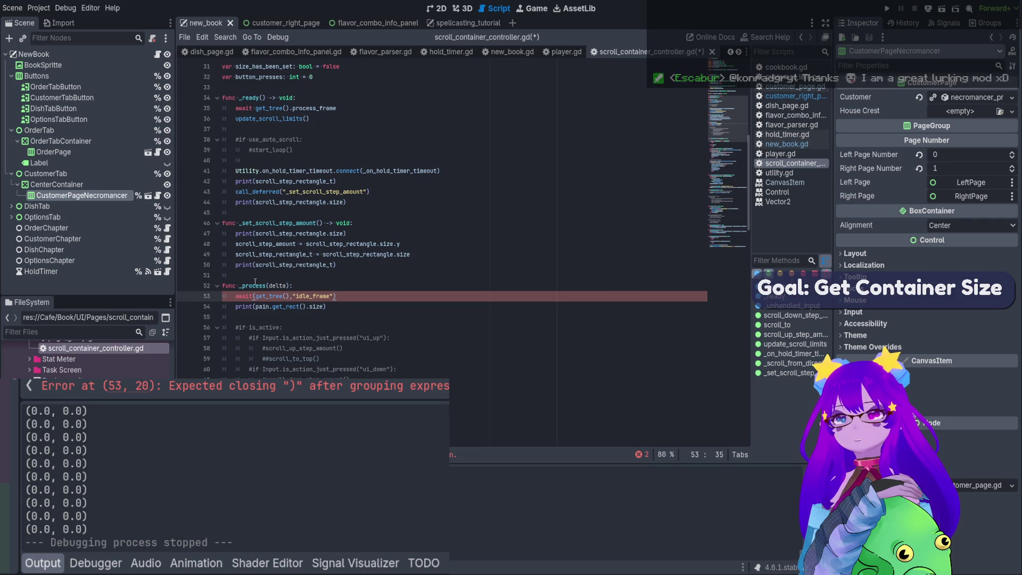
pyautogui.click(256, 286)
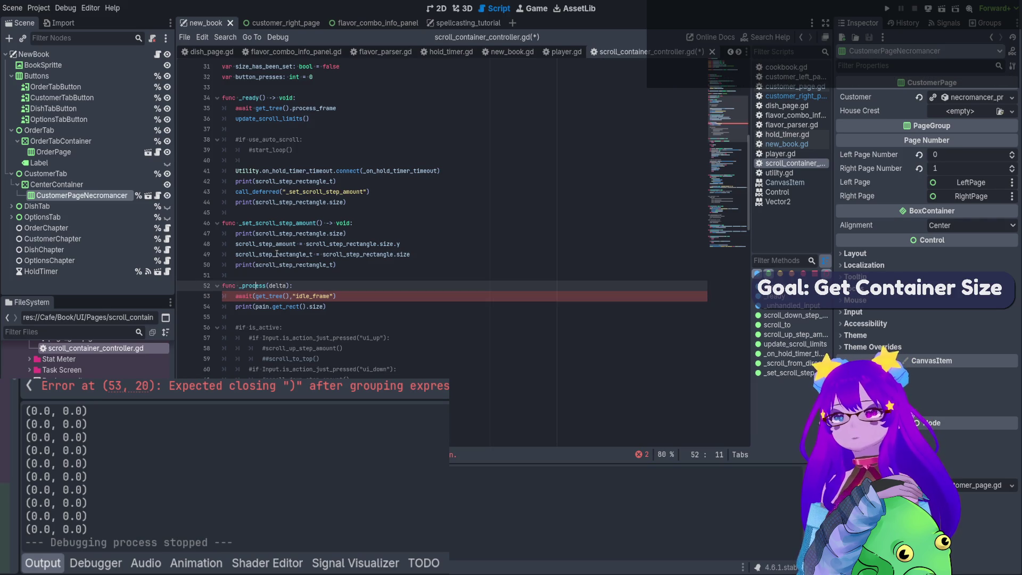
pyautogui.click(253, 296)
pyautogui.press('BackSpace')
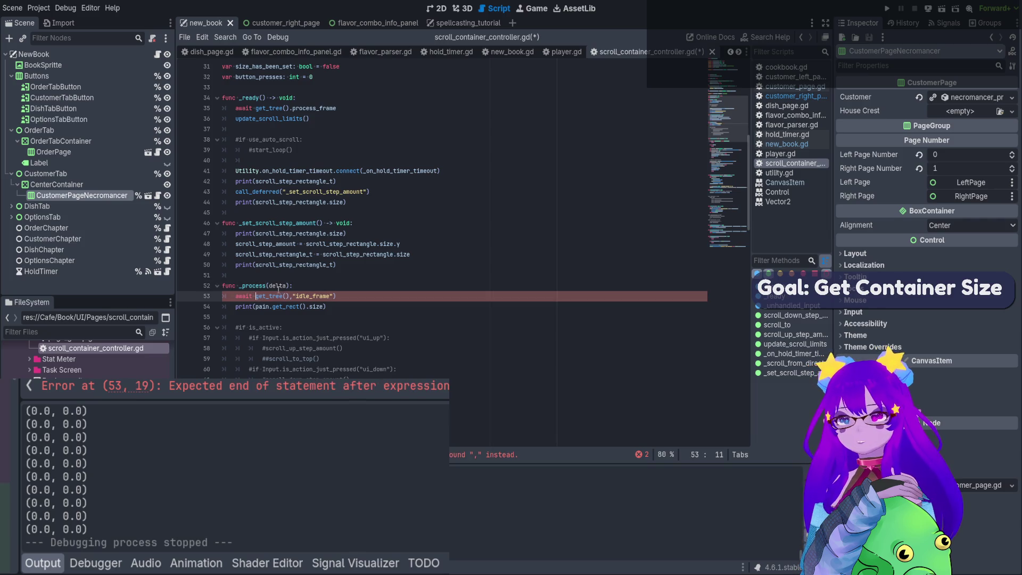
pyautogui.click(289, 296)
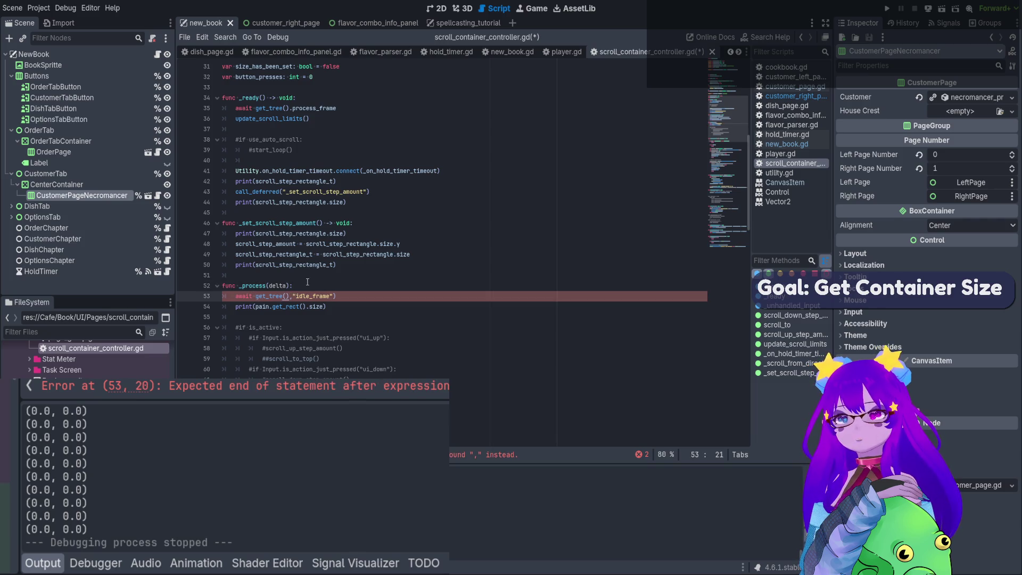
pyautogui.moveTo(346, 298); pyautogui.dragTo(289, 298)
pyautogui.write('.idle')
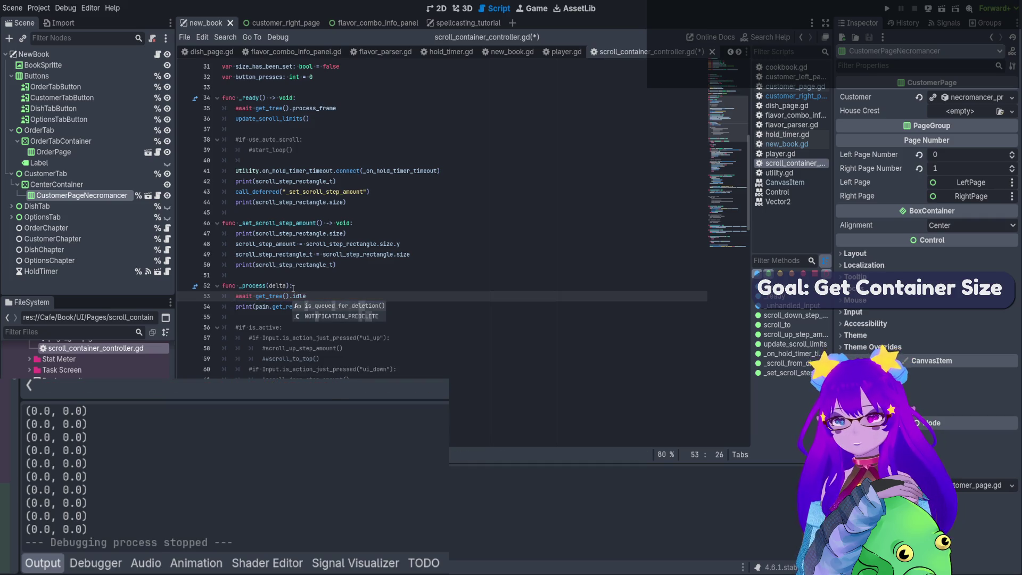
pyautogui.press('BackSpace')
pyautogui.press('BackSpace')
pyautogui.press('BackSpace')
pyautogui.press('BackSpace')
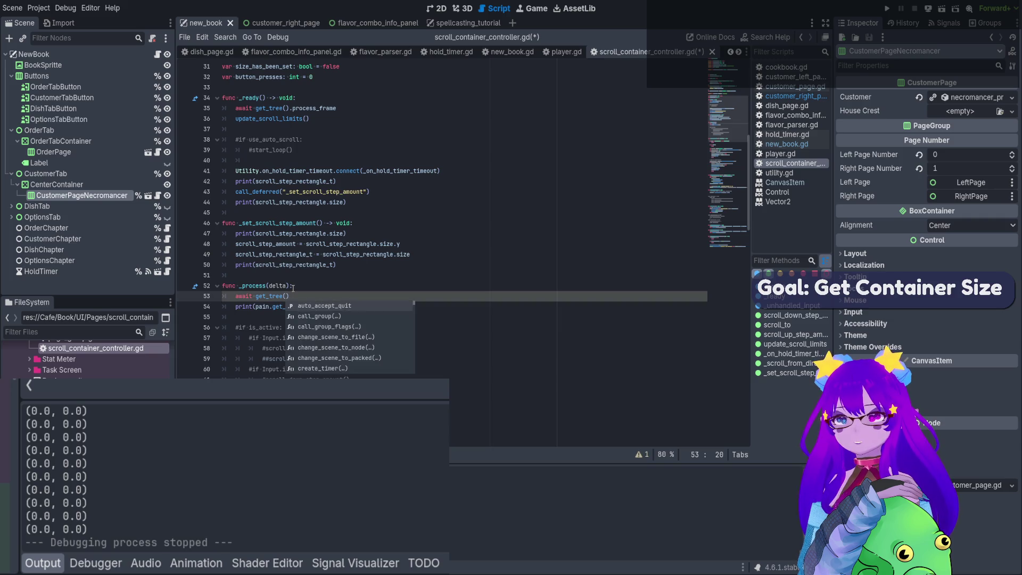
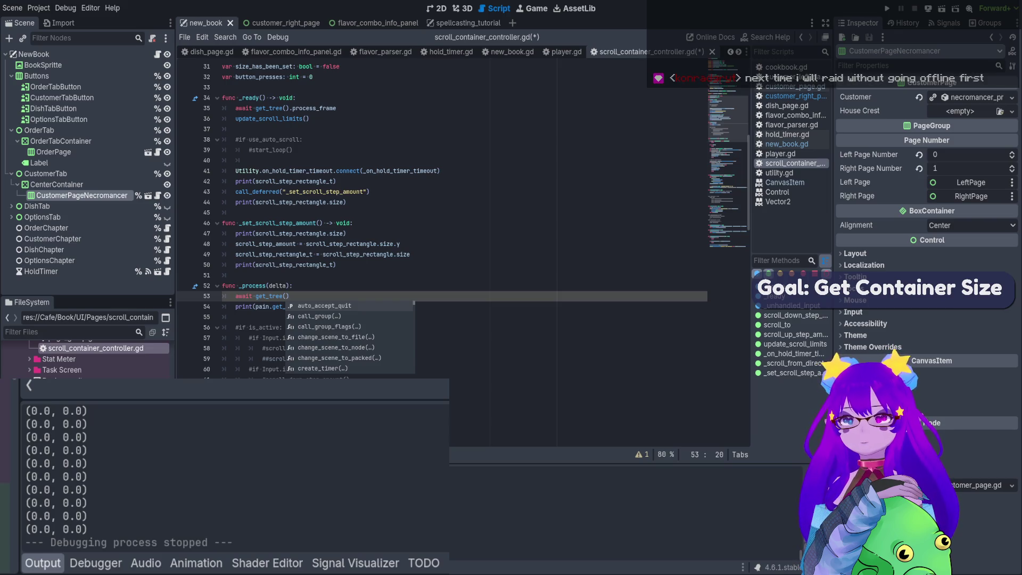
# Add an await get_tree().process_frame line below line 53 and remove the two await lines in _process
pyautogui.write(')')
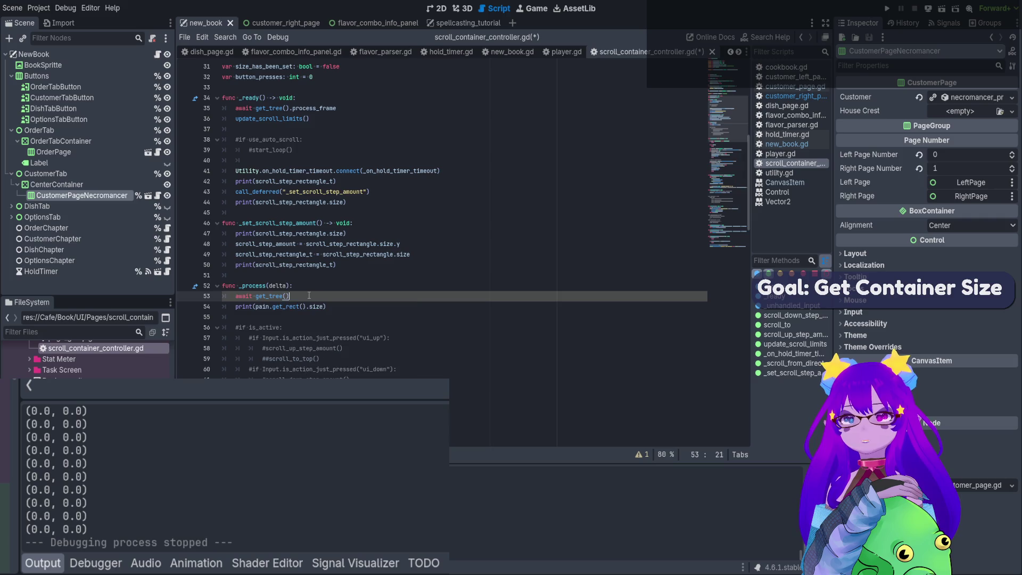
pyautogui.click(356, 295)
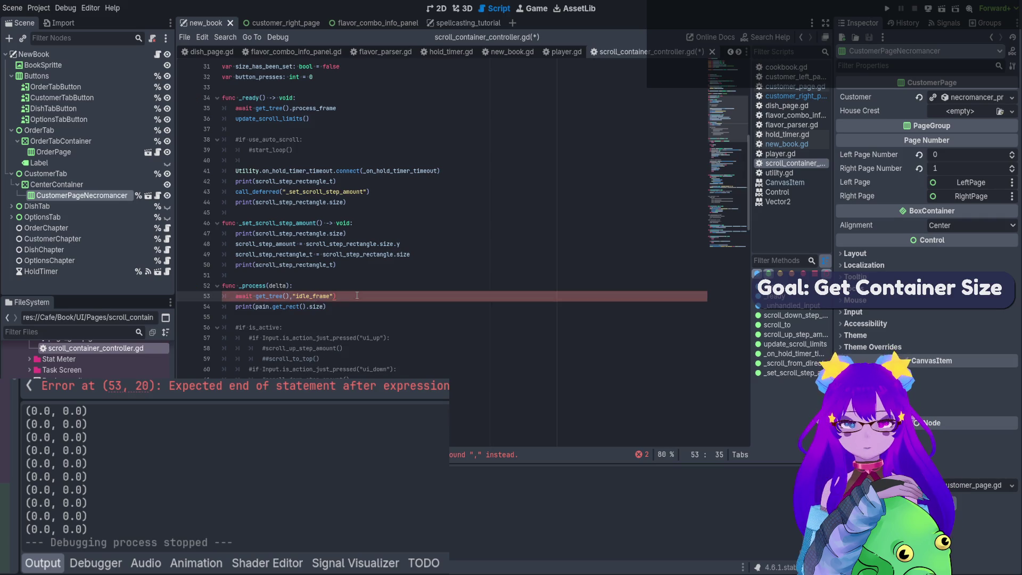
pyautogui.press('Return')
pyautogui.write('await get_tree().process_frame.')
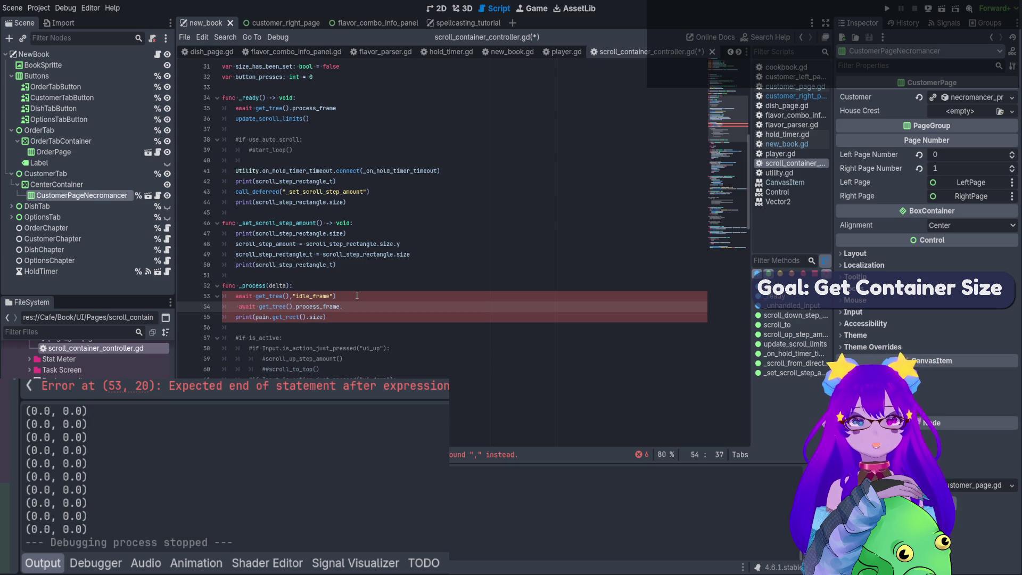
pyautogui.moveTo(357, 311); pyautogui.dragTo(208, 297)
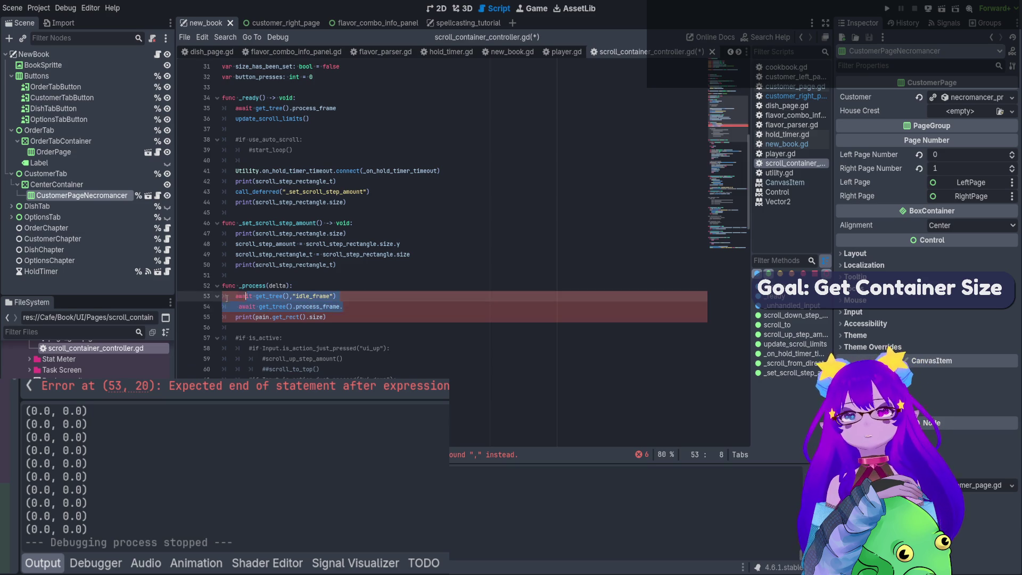
pyautogui.press('BackSpace')
pyautogui.press('BackSpace')
# Paste the print(pain.get_rect().size) line into _ready, under its await process_frame line
pyautogui.click(367, 129)
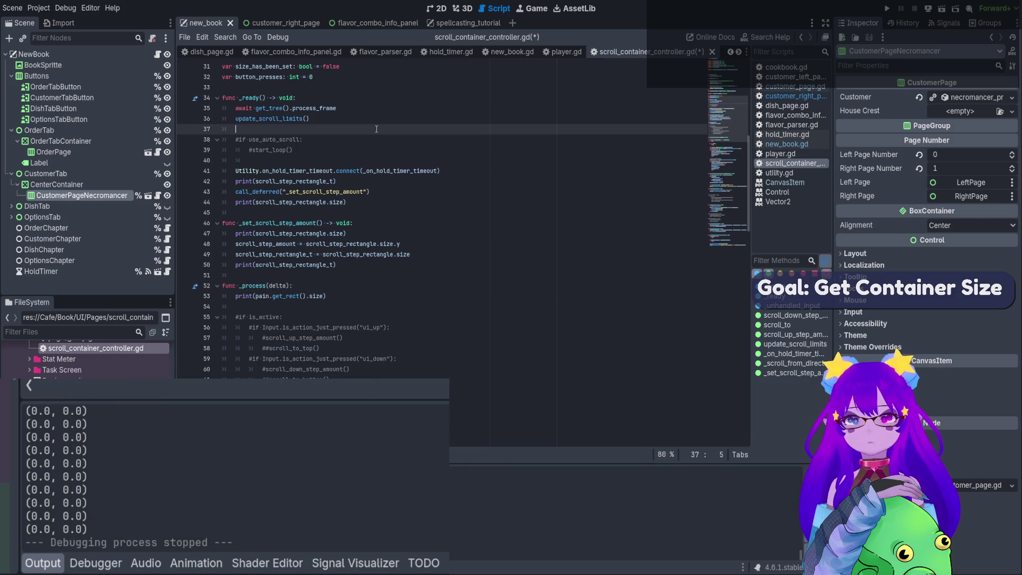
pyautogui.scroll(1, 368, 121)
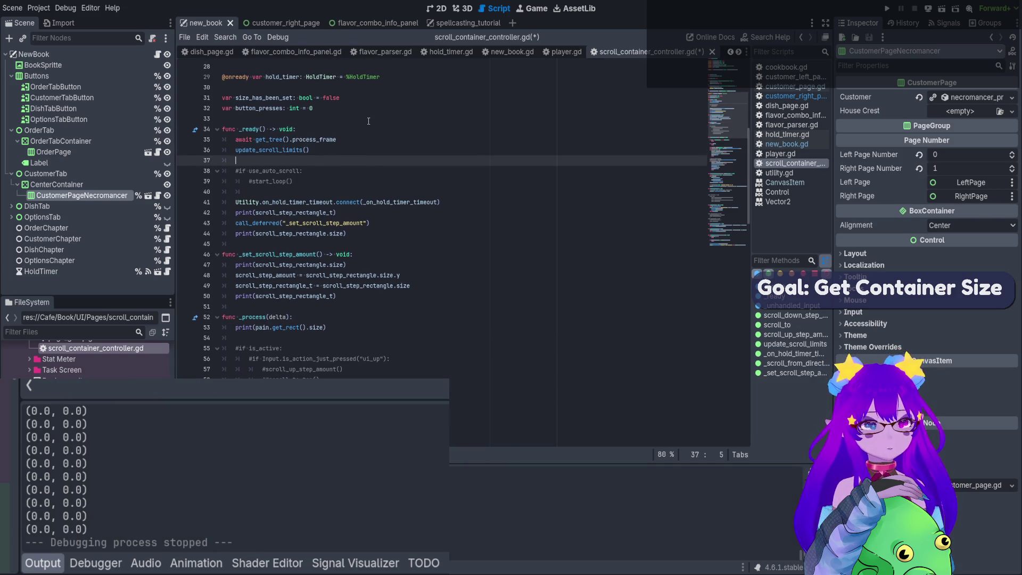
pyautogui.moveTo(337, 139); pyautogui.dragTo(234, 142)
pyautogui.moveTo(337, 139); pyautogui.dragTo(230, 145)
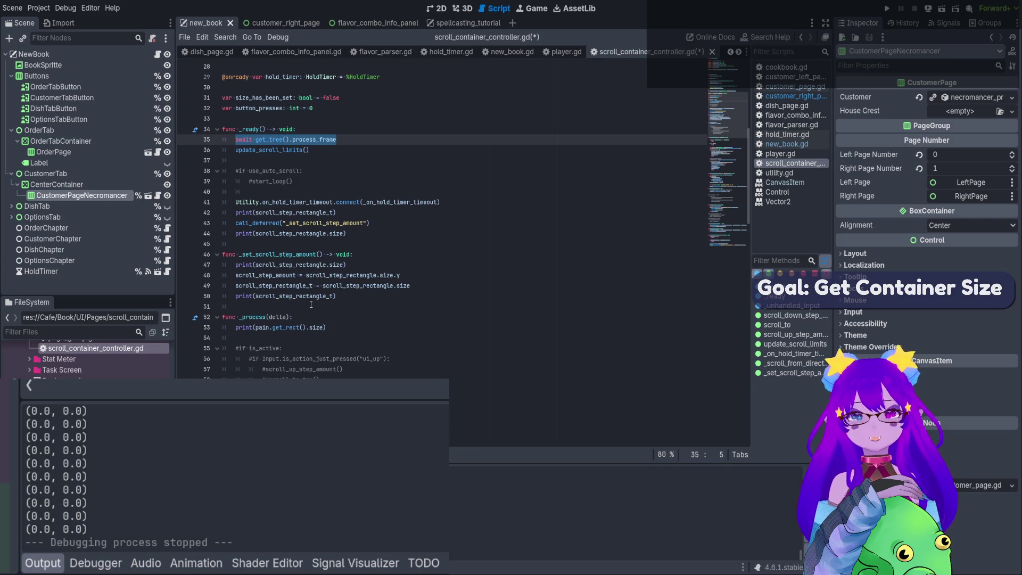
pyautogui.moveTo(326, 327); pyautogui.dragTo(235, 328)
pyautogui.hotkey('ctrl', 'c')
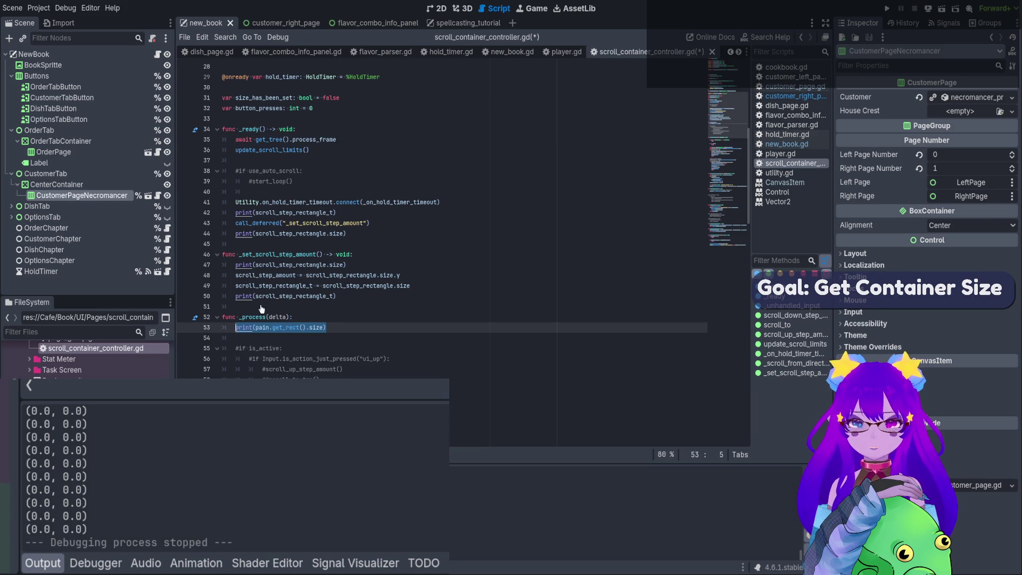
pyautogui.click(371, 140)
pyautogui.press('Return')
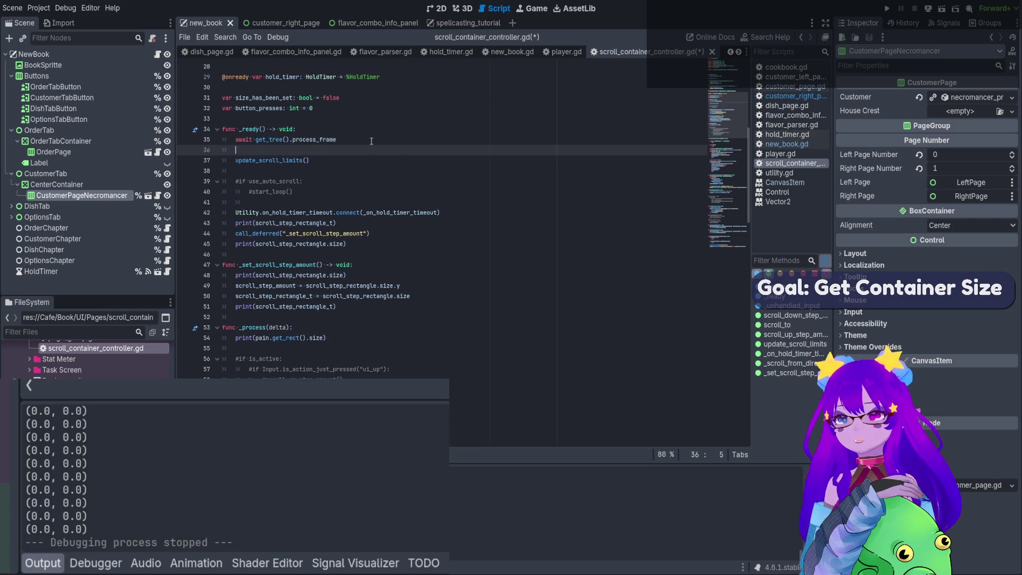
pyautogui.hotkey('ctrl', 'v')
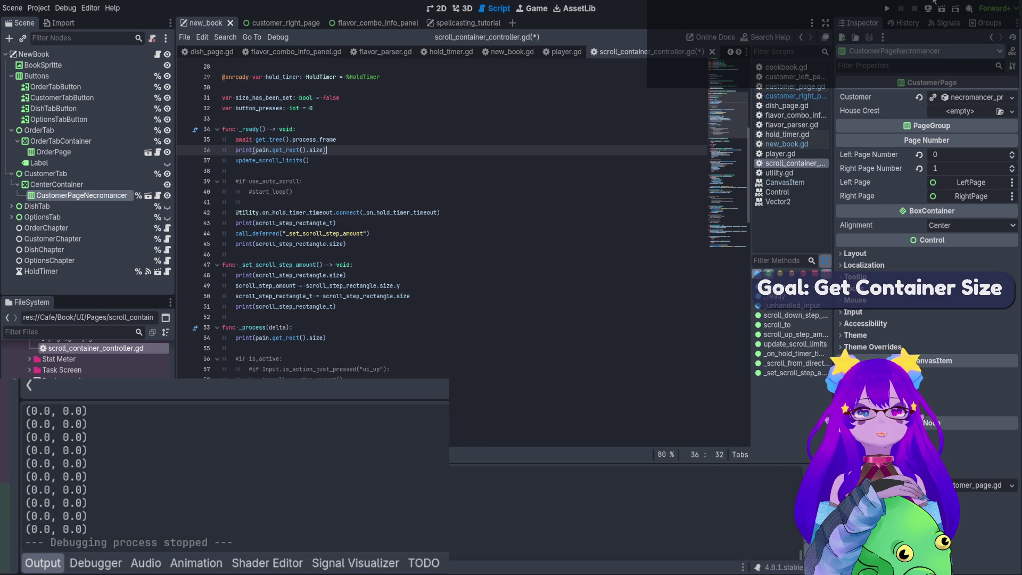
# Delete the print line from _process, comment out the _process header, and save
pyautogui.moveTo(307, 350); pyautogui.dragTo(240, 318)
pyautogui.press('BackSpace')
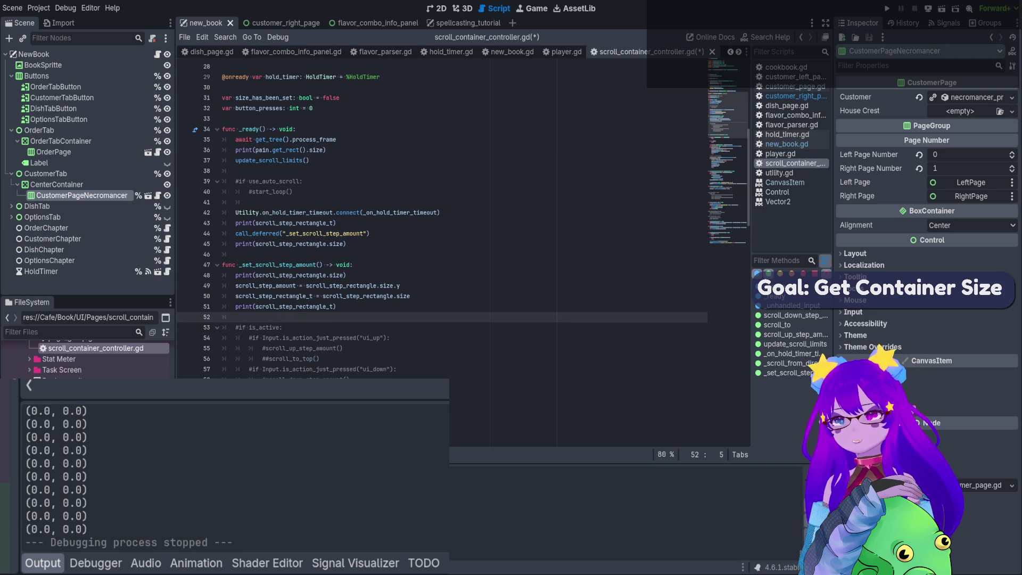
pyautogui.hotkey('ctrl', 'z')
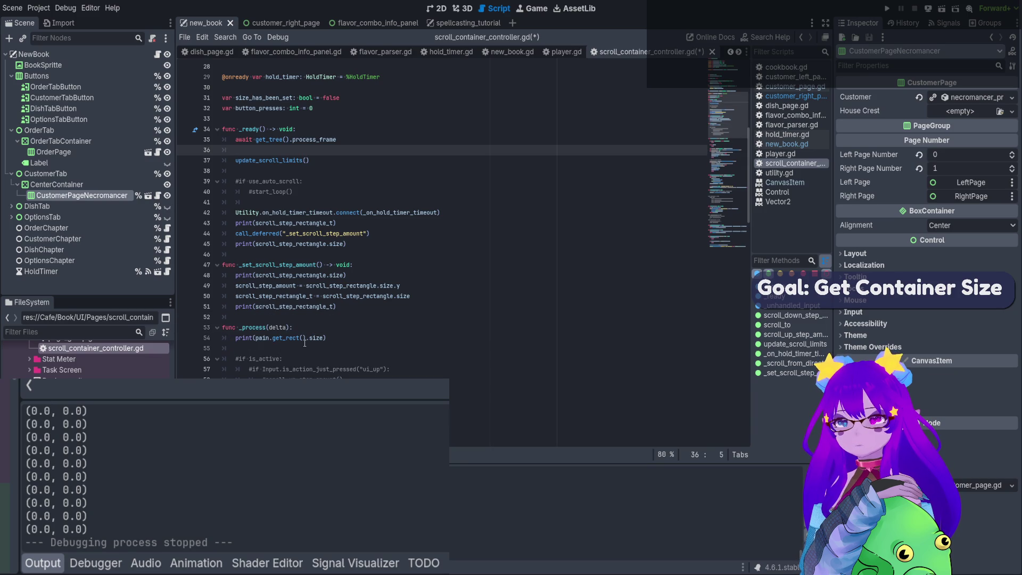
pyautogui.click(305, 343)
pyautogui.press('BackSpace')
pyautogui.press('BackSpace')
pyautogui.press('BackSpace')
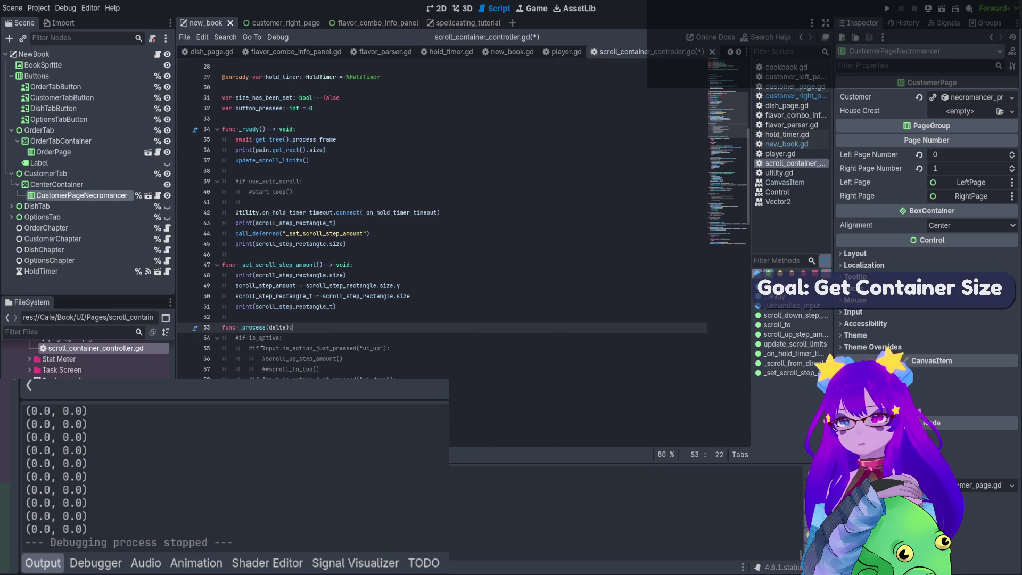
pyautogui.hotkey('ctrl', 'k')
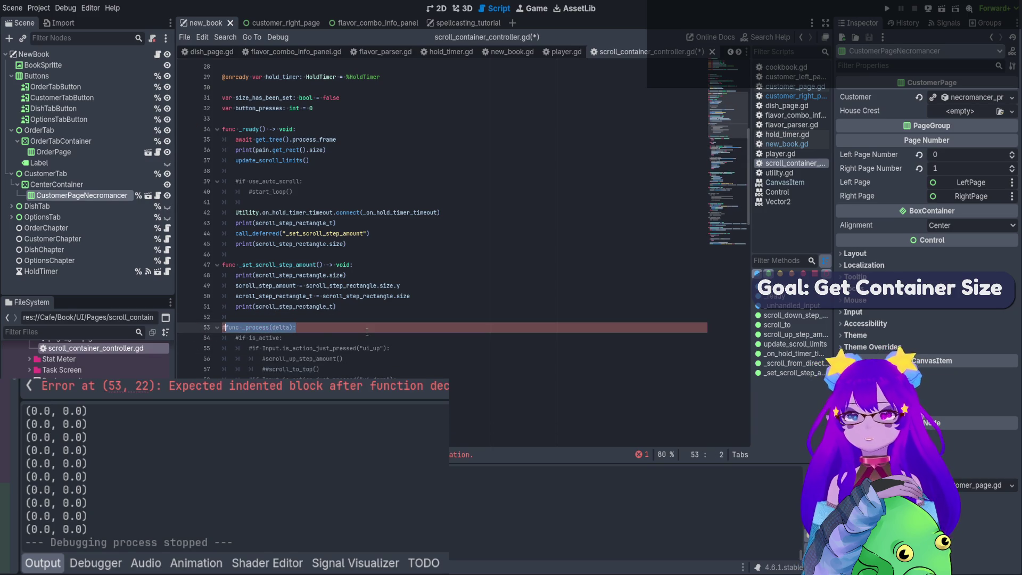
pyautogui.hotkey('ctrl', 's')
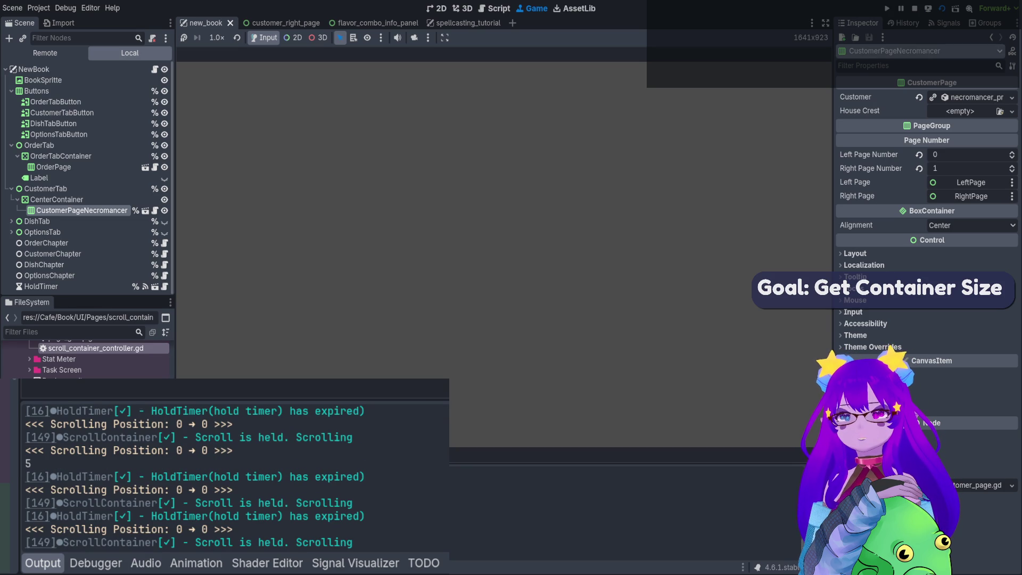
# Stop the running game and switch to the flavor_combo_info_panel scene
pyautogui.click(915, 9)
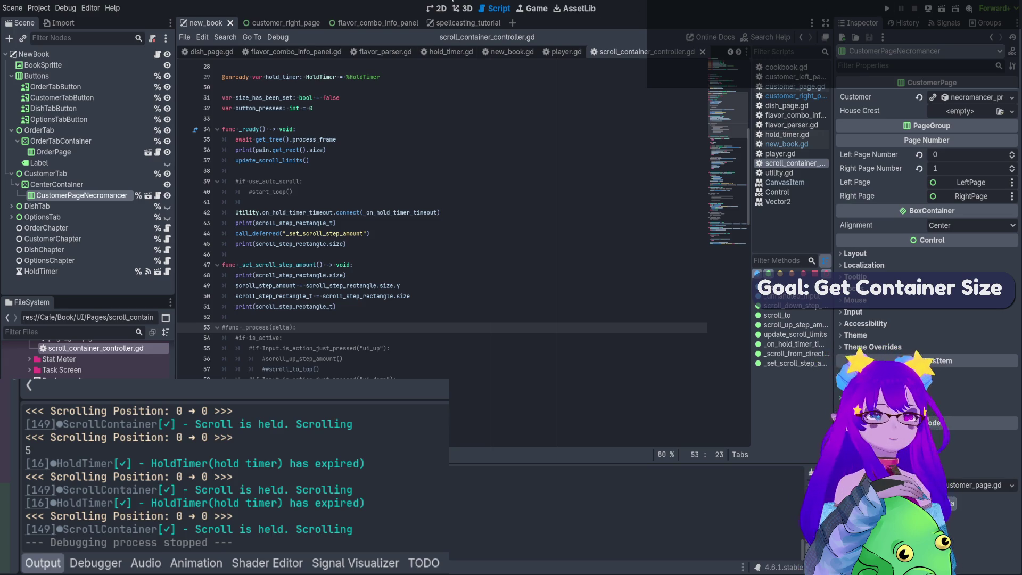
pyautogui.click(339, 24)
# In customer_right_page's 2D view, rename the CRectScrollStep node to CRectSizingContainer
pyautogui.click(268, 24)
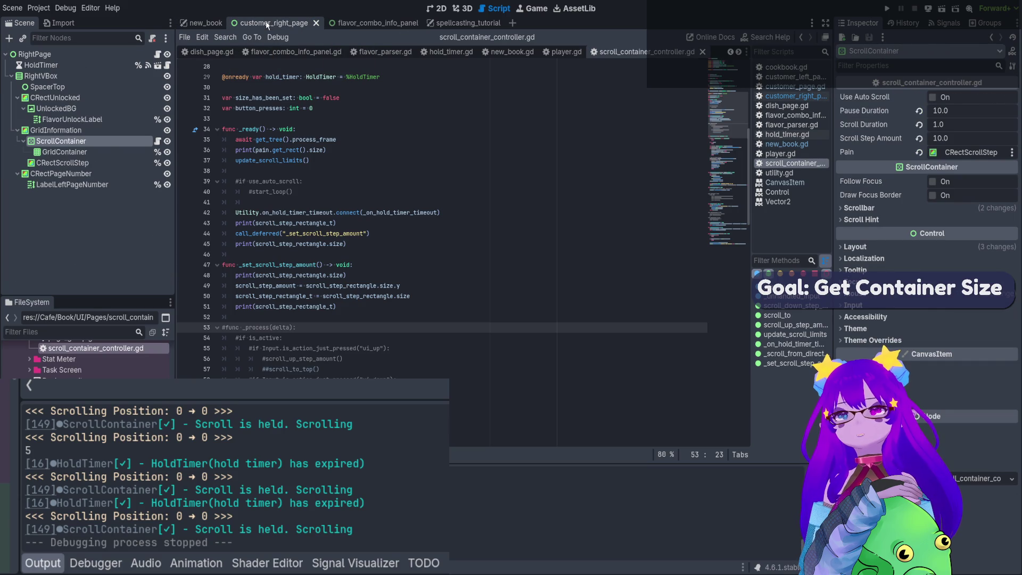
pyautogui.click(437, 9)
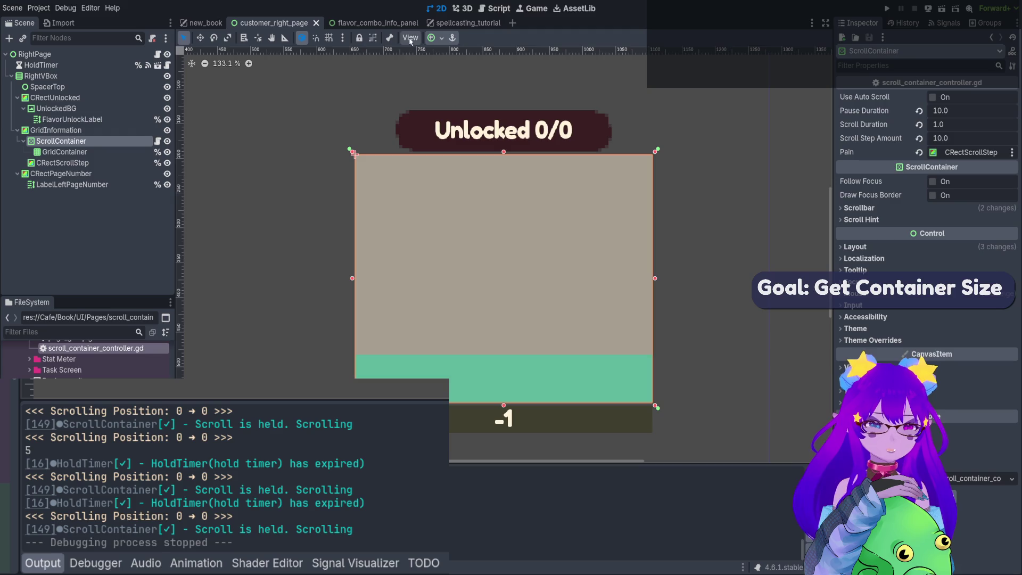
pyautogui.hscroll(-1, 377, 94)
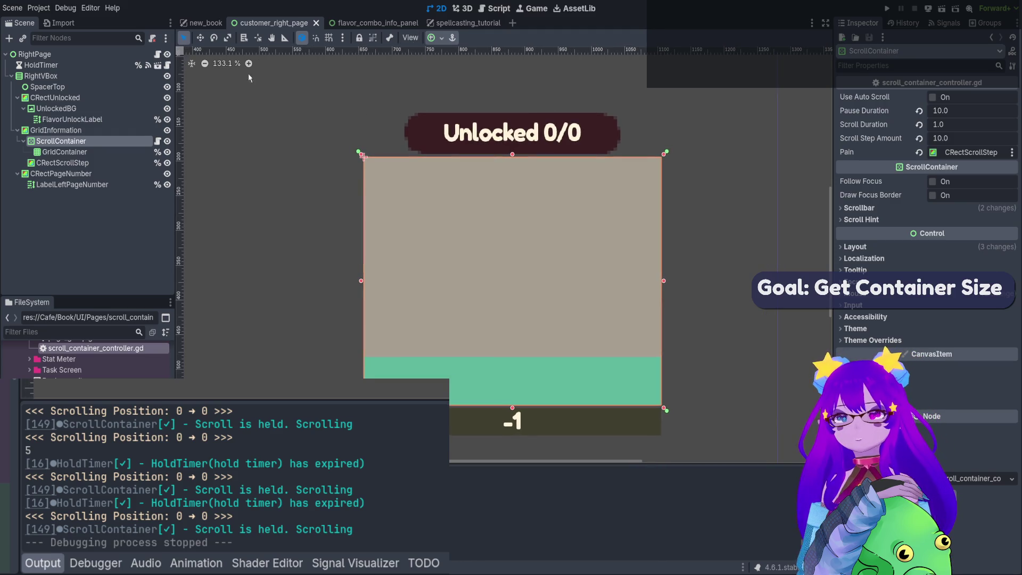
pyautogui.click(145, 163)
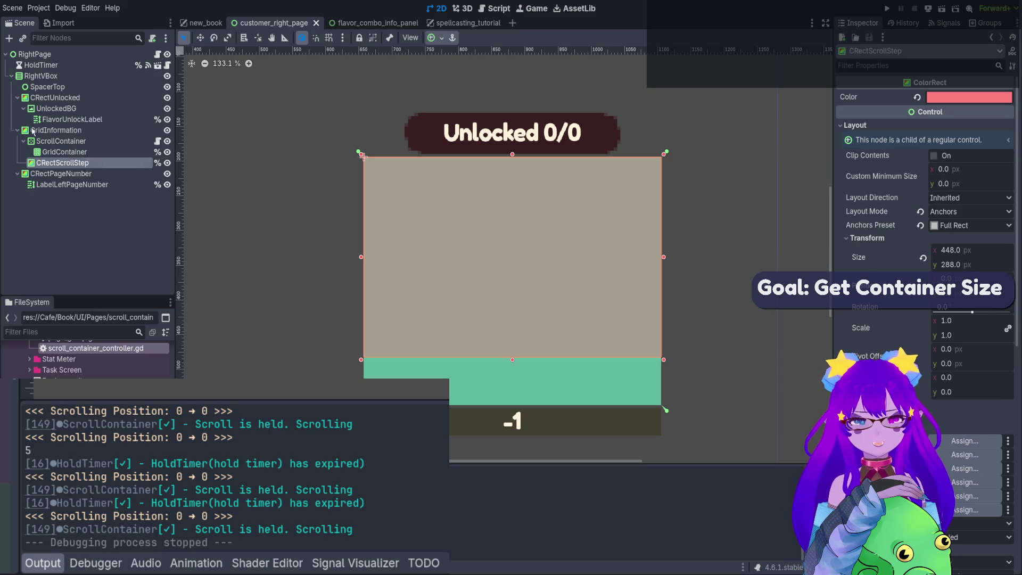
pyautogui.write('CRectSizingContainer')
pyautogui.press('Return')
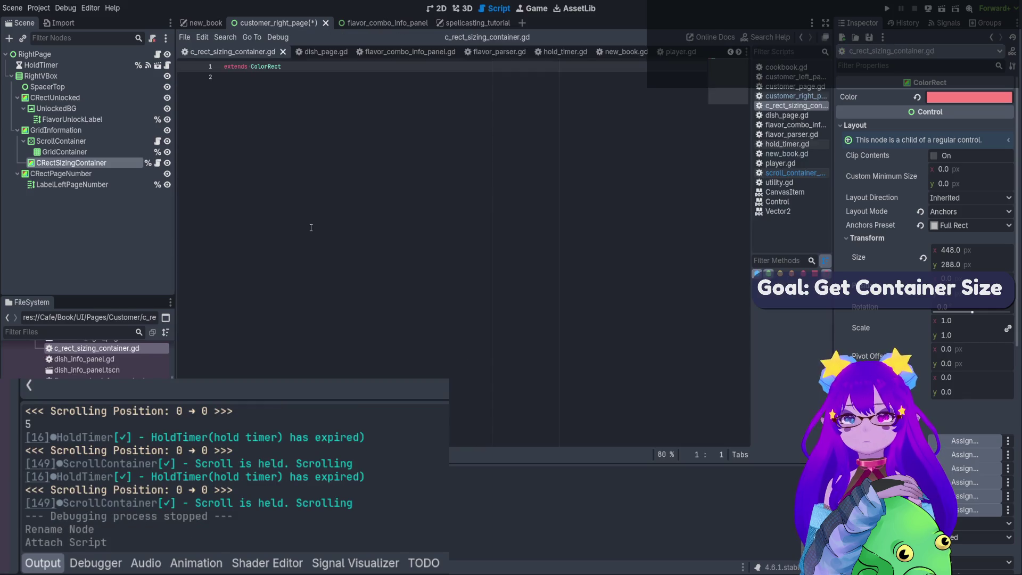
# Give c_rect_sizing_container.gd a _ready function that runs print(size), and save it
pyautogui.click(291, 108)
pyautogui.press('Return')
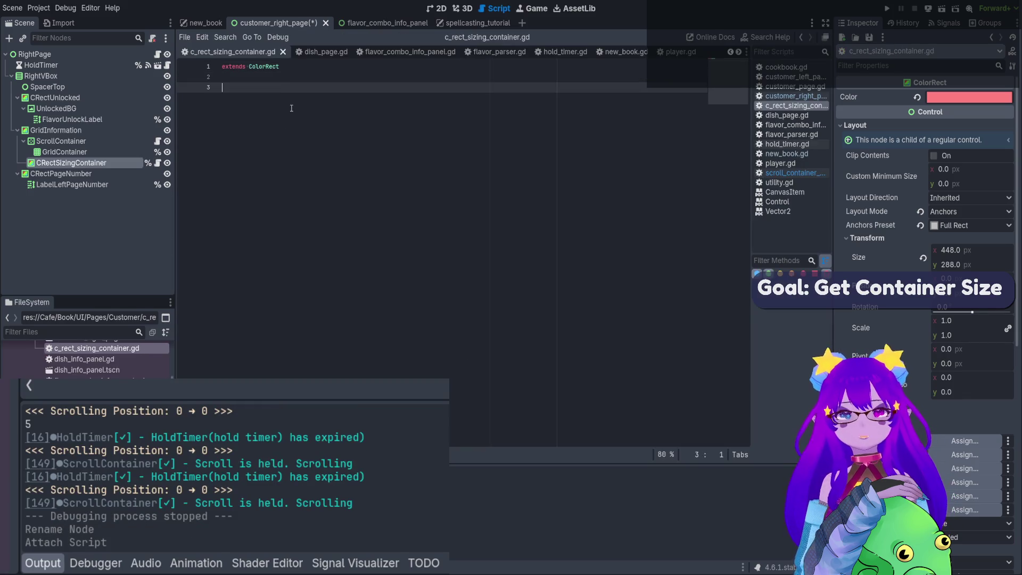
pyautogui.write('func _r')
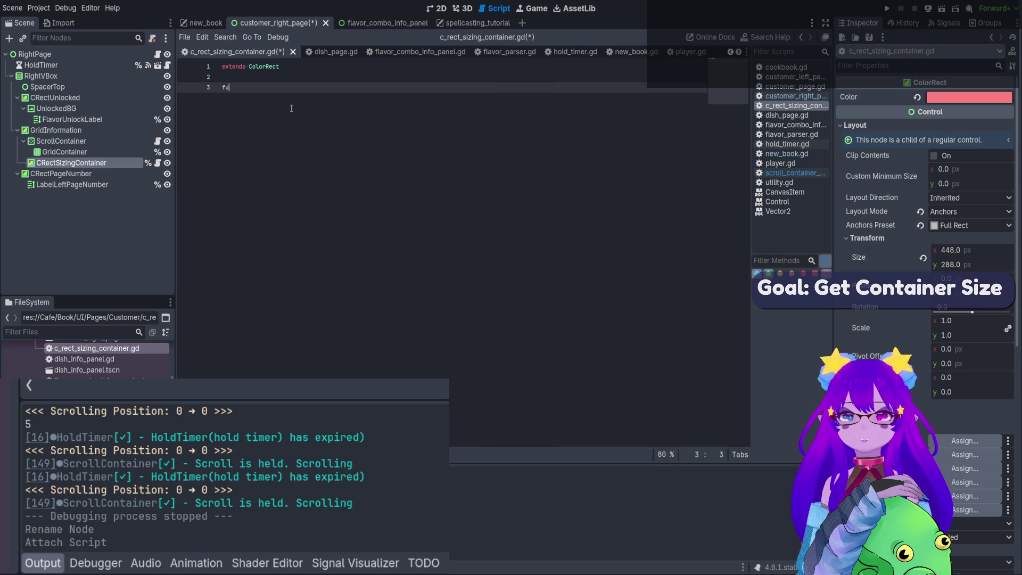
pyautogui.write('ea')
pyautogui.press('Return')
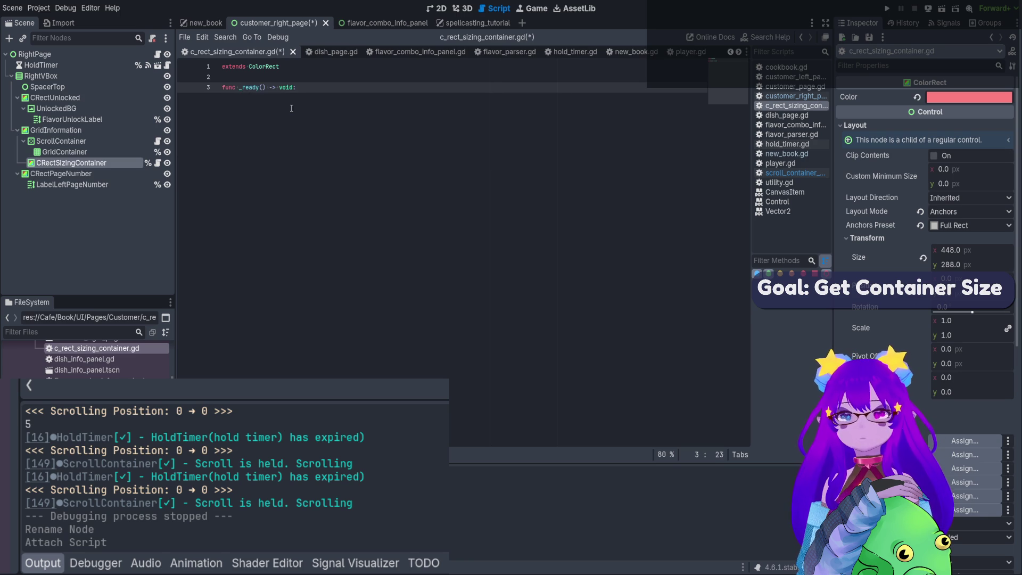
pyautogui.press('Return')
pyautogui.write('print(size')
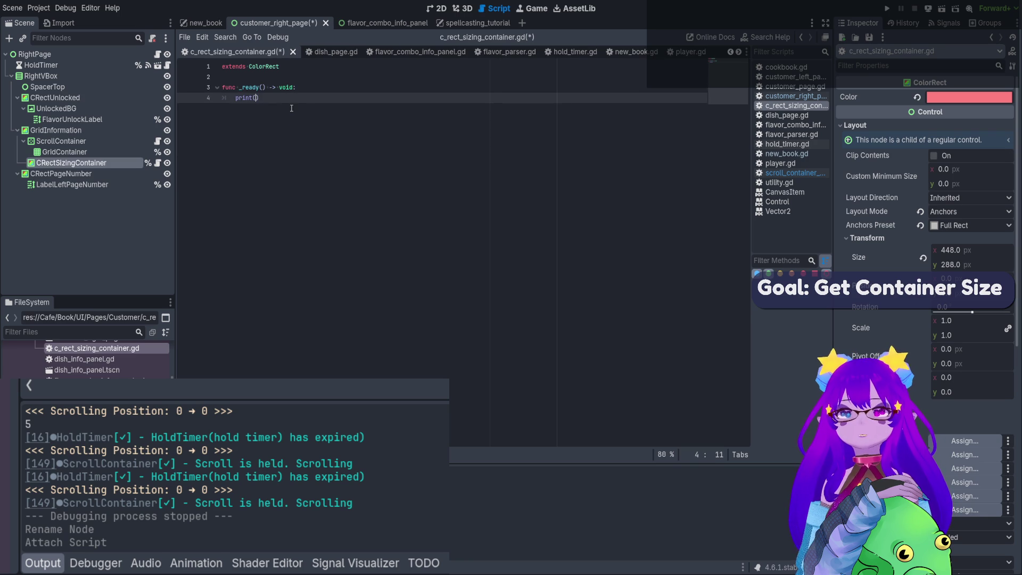
pyautogui.write(')')
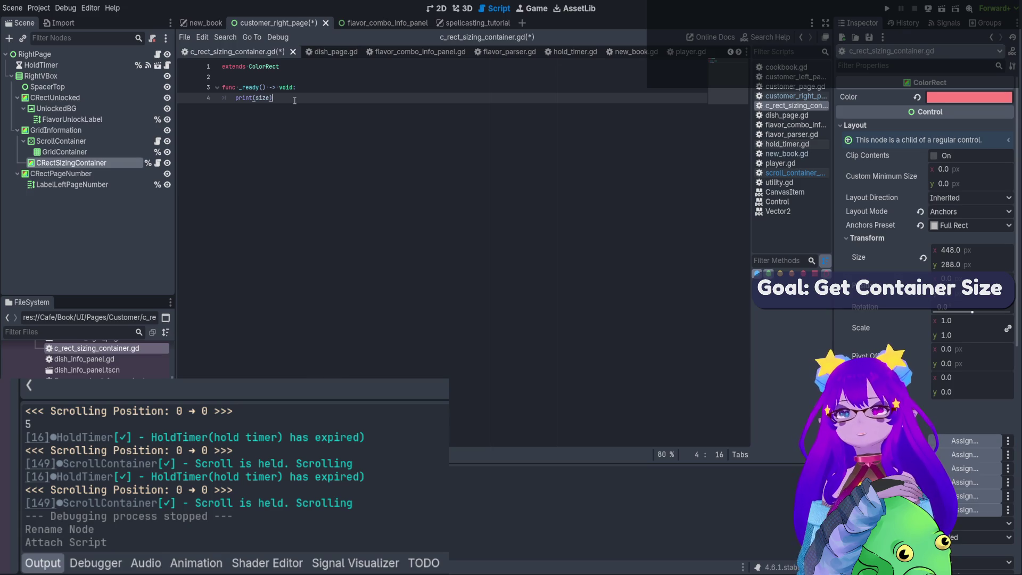
pyautogui.hotkey('ctrl', 's')
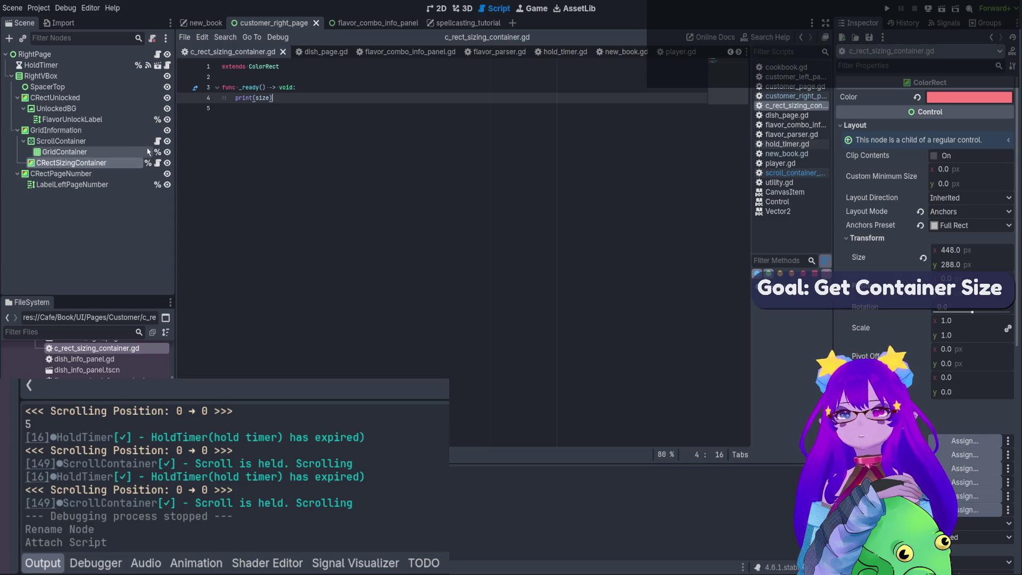
pyautogui.click(158, 142)
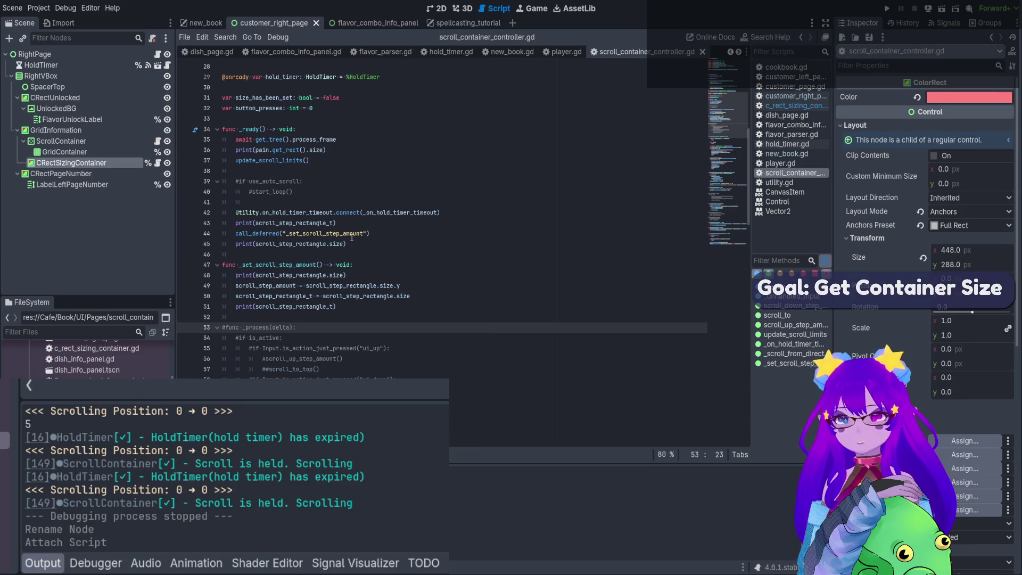
# Delete print(pain.get_rect().size) from the controller's _ready, save, and run the game from new_book
pyautogui.click(372, 244)
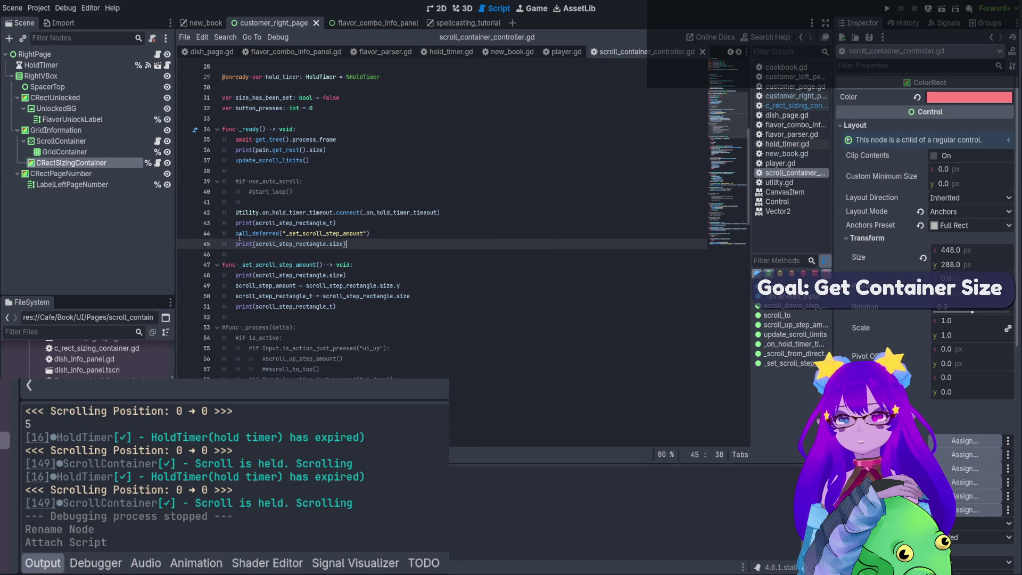
pyautogui.moveTo(346, 152); pyautogui.dragTo(212, 151)
pyautogui.press('BackSpace')
pyautogui.press('BackSpace')
pyautogui.hotkey('ctrl', 's')
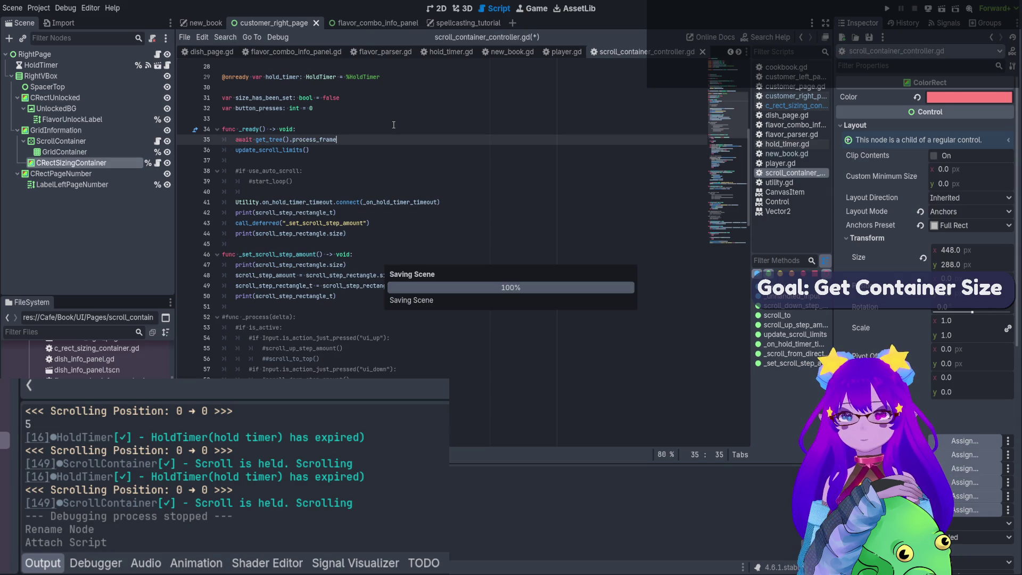
pyautogui.click(203, 23)
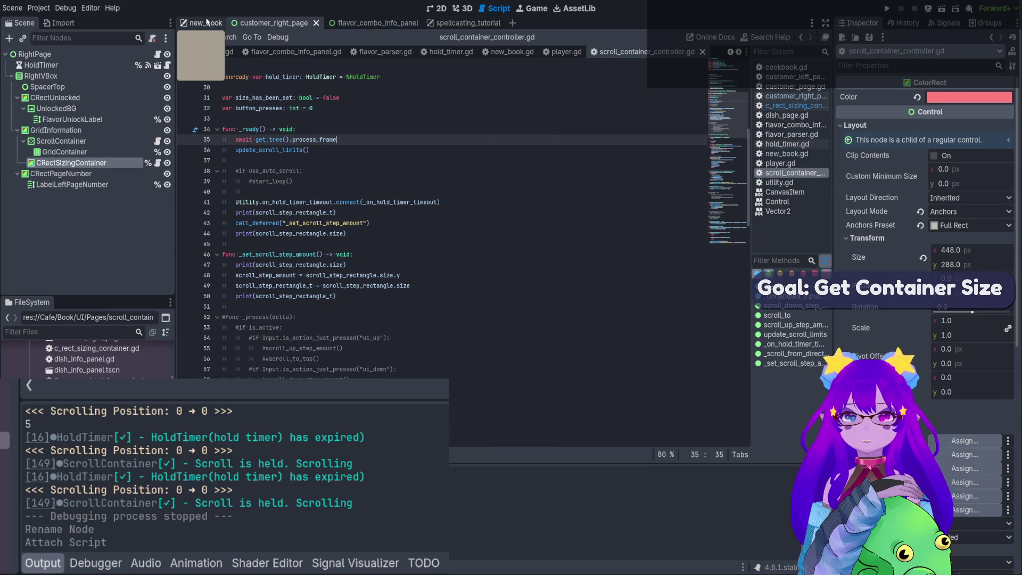
pyautogui.click(929, 9)
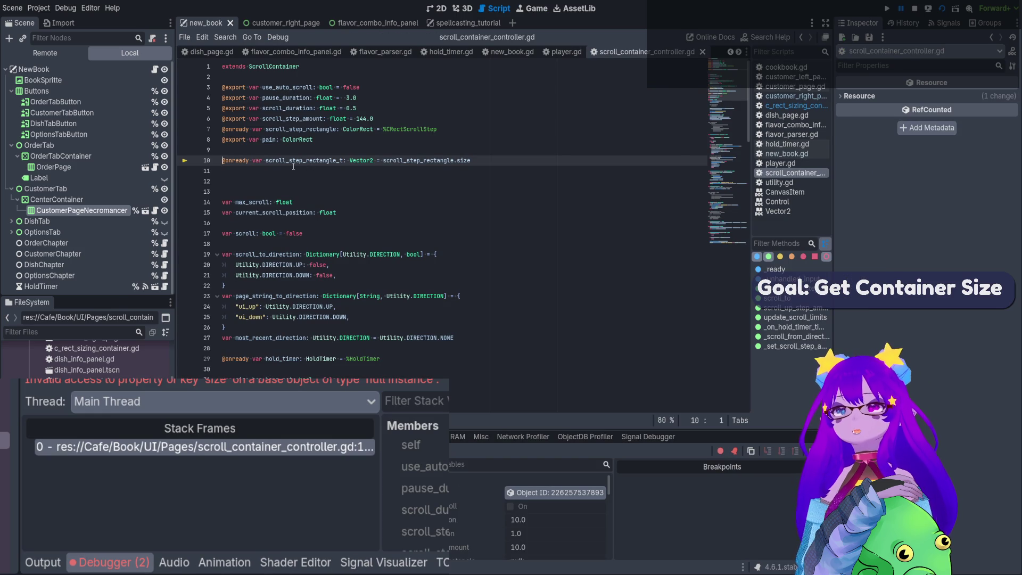
# Delete the scroll_step_rectangle_t declaration on lines 10–12 of the controller script and save
pyautogui.click(308, 23)
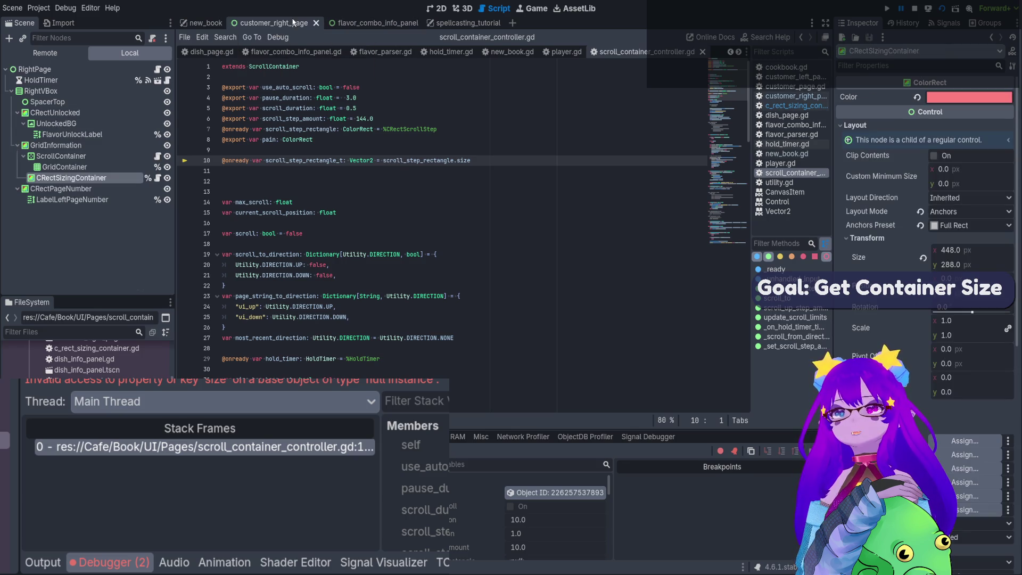
pyautogui.click(124, 179)
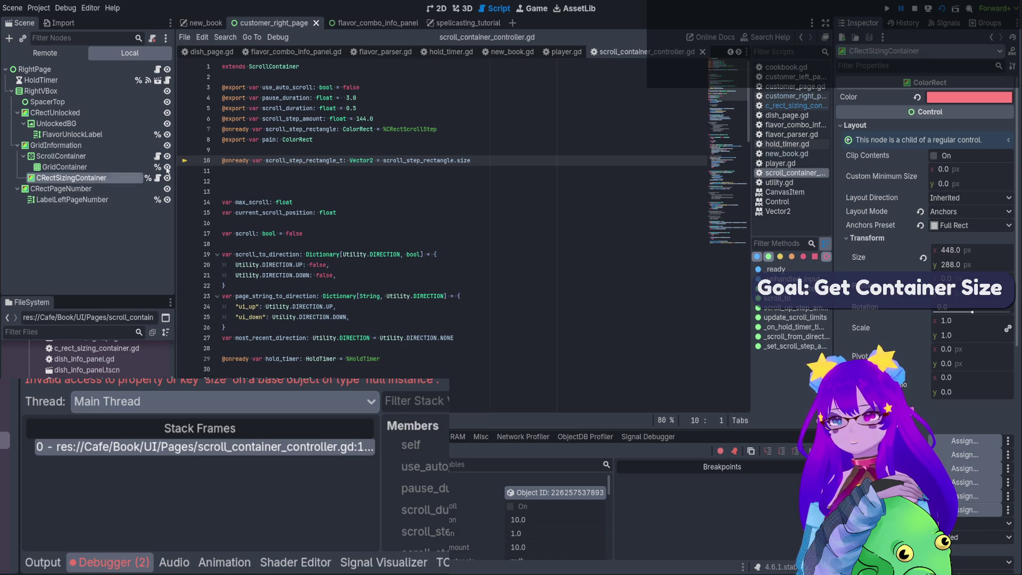
pyautogui.doubleClick(427, 160)
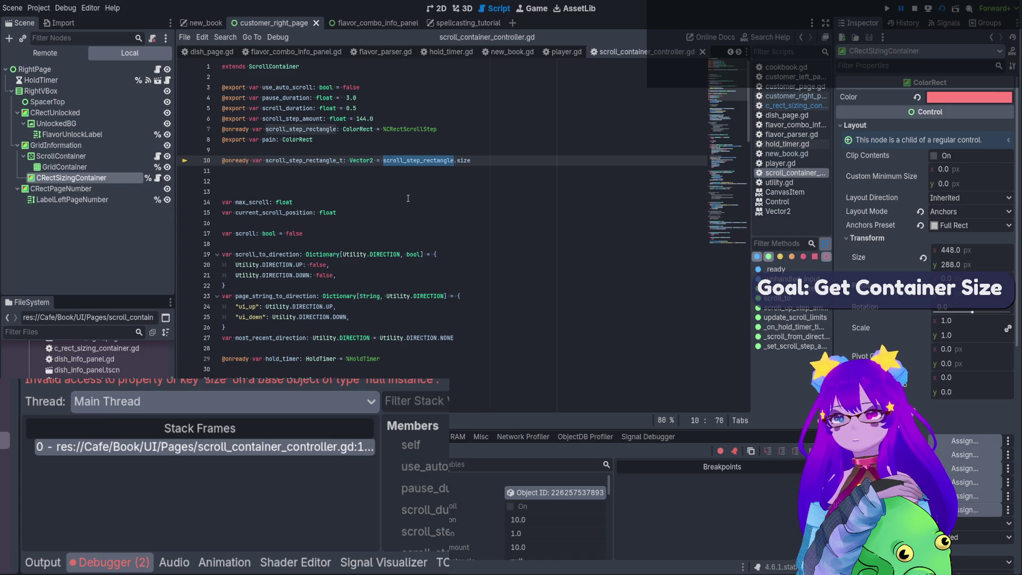
pyautogui.click(325, 162)
pyautogui.moveTo(312, 193); pyautogui.dragTo(206, 159)
pyautogui.press('BackSpace')
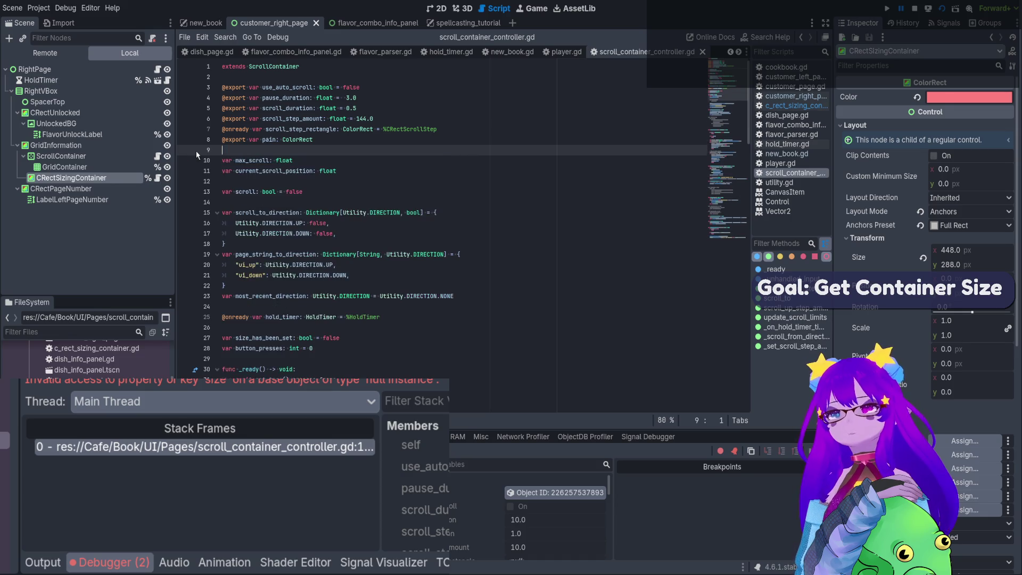
pyautogui.click(430, 226)
pyautogui.hotkey('ctrl', 's')
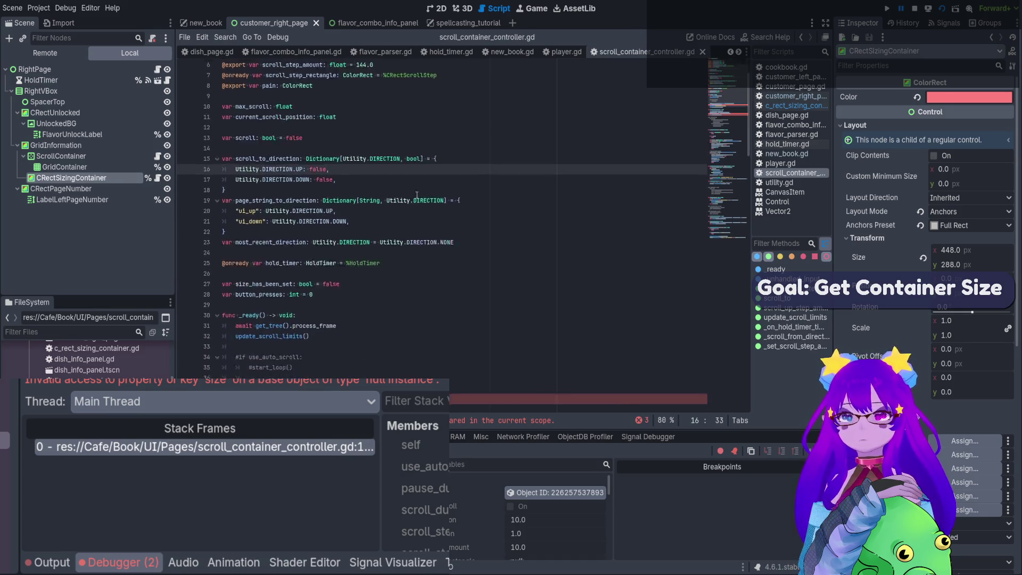
# Remove the scroll_step_rectangle_t assignment and print lines, save, and stop the game
pyautogui.scroll(-5, 343, 302)
pyautogui.tripleClick(344, 299)
pyautogui.moveTo(344, 298)
pyautogui.mouseDown()
pyautogui.moveTo(341, 372)
pyautogui.moveTo(224, 359)
pyautogui.mouseUp()
pyautogui.press('BackSpace')
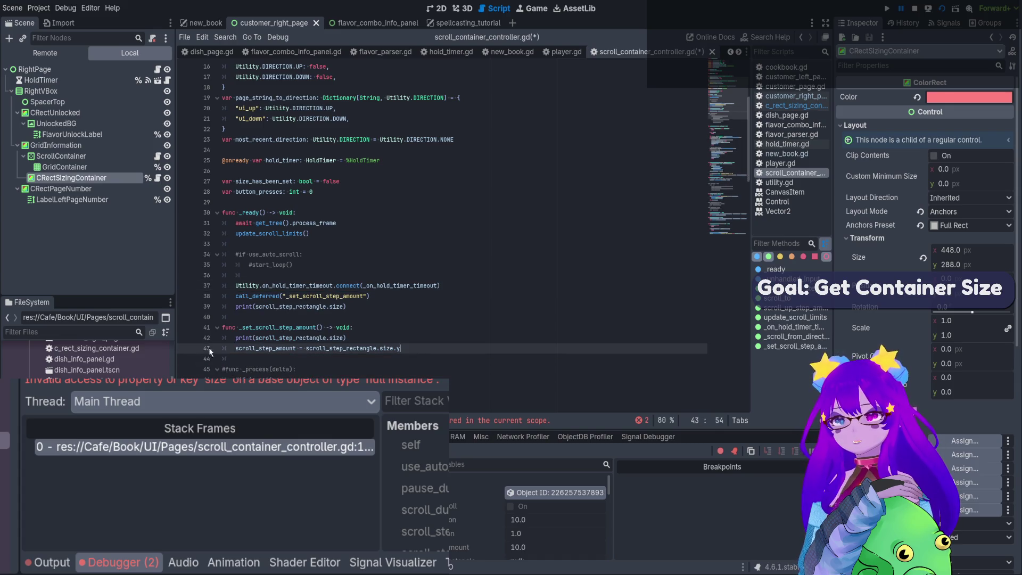
pyautogui.click(249, 275)
pyautogui.hotkey('ctrl', 's')
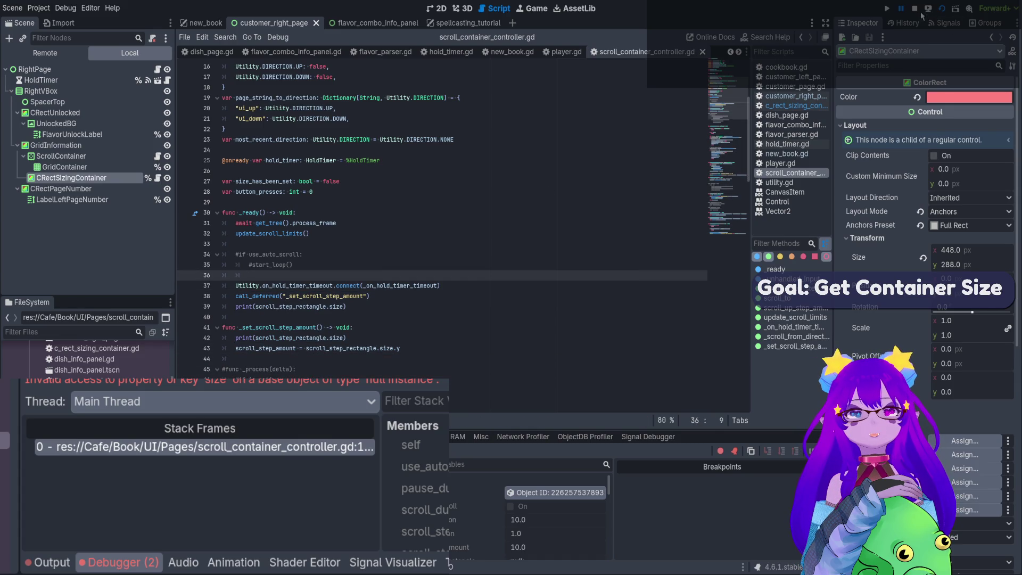
pyautogui.click(915, 8)
pyautogui.click(206, 24)
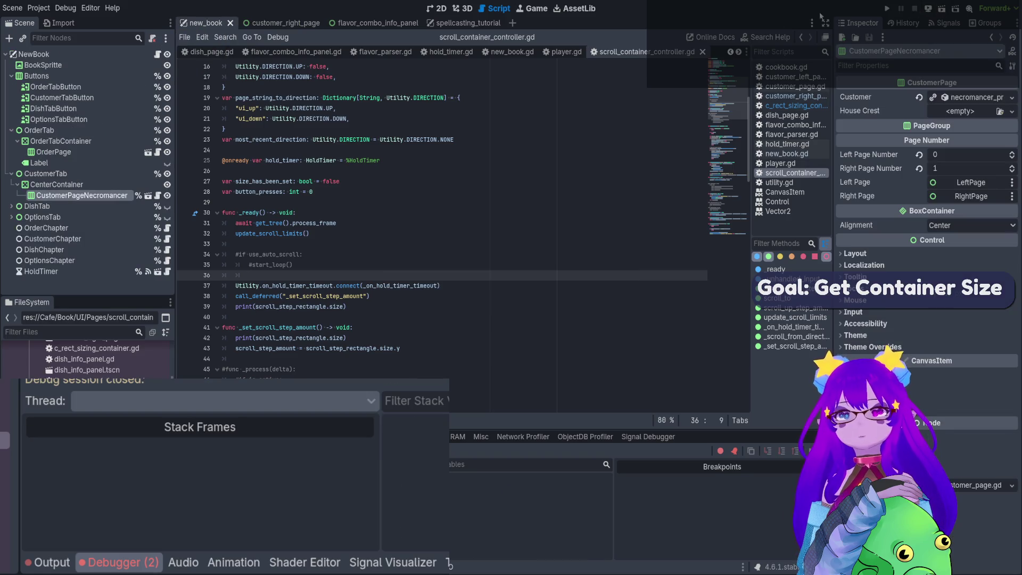
pyautogui.click(942, 9)
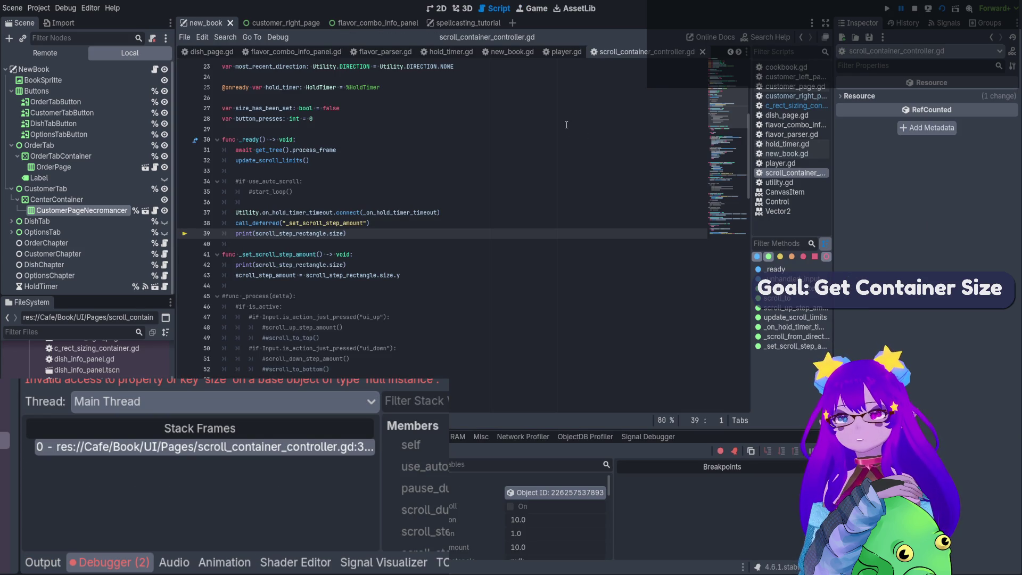
pyautogui.scroll(7, 420, 132)
pyautogui.moveTo(434, 133); pyautogui.dragTo(222, 131)
pyautogui.press('BackSpace')
pyautogui.press('BackSpace')
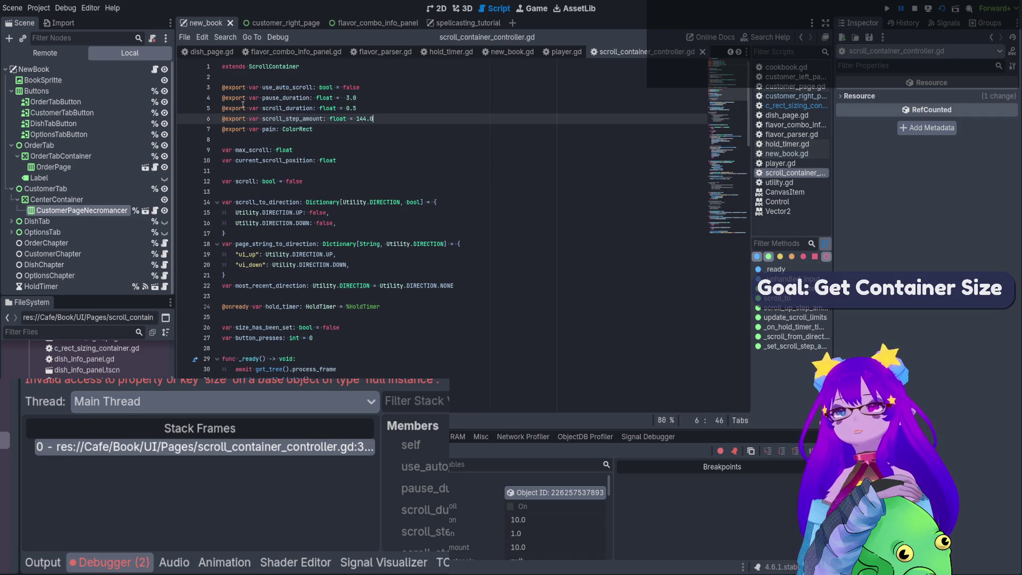
pyautogui.hotkey('ctrl', 's')
pyautogui.moveTo(414, 129); pyautogui.dragTo(201, 134)
pyautogui.press('BackSpace')
pyautogui.press('BackSpace')
# Reduce _set_scroll_step_amount's body to pass, drop print(scroll_step_rectangle.size), save, and rerun
pyautogui.scroll(-7, 302, 142)
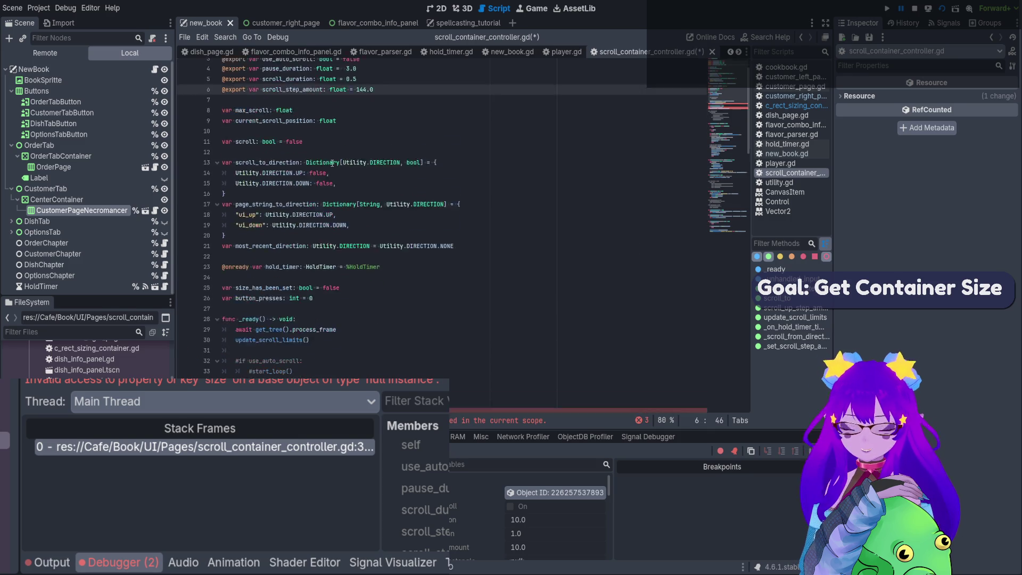
pyautogui.moveTo(400, 264); pyautogui.dragTo(218, 255)
pyautogui.hotkey('ctrl', 'k')
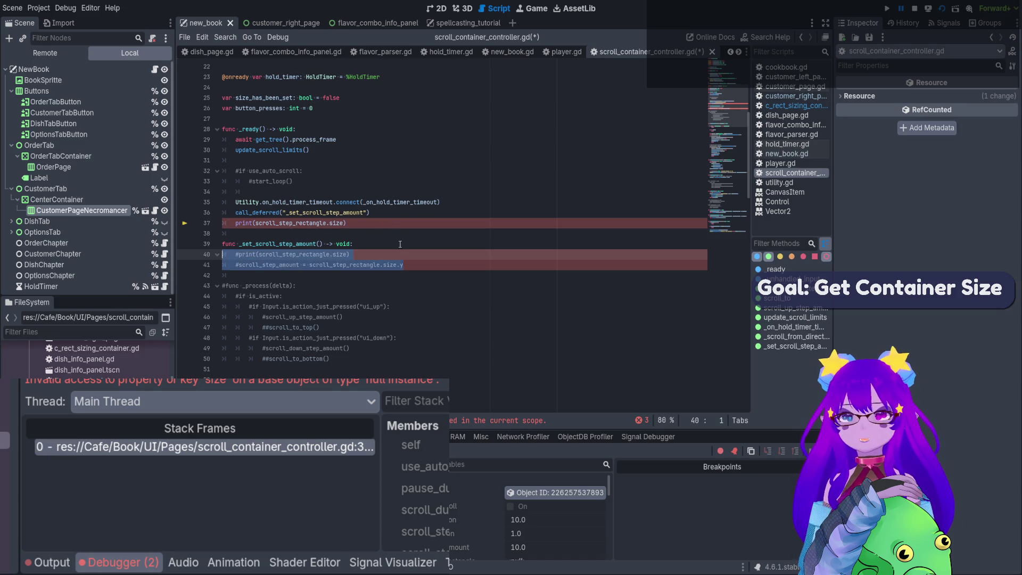
pyautogui.click(401, 244)
pyautogui.press('Return')
pyautogui.write('pass')
pyautogui.moveTo(347, 223); pyautogui.dragTo(214, 222)
pyautogui.press('BackSpace')
pyautogui.press('BackSpace')
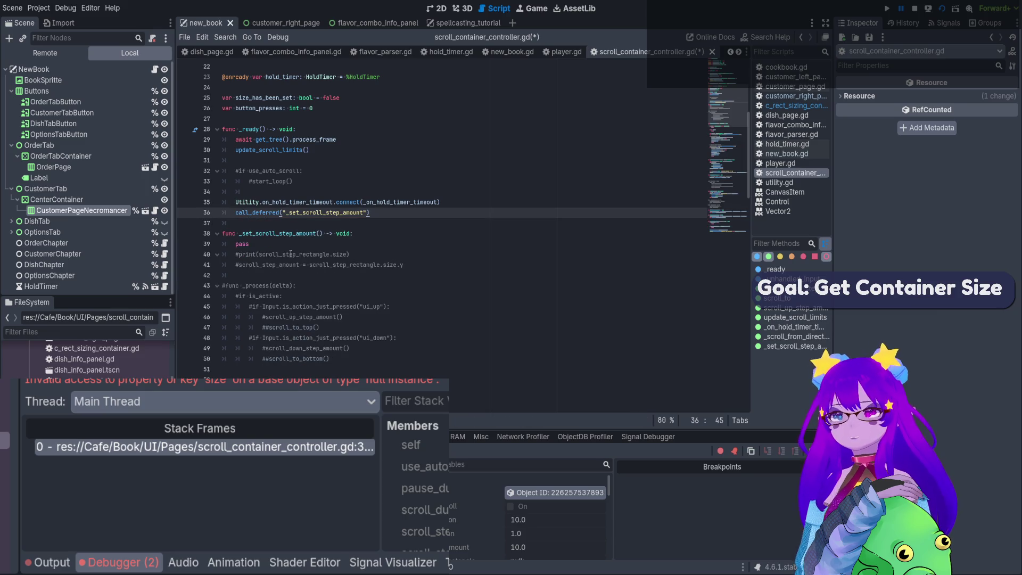
pyautogui.hotkey('ctrl', 's')
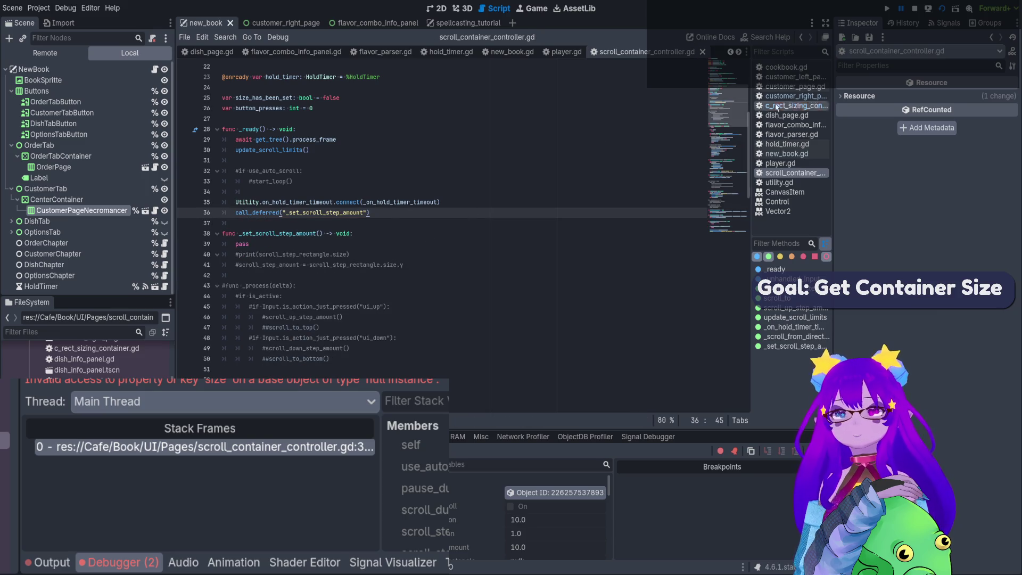
pyautogui.click(940, 8)
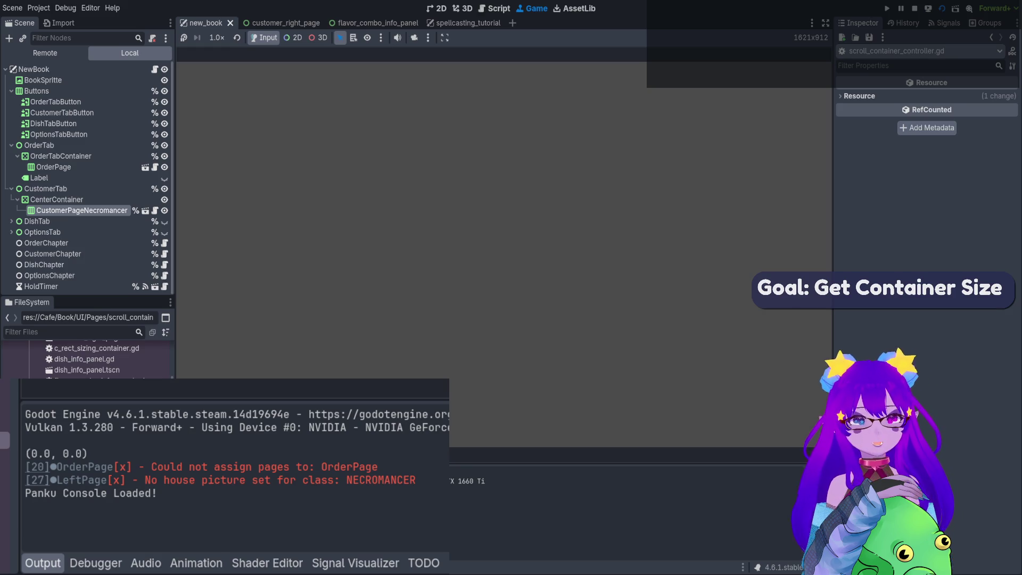
# Stop the game and close spellcasting_tutorial, then open CRectSizingContainer's script in customer_right_page
pyautogui.press('F8')
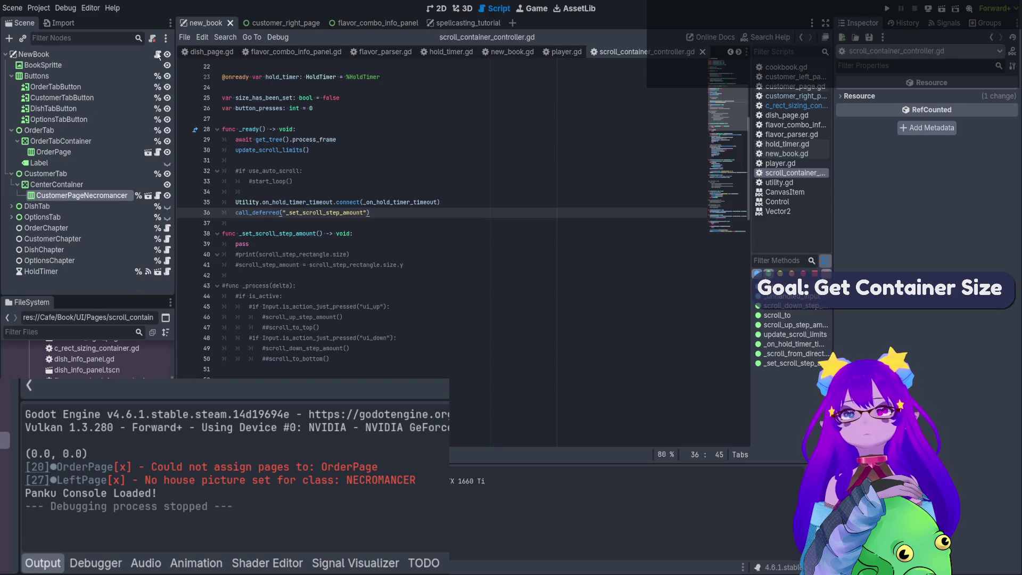
pyautogui.click(158, 55)
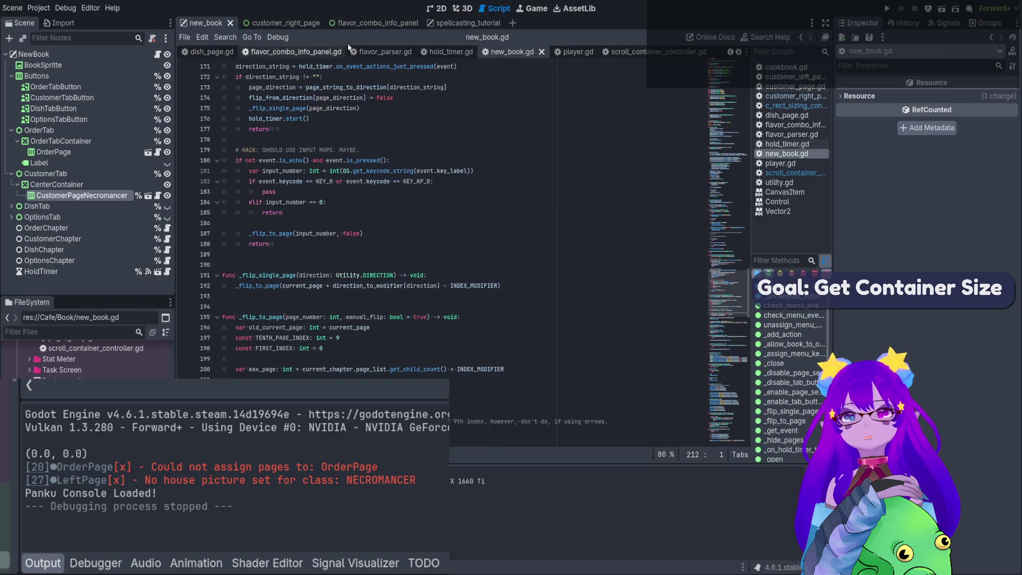
pyautogui.click(466, 22)
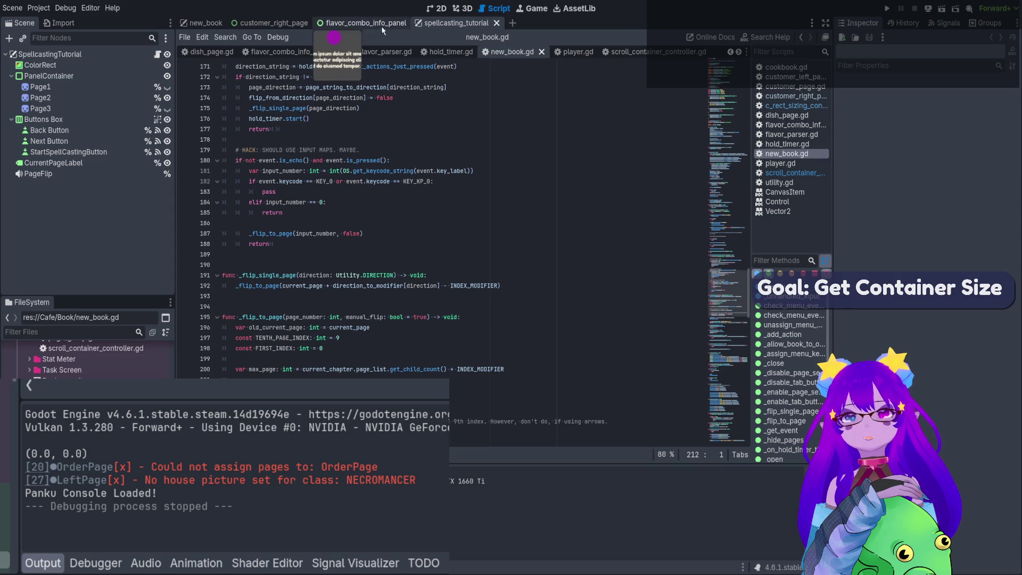
pyautogui.click(496, 23)
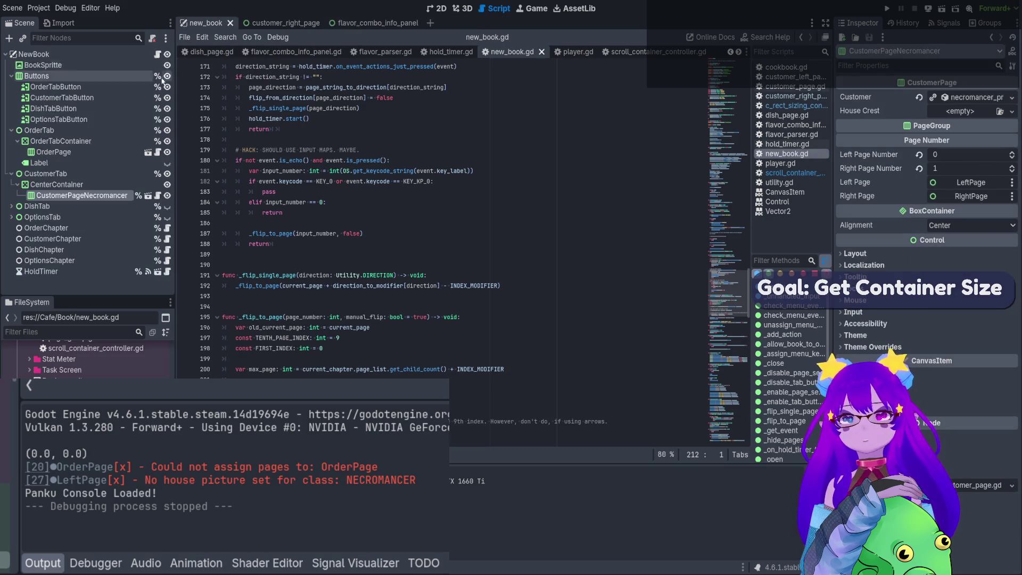
pyautogui.click(279, 22)
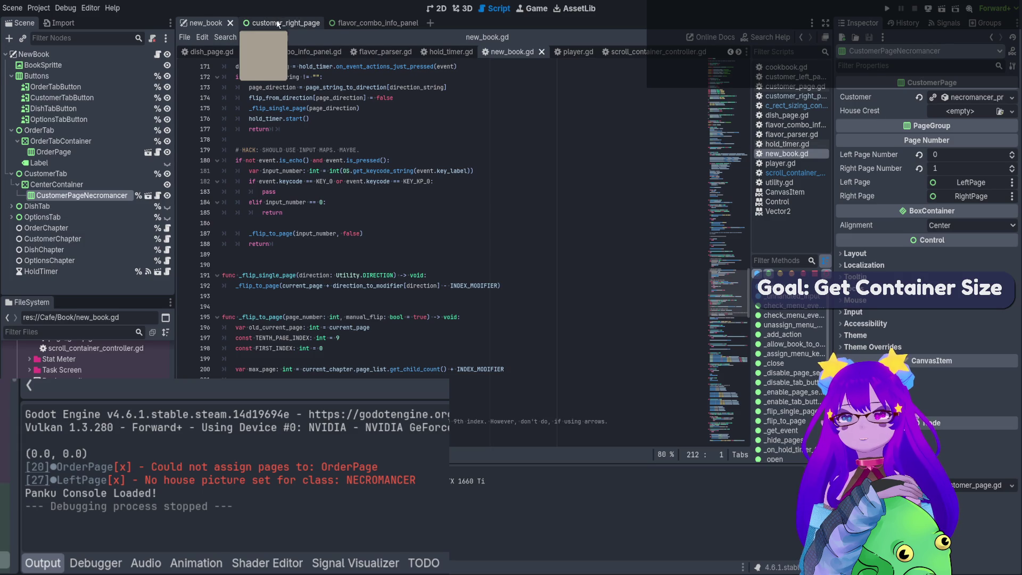
pyautogui.click(75, 163)
pyautogui.click(157, 163)
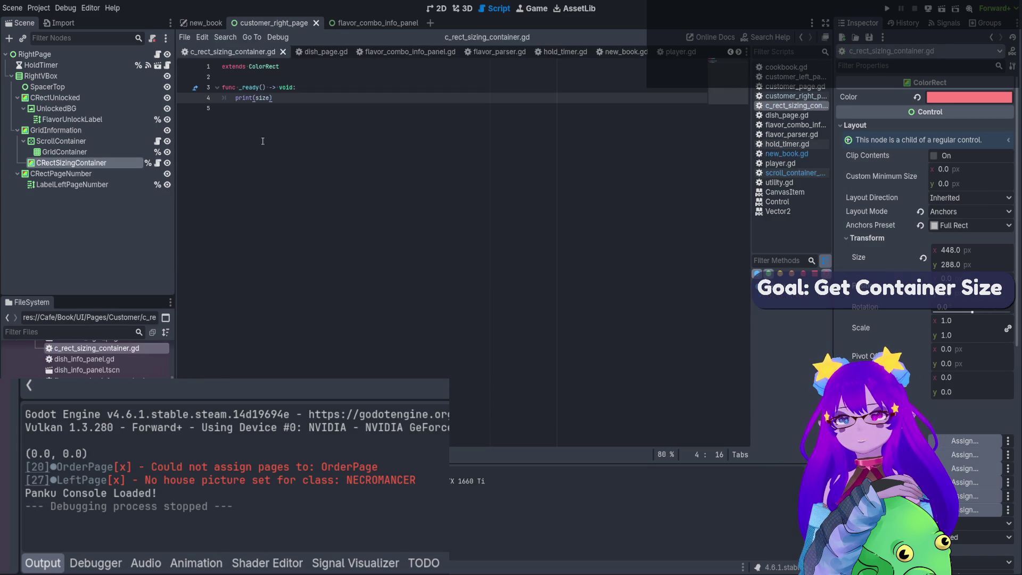
# Try a get_size() -> Vector2 function that returns size in c_rect_sizing_container.gd
pyautogui.click(268, 129)
pyautogui.write('func ')
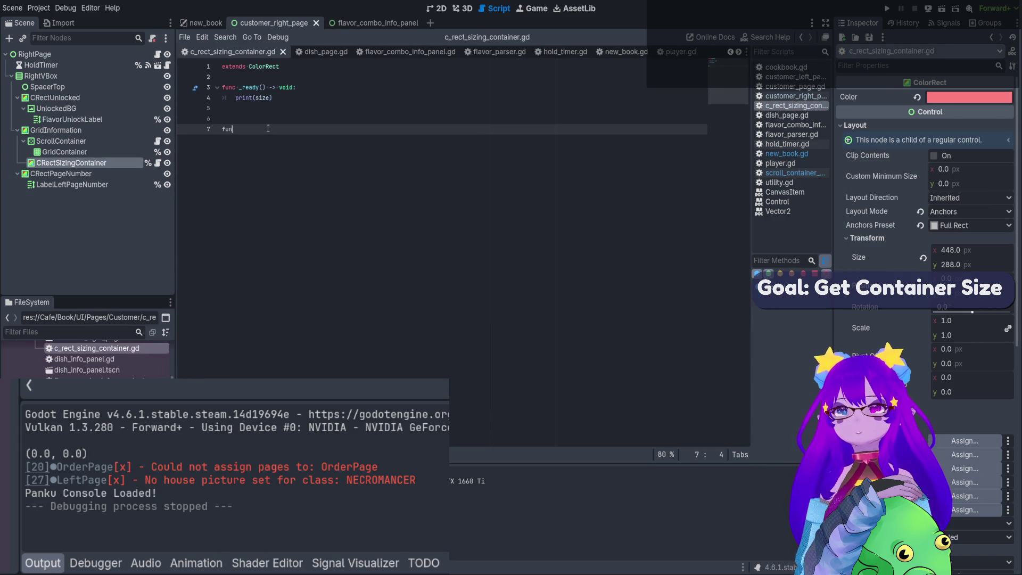
pyautogui.write('get_size(')
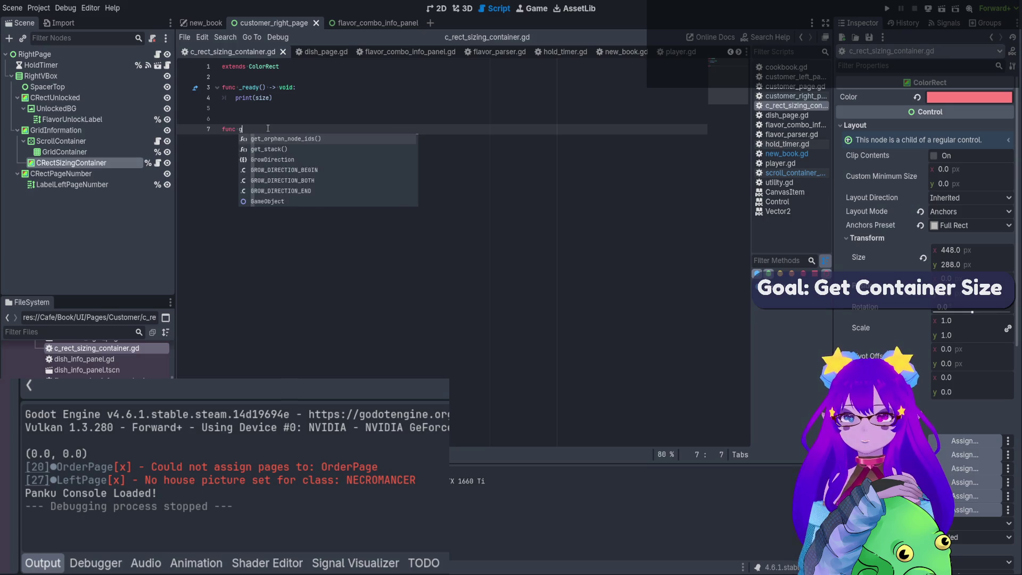
pyautogui.write(') -> Vec')
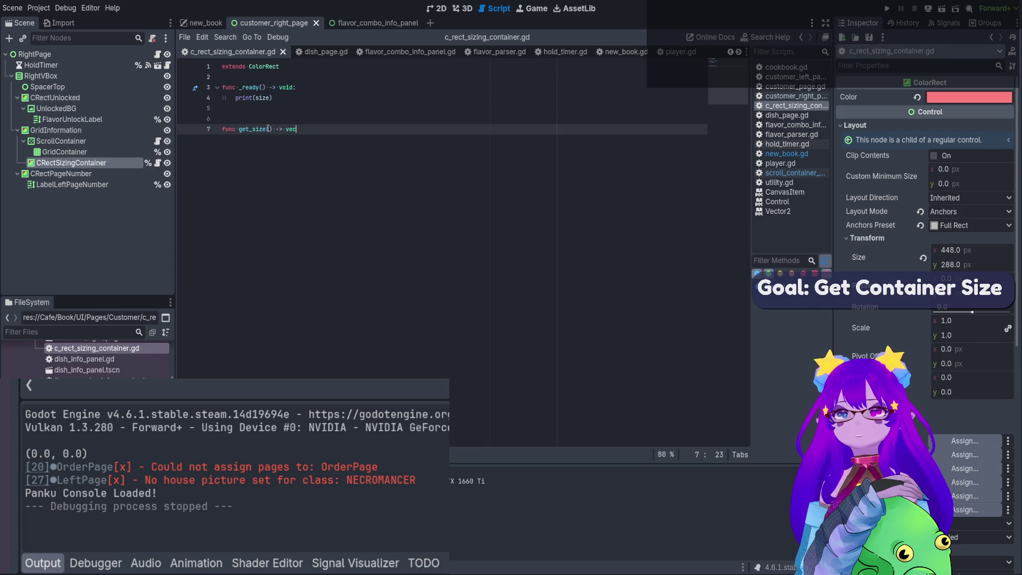
pyautogui.press('Return')
pyautogui.press('Return')
pyautogui.write('return size')
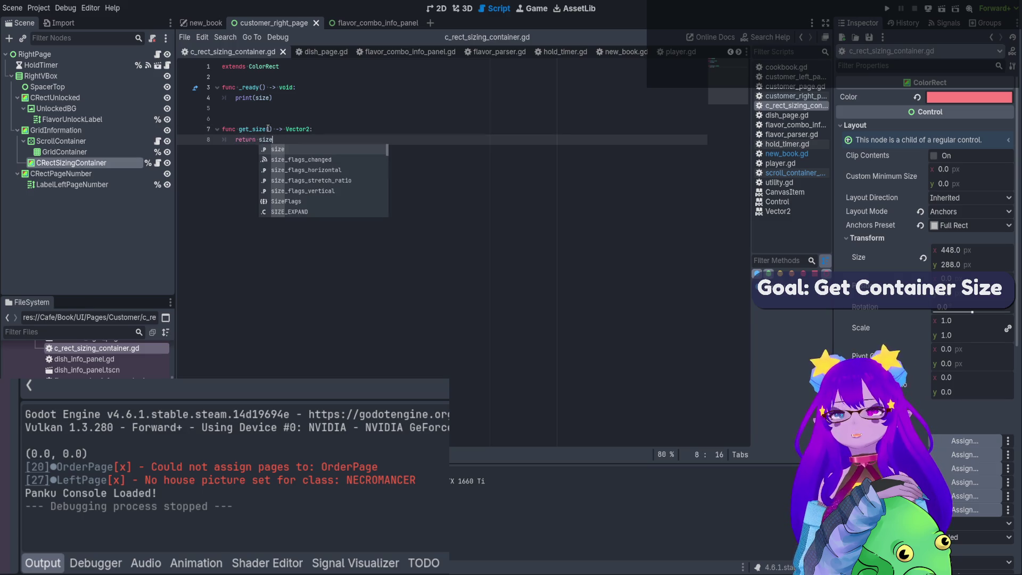
pyautogui.click(273, 108)
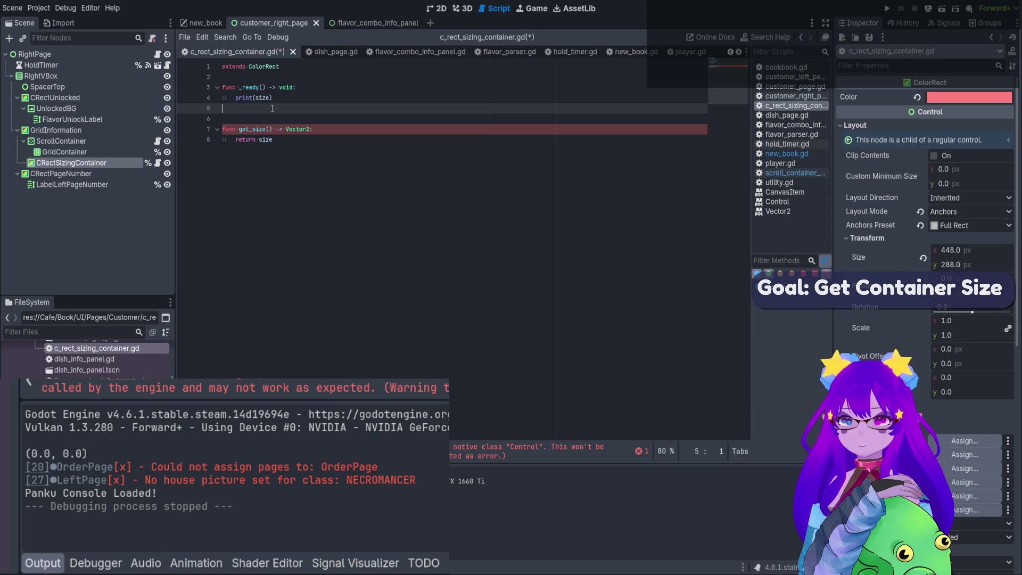
# Delete the conflicting get_size function and its blank line, then save the script
pyautogui.click(271, 129)
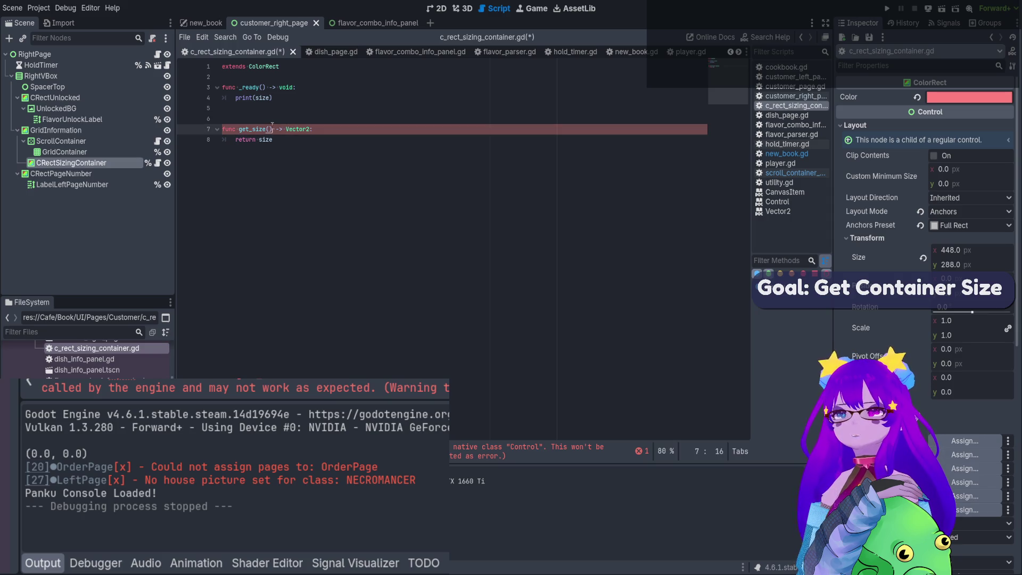
pyautogui.moveTo(277, 185); pyautogui.dragTo(221, 129)
pyautogui.press('BackSpace')
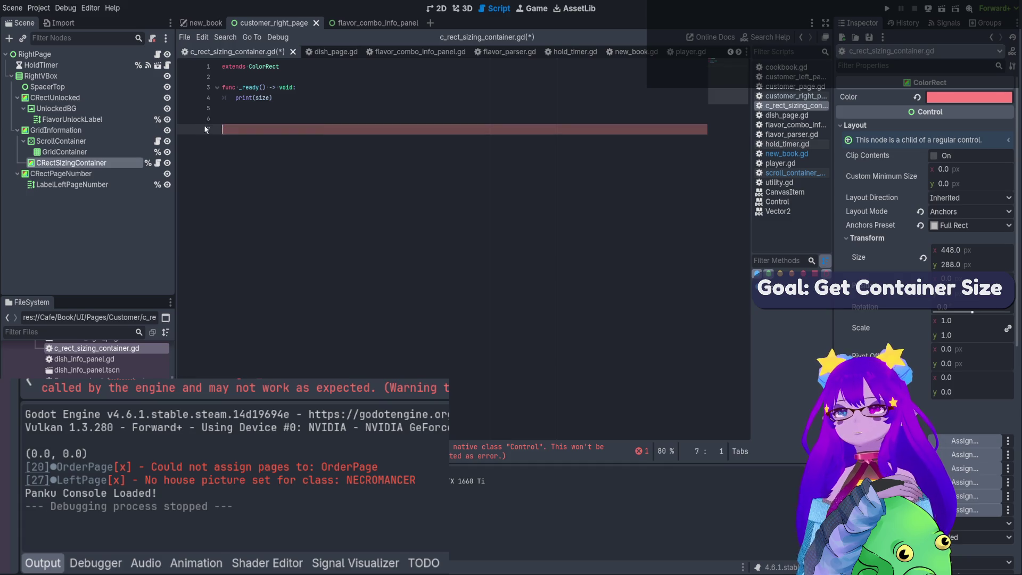
pyautogui.press('BackSpace')
pyautogui.press('BackSpace')
pyautogui.hotkey('ctrl', 's')
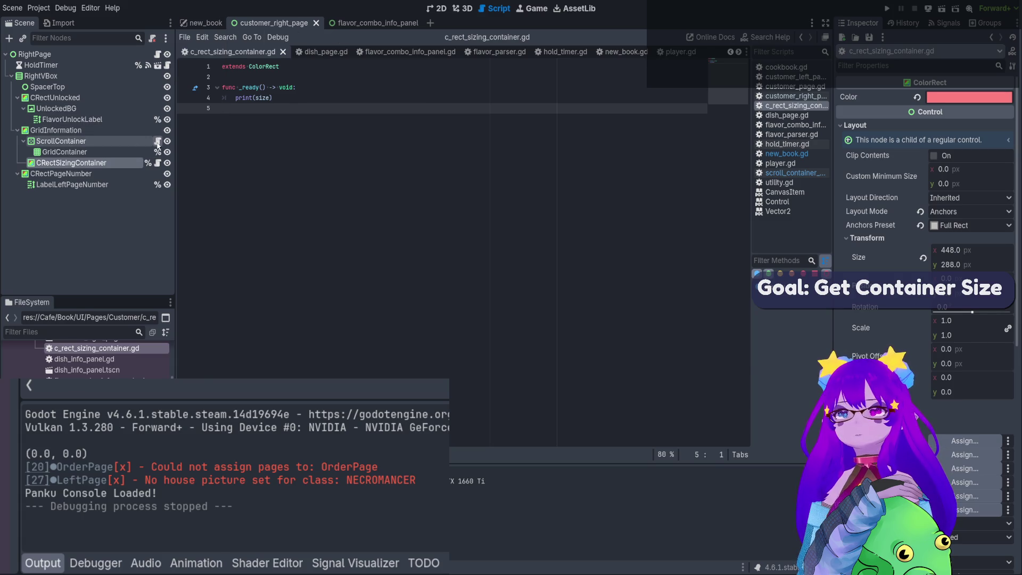
pyautogui.click(158, 141)
pyautogui.scroll(6, 388, 198)
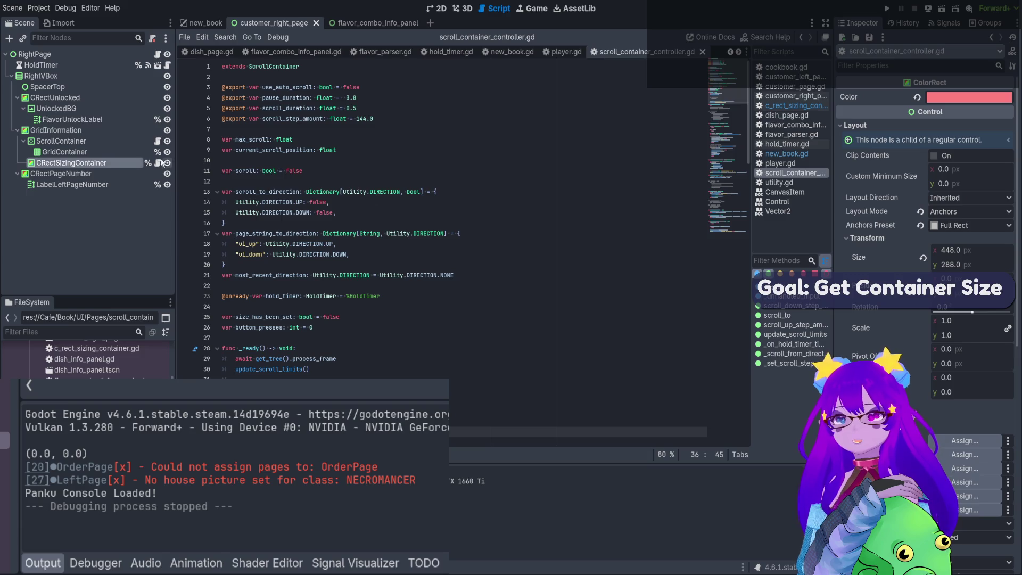
pyautogui.moveTo(134, 164)
pyautogui.mouseDown()
pyautogui.moveTo(275, 154)
pyautogui.moveTo(320, 141)
pyautogui.mouseUp()
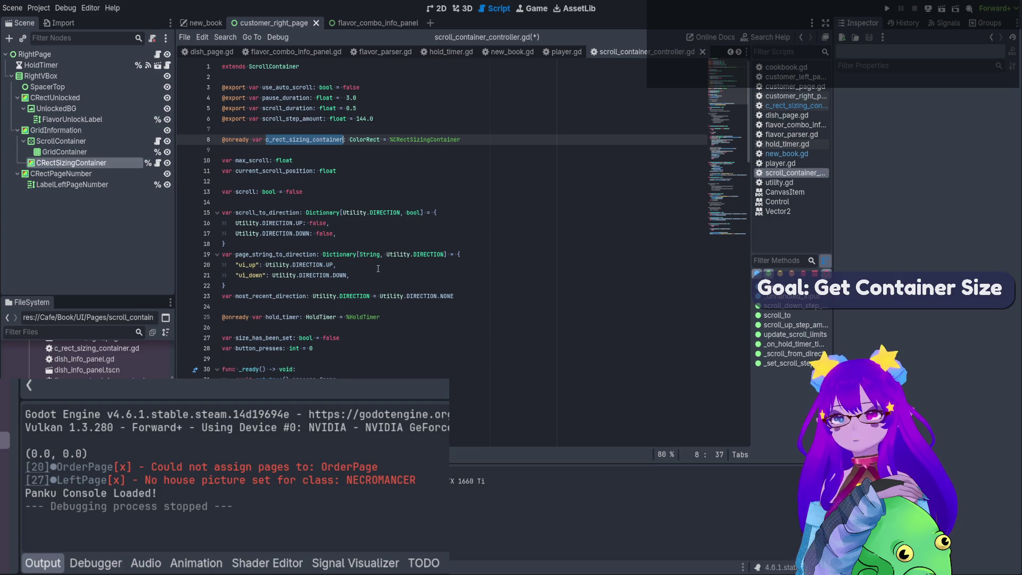
pyautogui.scroll(-6, 378, 265)
pyautogui.click(386, 272)
pyautogui.press('Return')
pyautogui.write('print(c_rect_sizing_container.g')
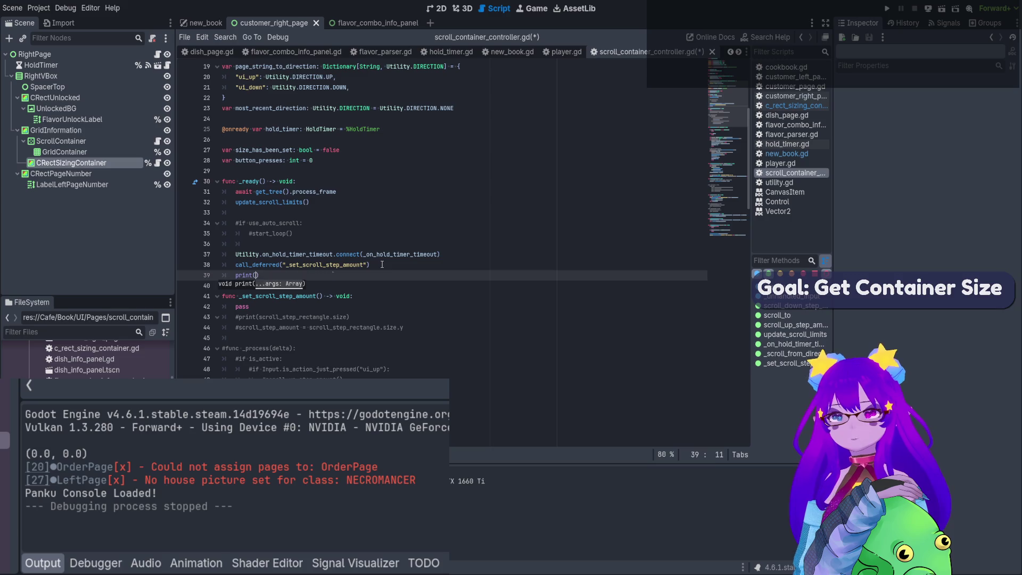
pyautogui.write('et_size')
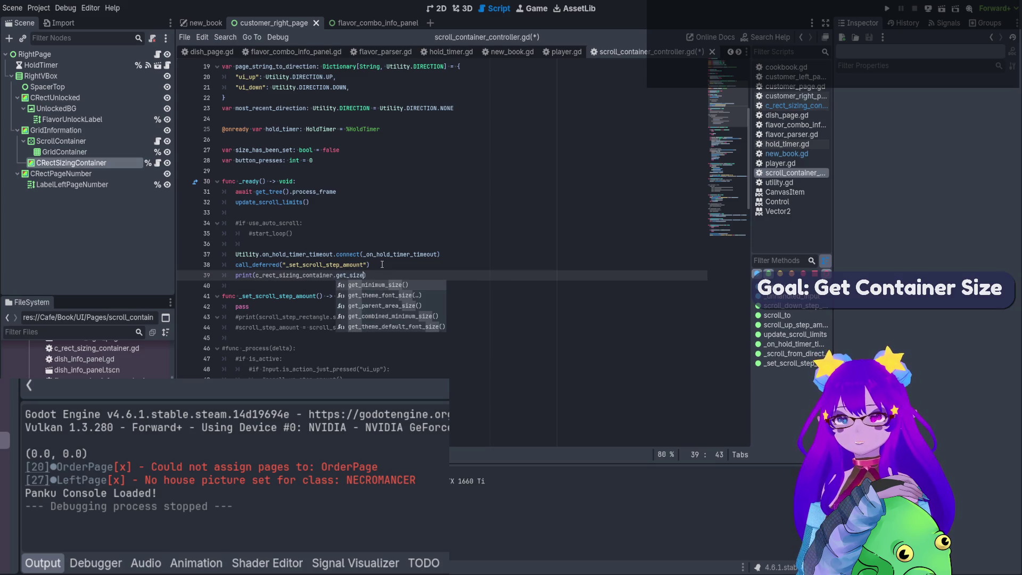
pyautogui.press('Return')
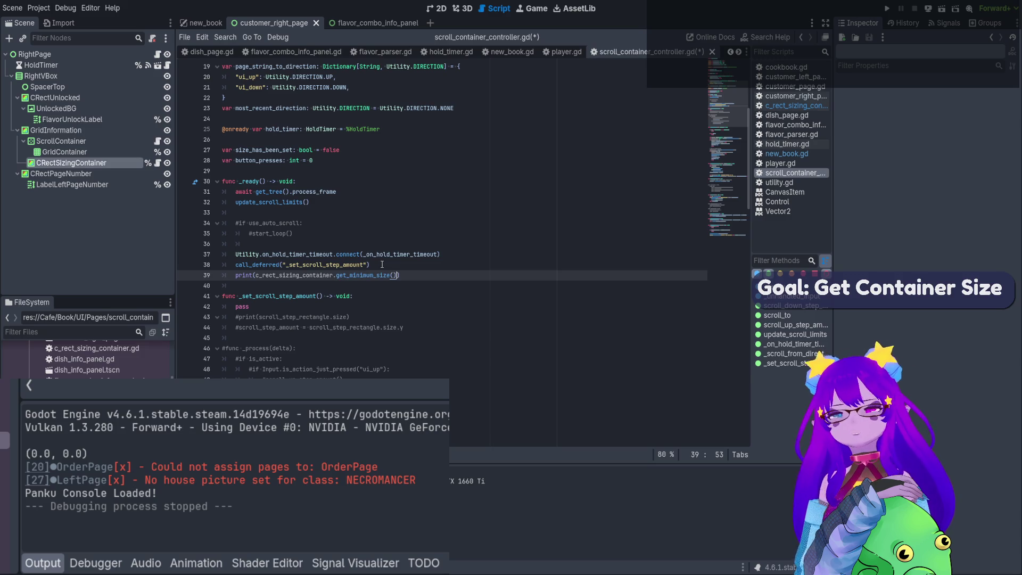
pyautogui.hotkey('ctrl', 'z')
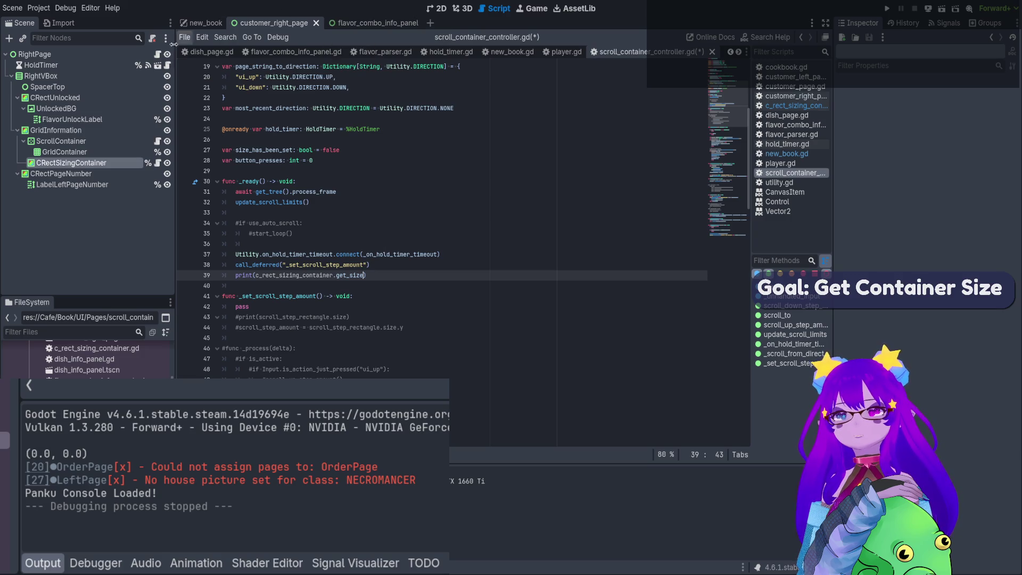
pyautogui.click(157, 162)
pyautogui.click(265, 115)
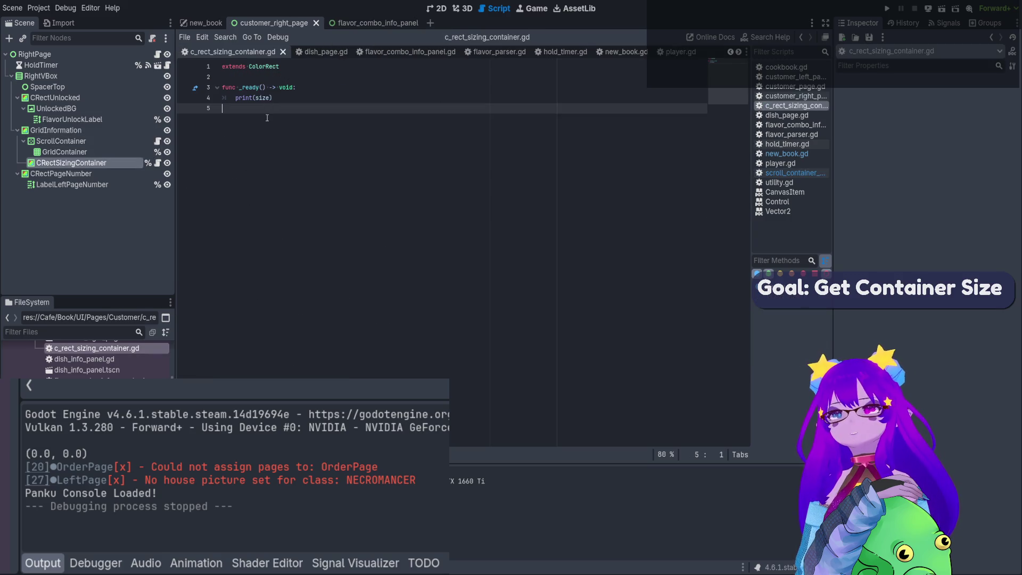
# Add a get_updated_size() function returning size to c_rect_sizing_container.gd and save it
pyautogui.write('func get_size() -> Vector2: \treturn size')
pyautogui.click(250, 129)
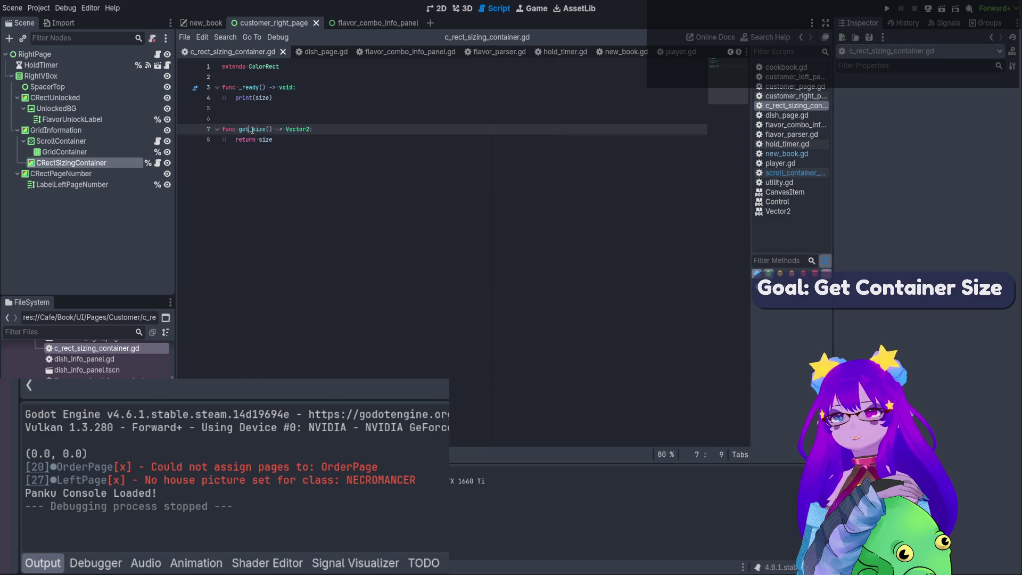
pyautogui.write('_updat')
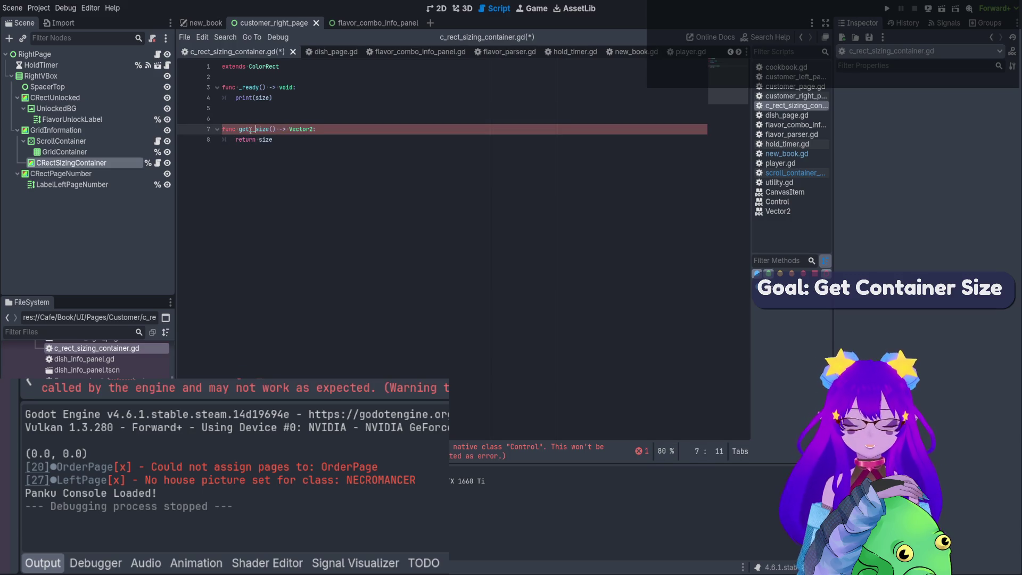
pyautogui.write('t')
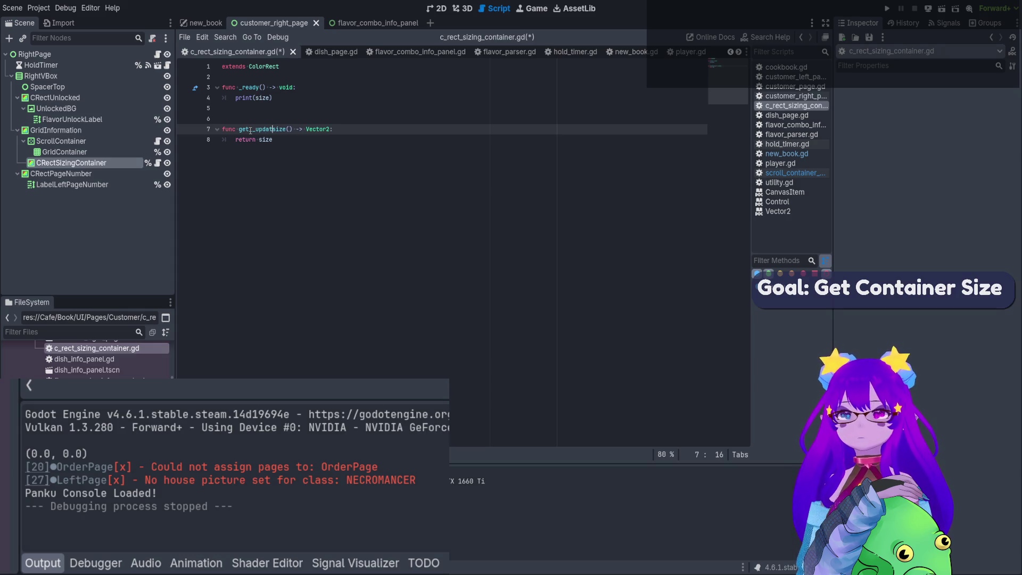
pyautogui.write('ed_')
pyautogui.click(252, 130)
pyautogui.hotkey('ctrl', 's')
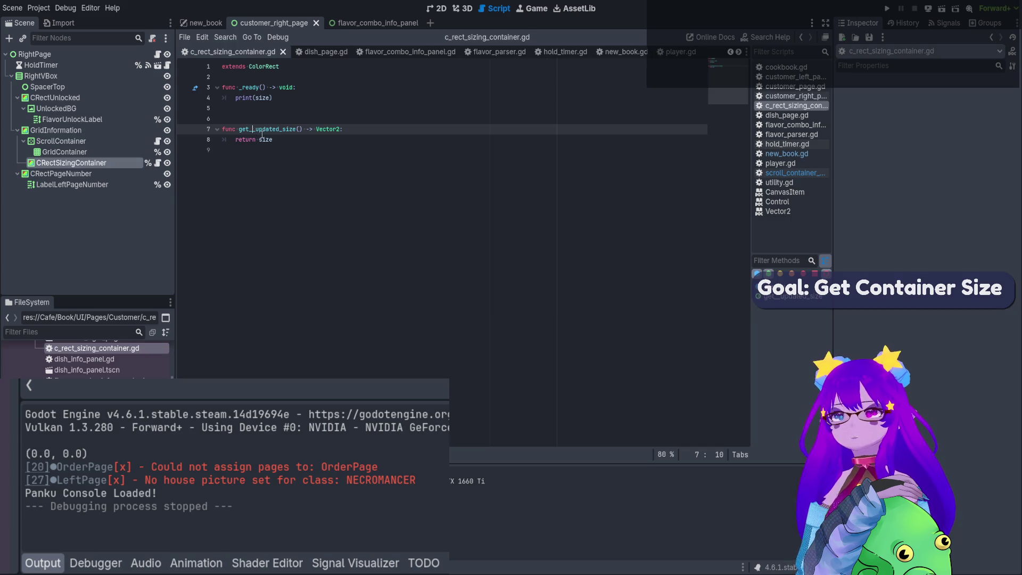
pyautogui.hotkey('ctrl', 's')
# Make line 39 print get_updated_size() and run the project, which still logs (0.0, 0.0)
pyautogui.doubleClick(278, 130)
pyautogui.hotkey('ctrl', 'c')
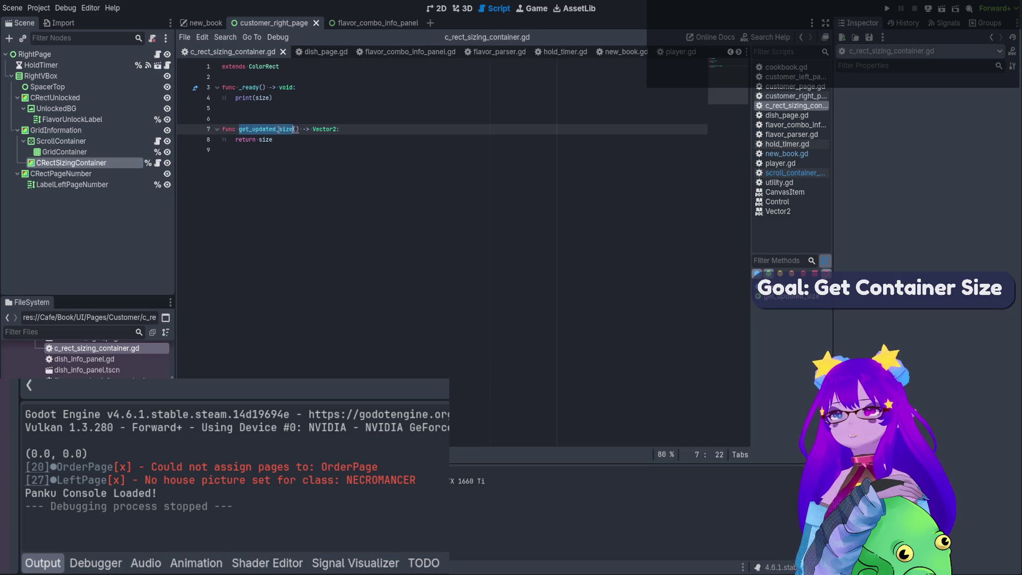
pyautogui.click(159, 141)
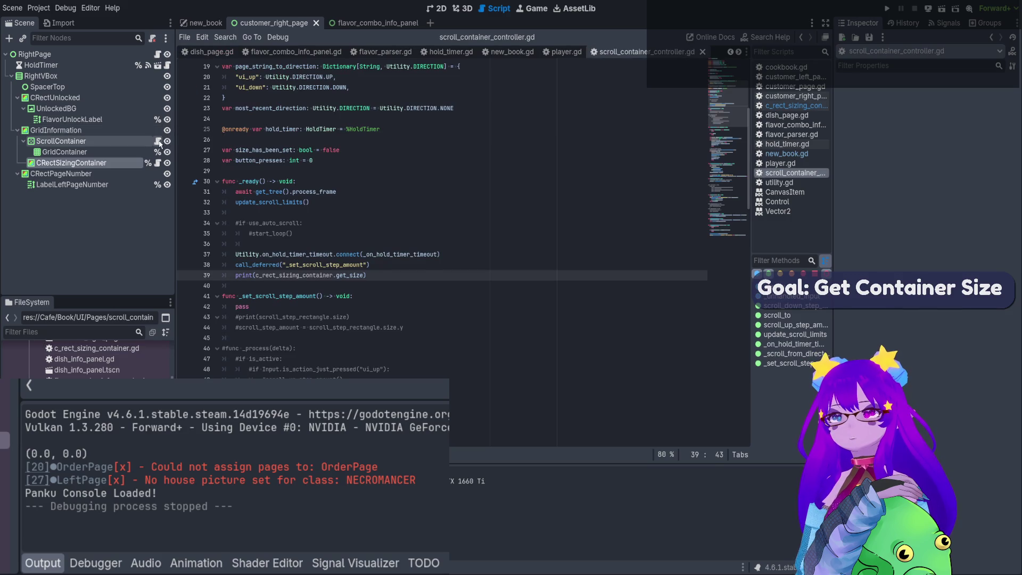
pyautogui.doubleClick(354, 277)
pyautogui.hotkey('ctrl', 'v')
pyautogui.write('(')
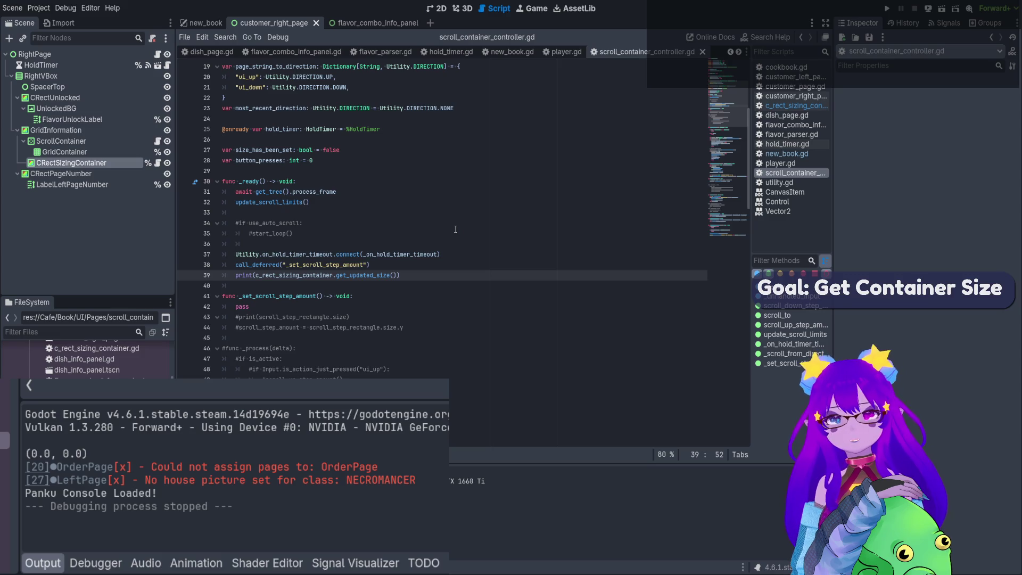
pyautogui.click(455, 229)
pyautogui.hotkey('ctrl', 's')
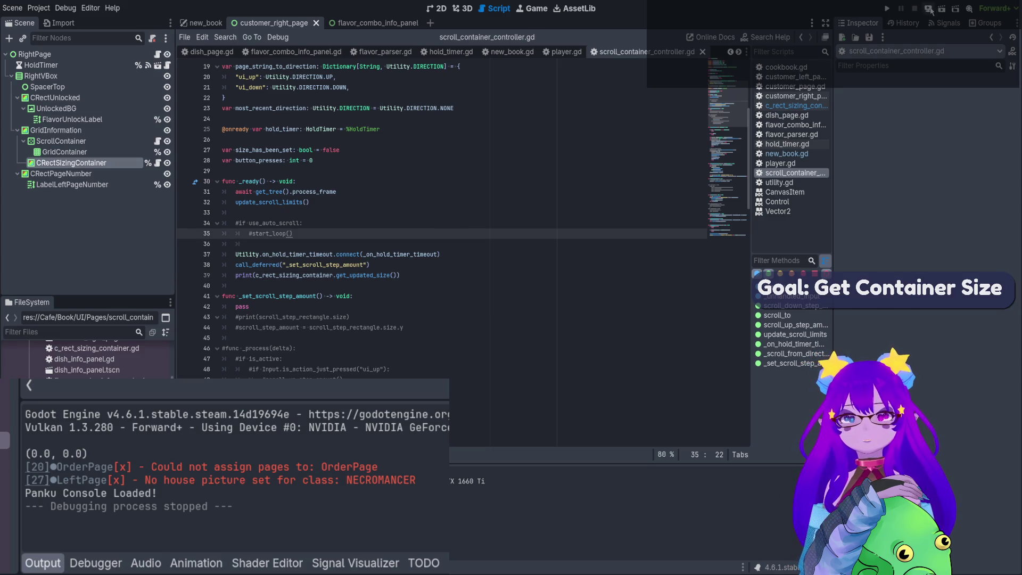
pyautogui.click(942, 10)
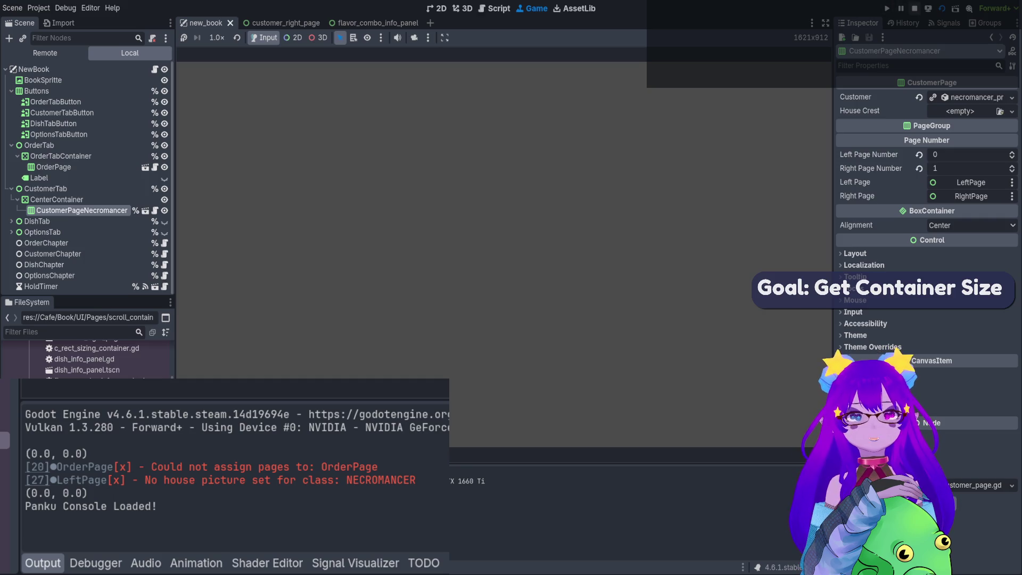
# Stop the game and show the customer_right_page scene in the 2D view
pyautogui.click(914, 9)
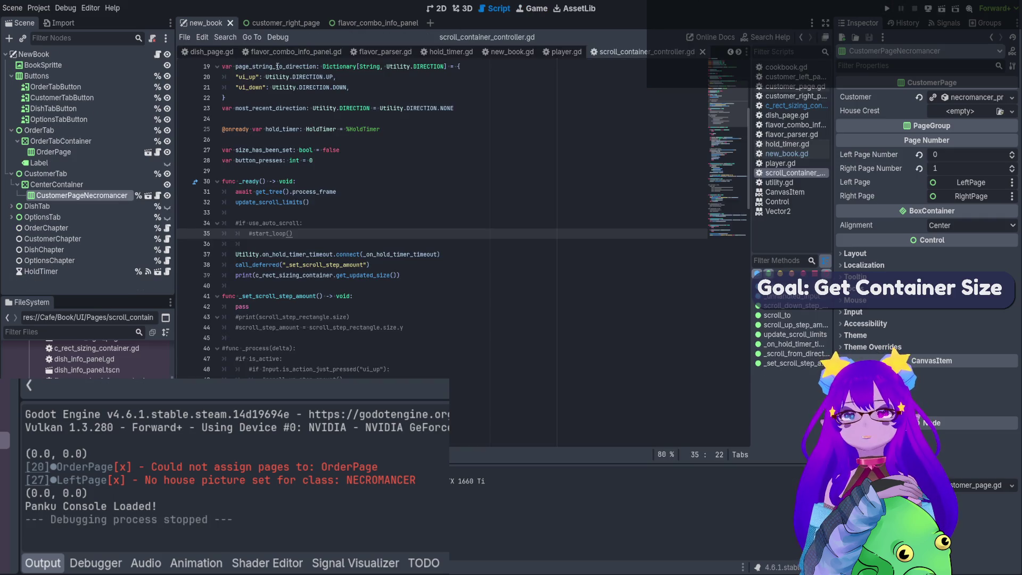
pyautogui.click(444, 9)
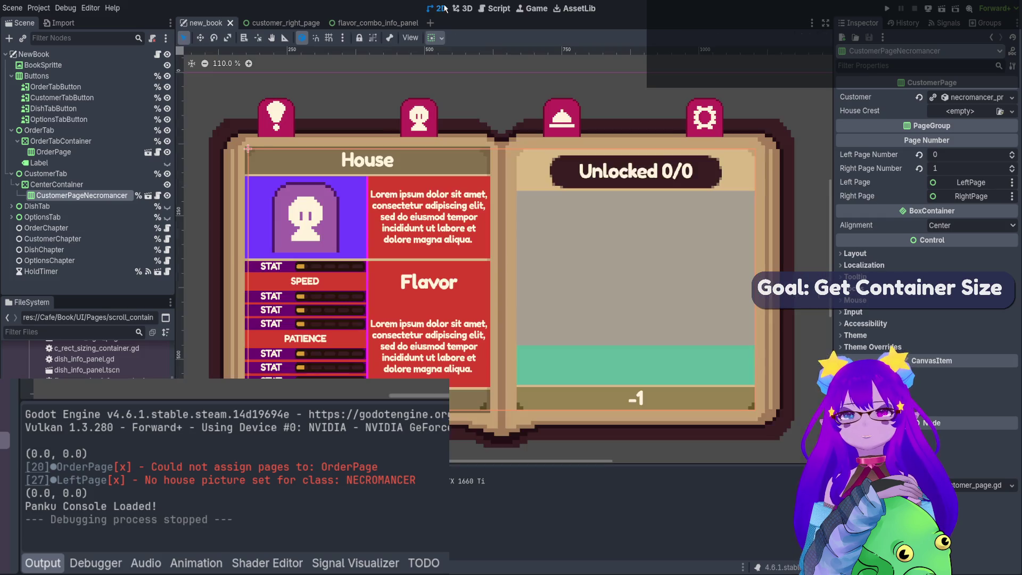
pyautogui.click(373, 23)
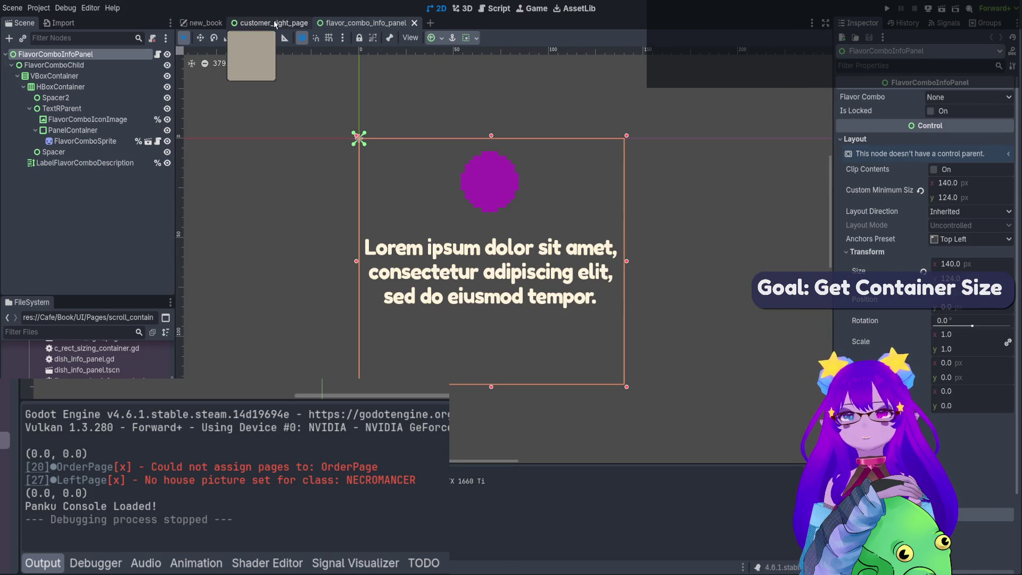
pyautogui.click(275, 23)
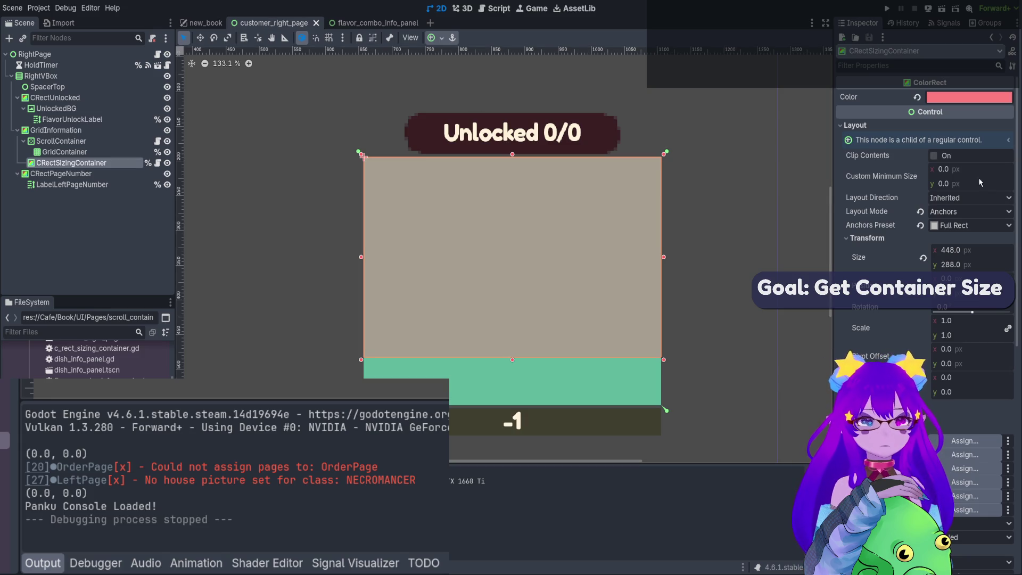
# Resize CRectSizingContainer on the canvas until it is 298 px tall
pyautogui.moveTo(512, 360); pyautogui.dragTo(518, 410)
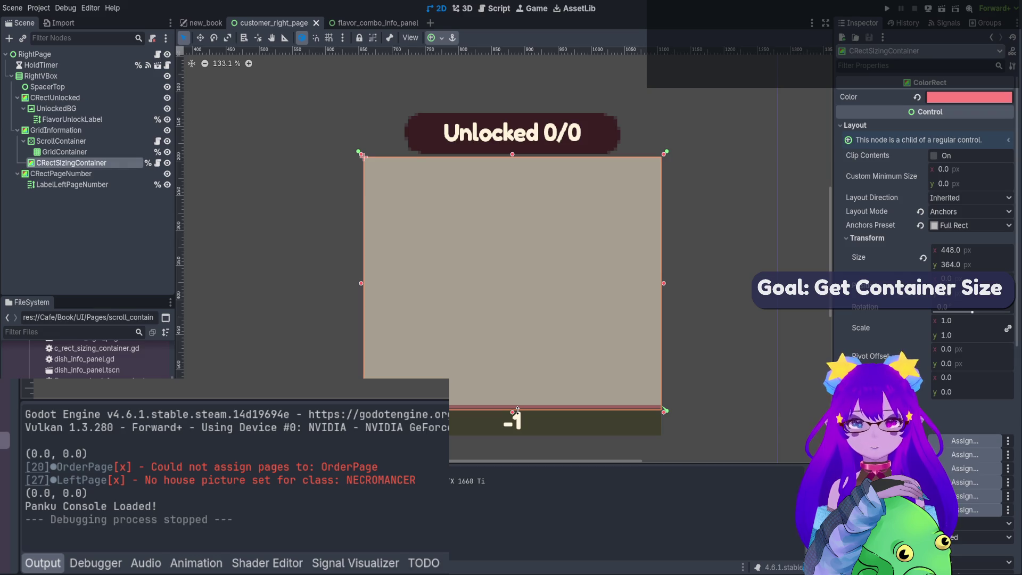
pyautogui.moveTo(517, 410); pyautogui.dragTo(520, 408)
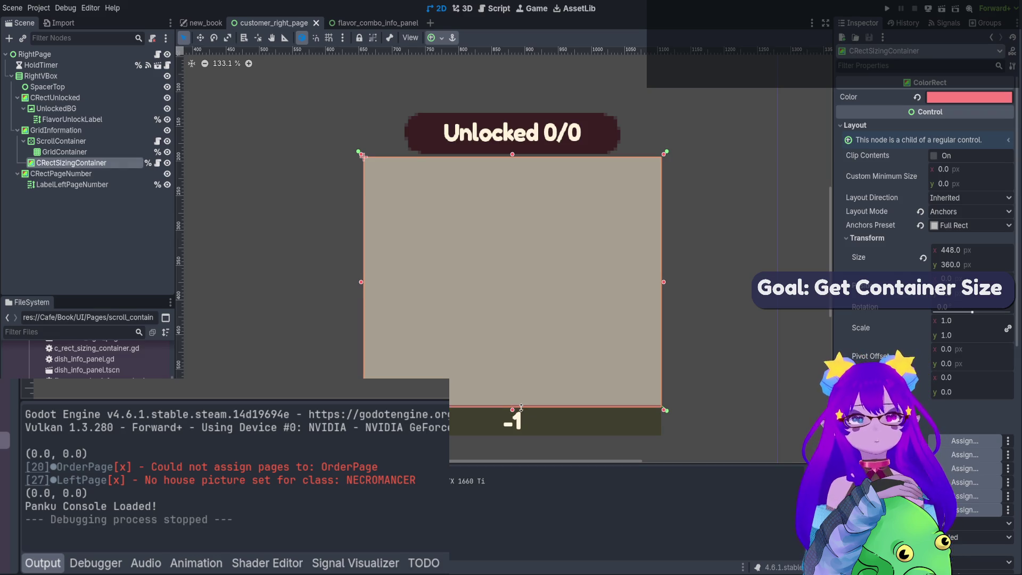
pyautogui.moveTo(521, 408)
pyautogui.mouseDown()
pyautogui.moveTo(522, 277)
pyautogui.moveTo(522, 347)
pyautogui.moveTo(523, 296)
pyautogui.moveTo(522, 307)
pyautogui.mouseUp()
pyautogui.click(976, 267)
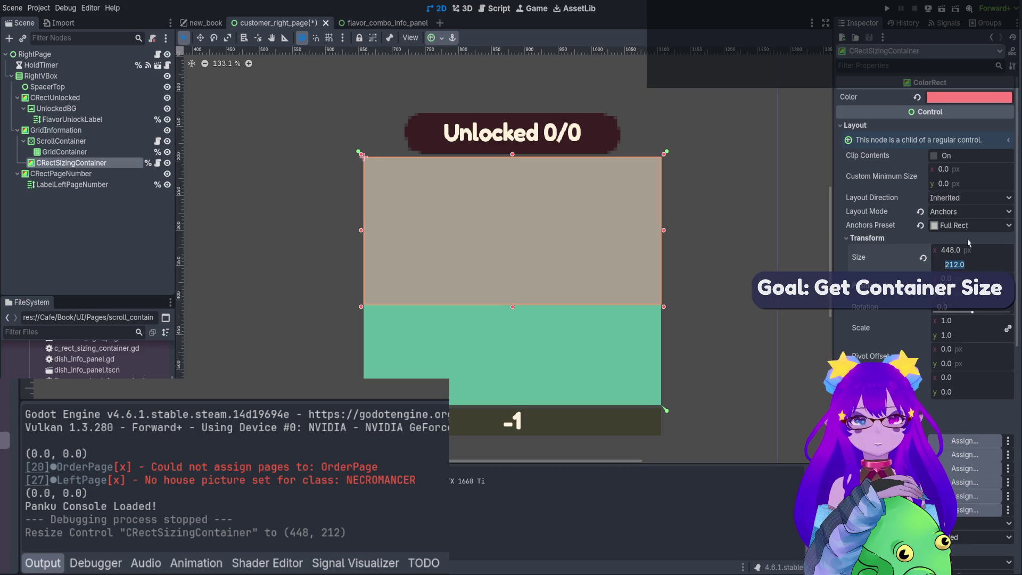
pyautogui.moveTo(524, 309); pyautogui.dragTo(523, 364)
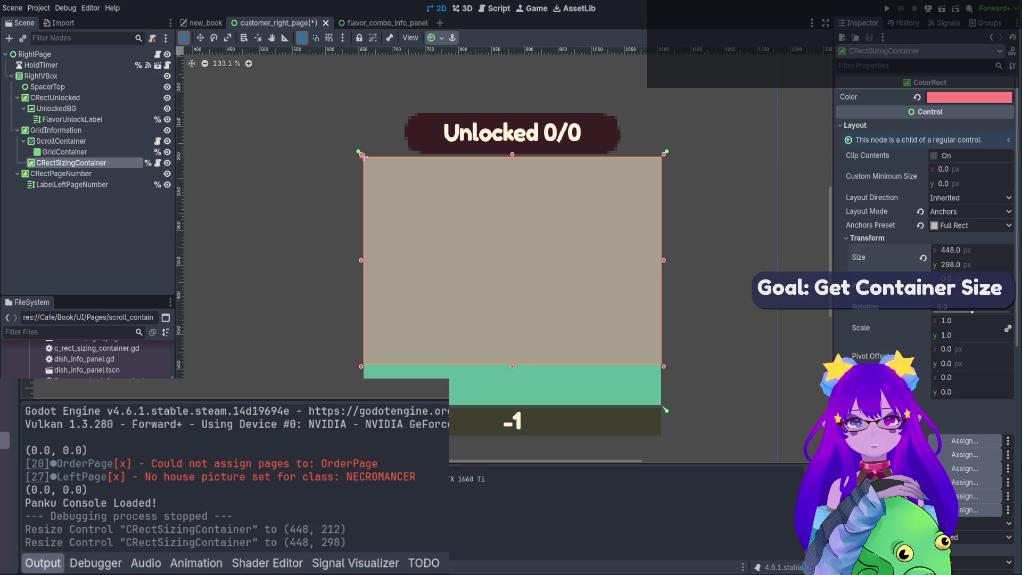
pyautogui.click(924, 259)
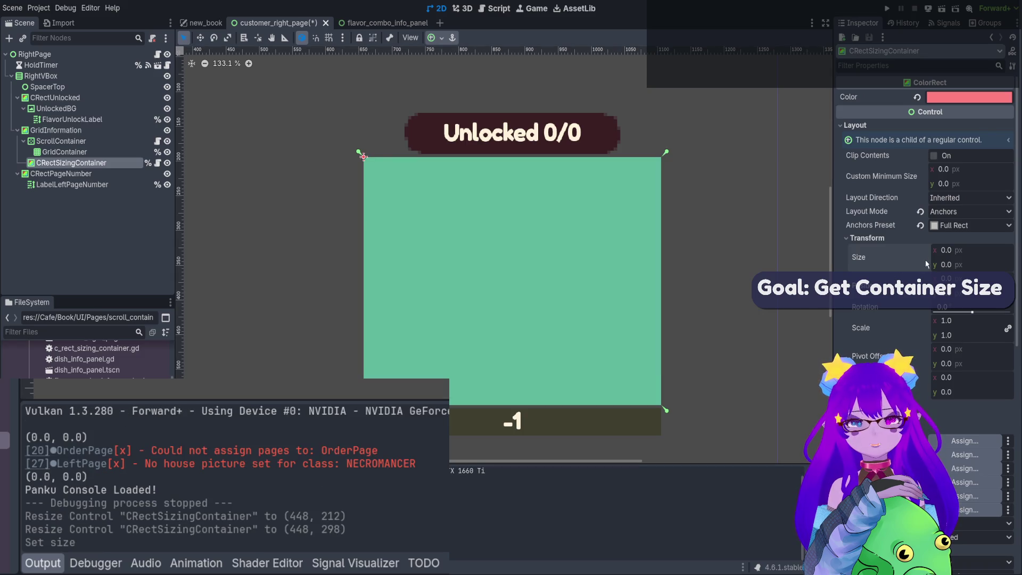
pyautogui.moveTo(953, 184)
pyautogui.mouseDown()
pyautogui.moveTo(963, 183)
pyautogui.moveTo(957, 191)
pyautogui.mouseUp()
pyautogui.hotkey('ctrl', 'z')
pyautogui.hotkey('ctrl', 'z')
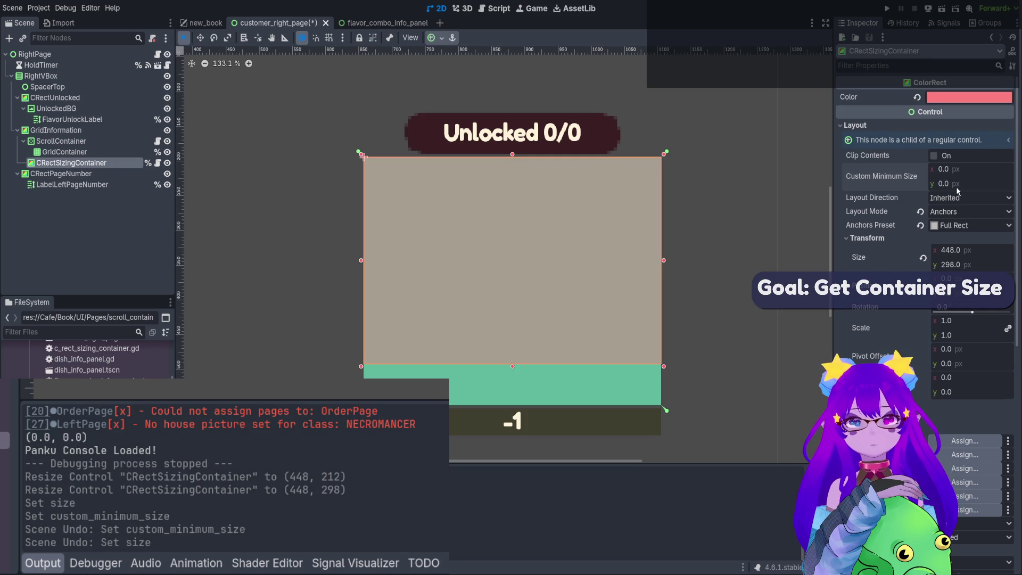
# Copy the container's 448 × 298 size into its Custom Minimum Size and save the scene
pyautogui.hotkey('ctrl', 'c')
pyautogui.hotkey('ctrl', 'v')
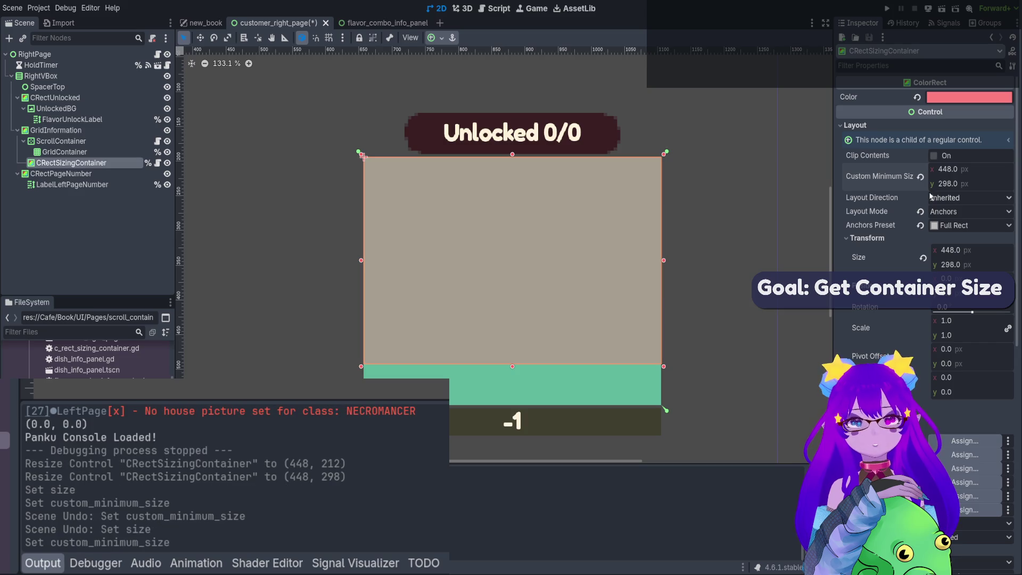
pyautogui.hotkey('ctrl', 's')
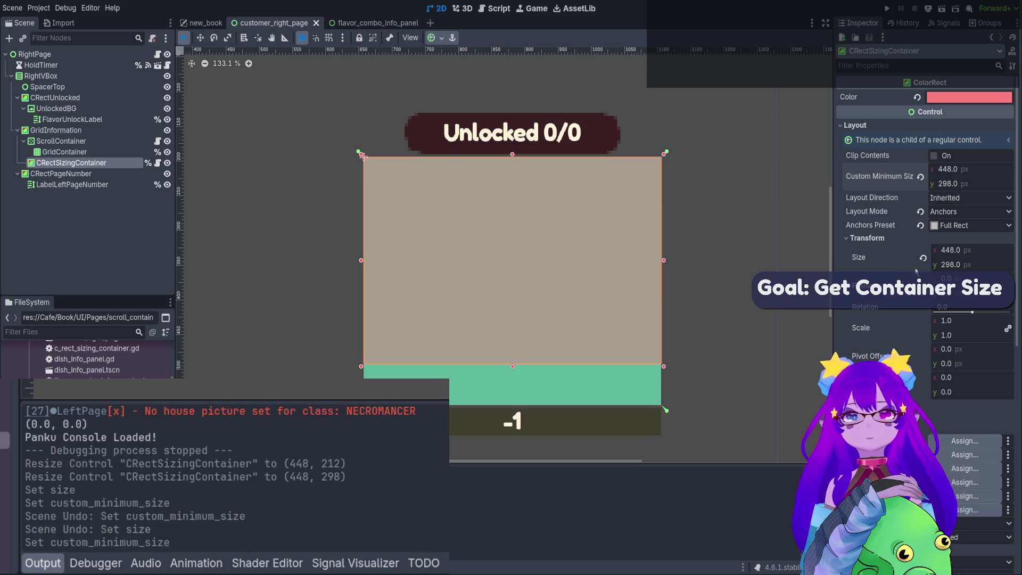
pyautogui.click(923, 262)
pyautogui.click(923, 261)
pyautogui.hotkey('ctrl', 's')
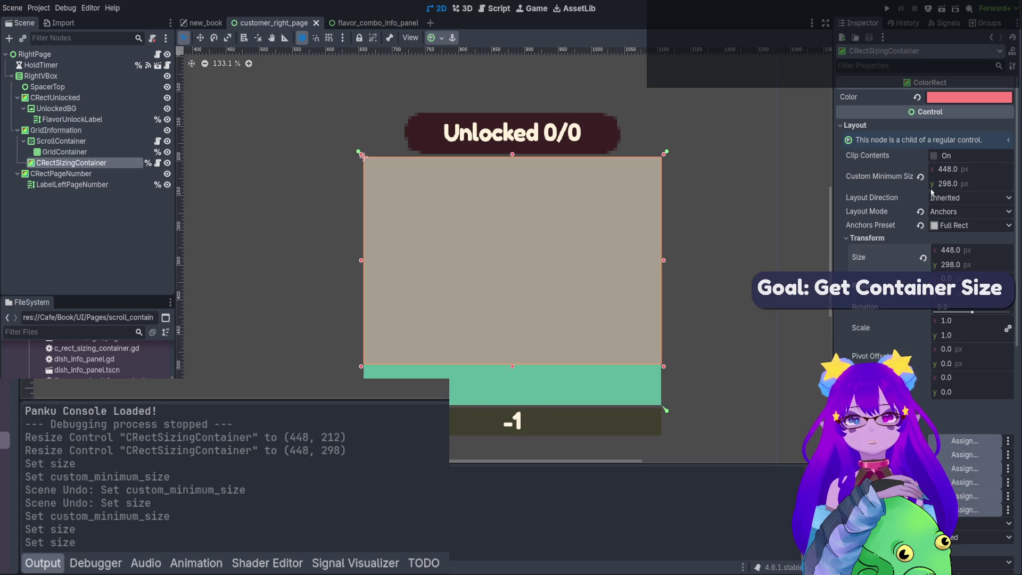
pyautogui.moveTo(942, 184); pyautogui.dragTo(943, 184)
pyautogui.hotkey('ctrl', 'z')
pyautogui.hotkey('ctrl', 's')
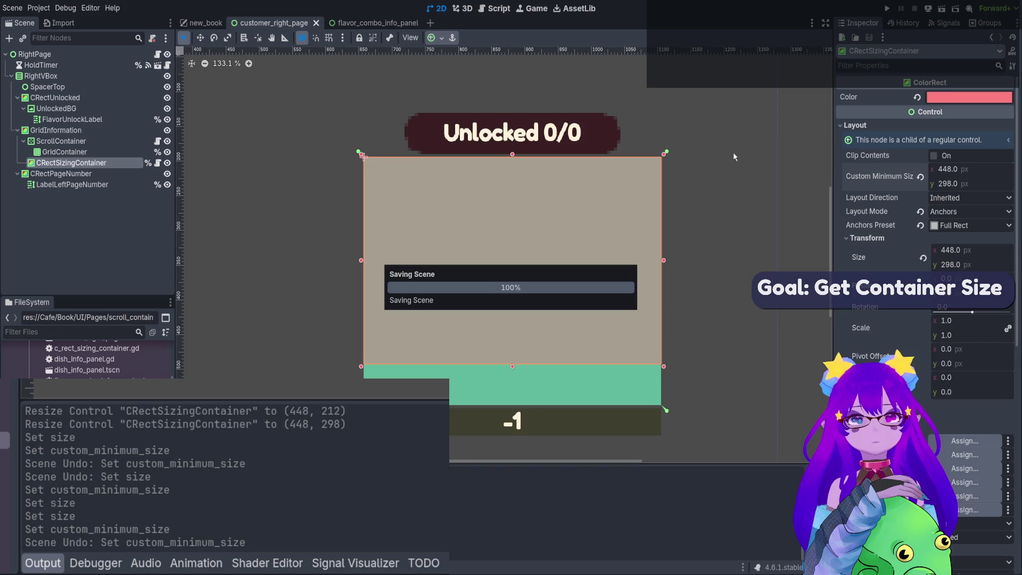
pyautogui.click(495, 9)
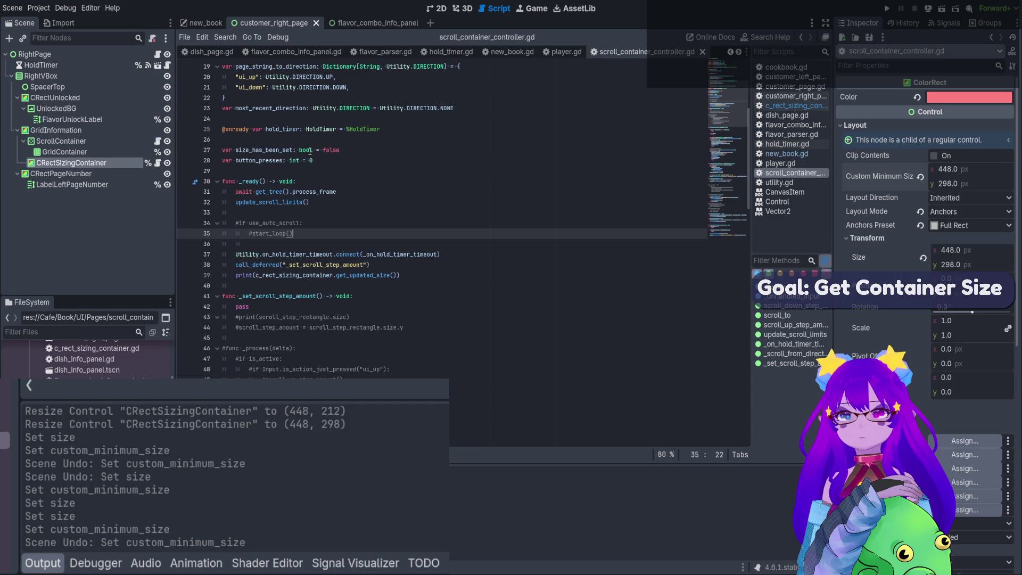
# Duplicate line 39 so line 40 prints get_minimum_size(), then save the script
pyautogui.click(432, 275)
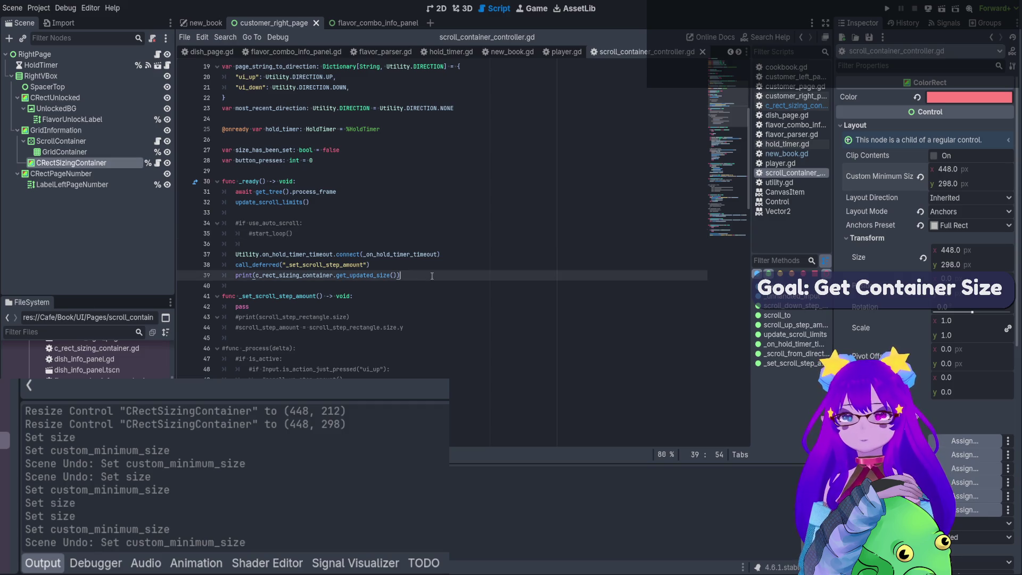
pyautogui.hotkey('ctrl', 'shift', 'd')
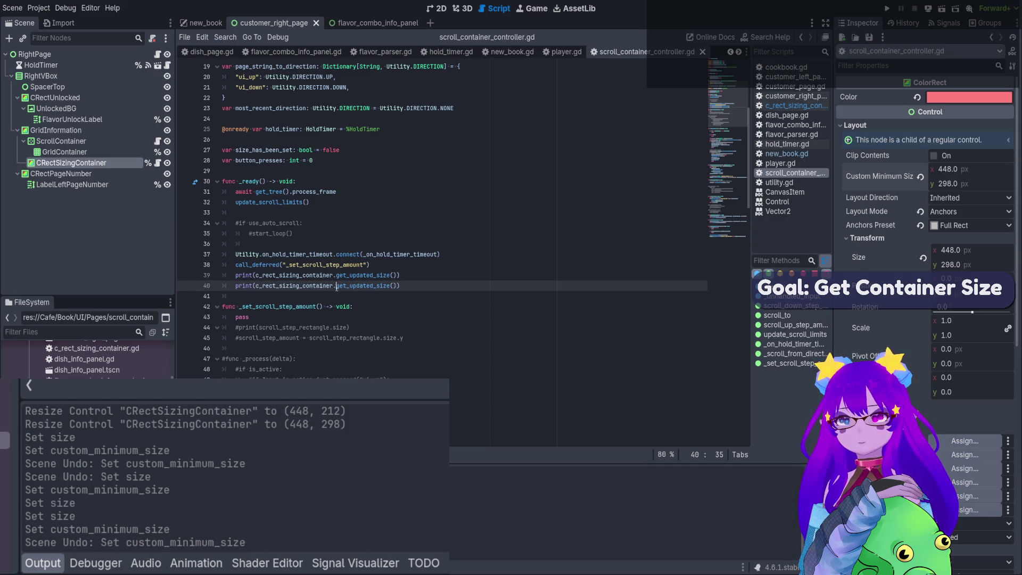
pyautogui.moveTo(337, 288); pyautogui.dragTo(397, 286)
pyautogui.write('min')
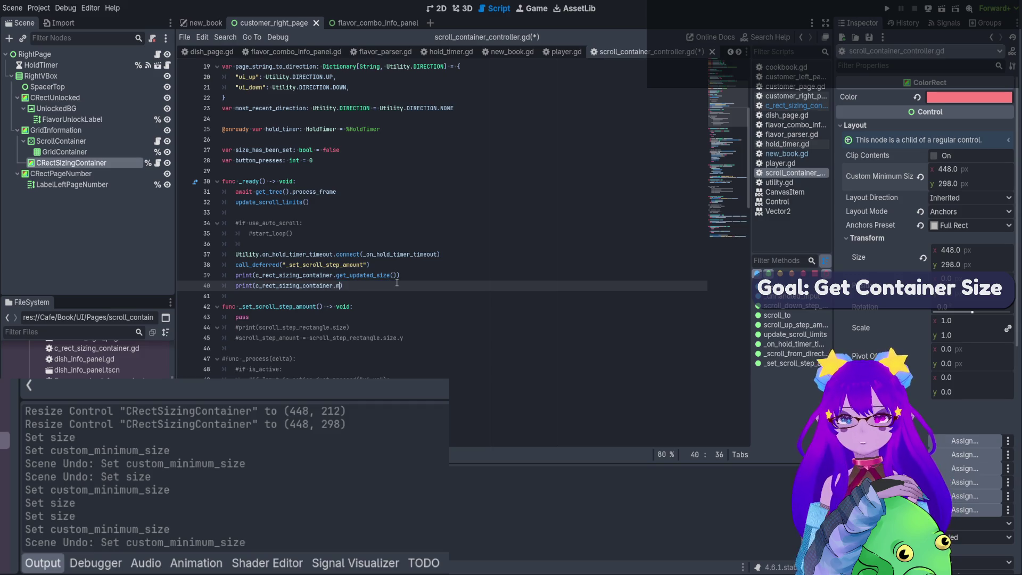
pyautogui.press('Down')
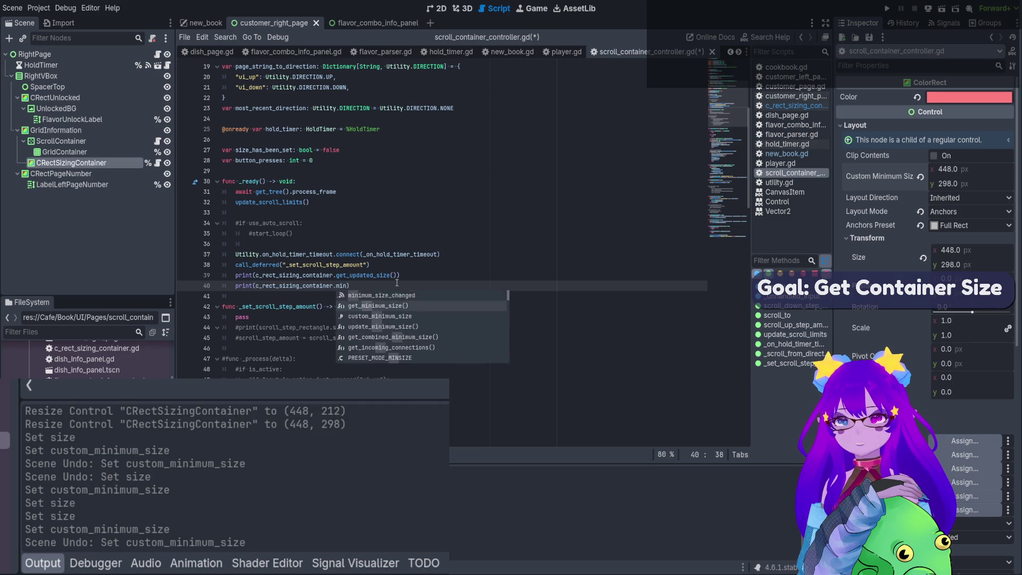
pyautogui.press('Return')
pyautogui.hotkey('ctrl', 's')
# Run the new_book scene, which logs (448.0, 298.0) and (0.0, 0.0), then stop it
pyautogui.hotkey('ctrl', 'shift', 'Tab')
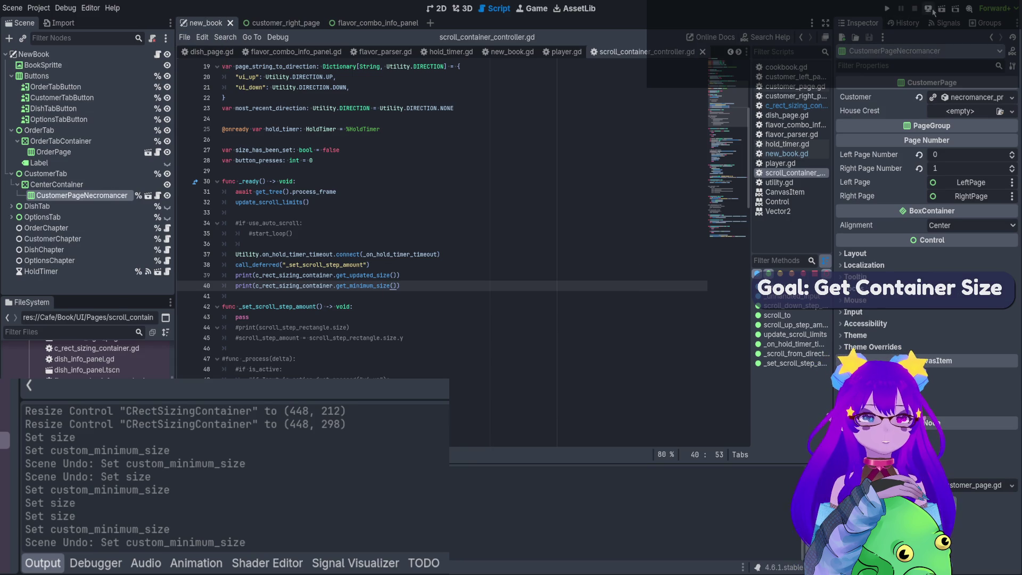
pyautogui.press('F5')
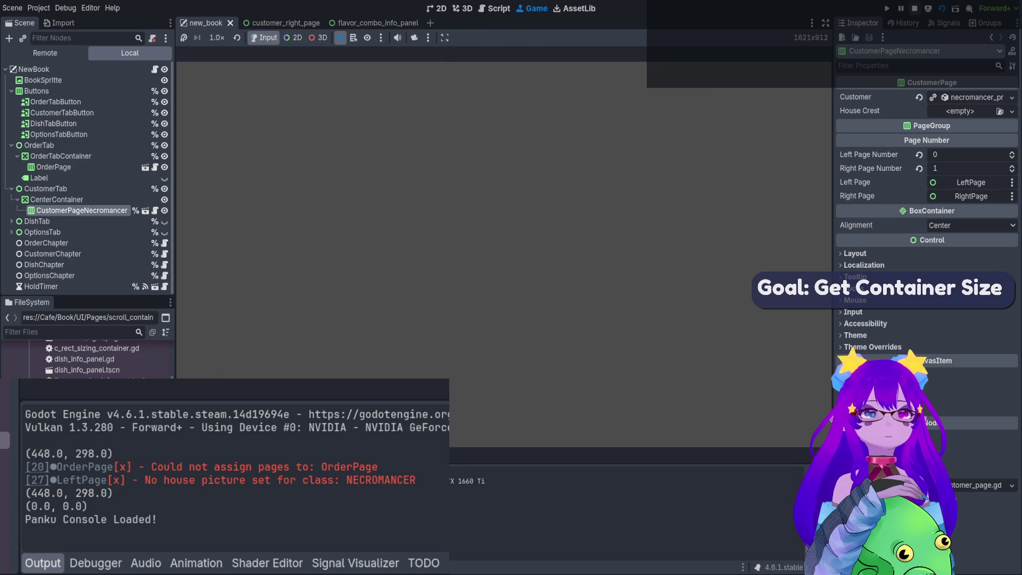
pyautogui.click(915, 9)
pyautogui.click(942, 12)
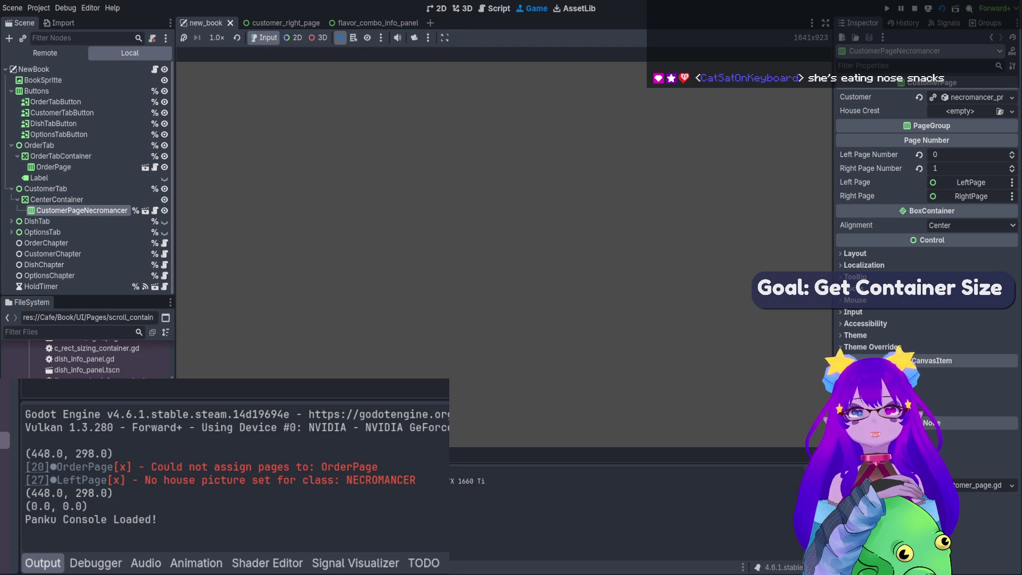
pyautogui.click(915, 9)
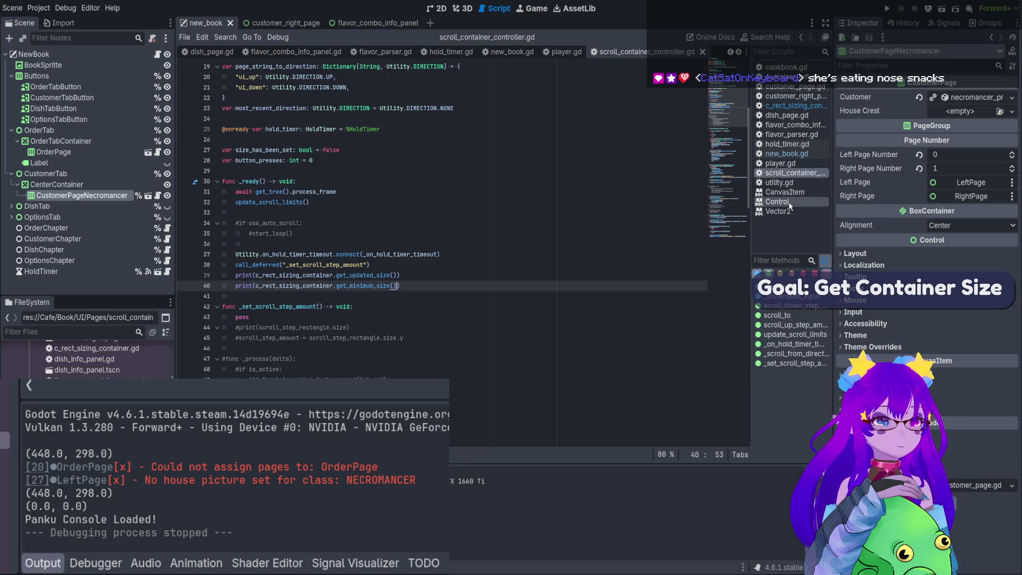
# Comment out both print lines 39–40, then run and stop the game
pyautogui.click(438, 235)
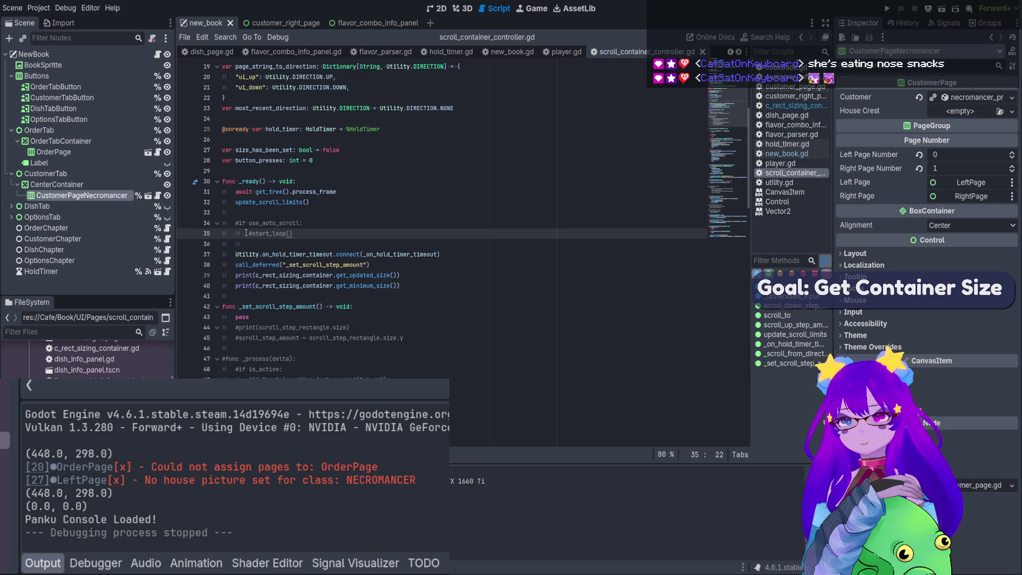
pyautogui.doubleClick(381, 276)
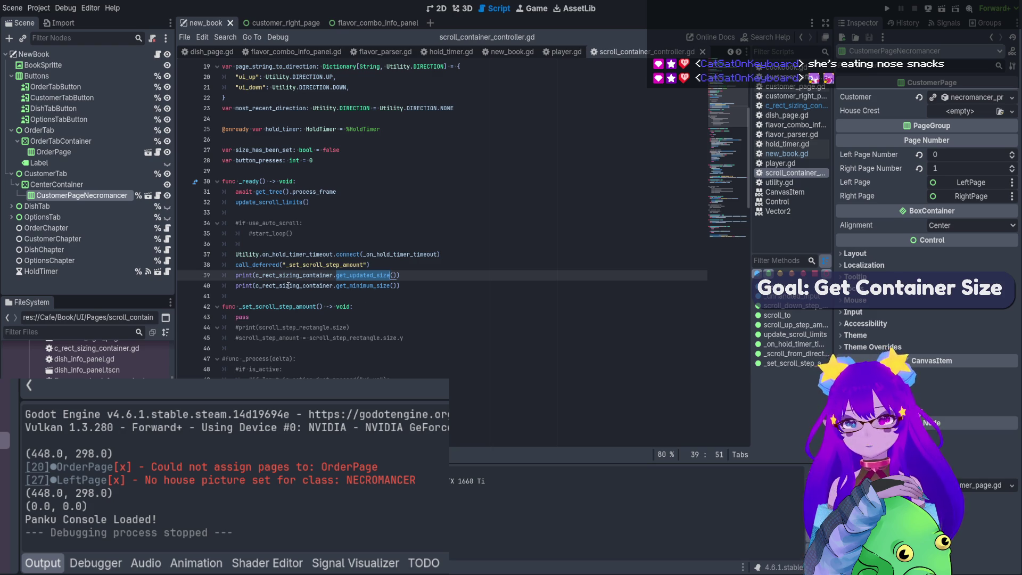
pyautogui.click(235, 285)
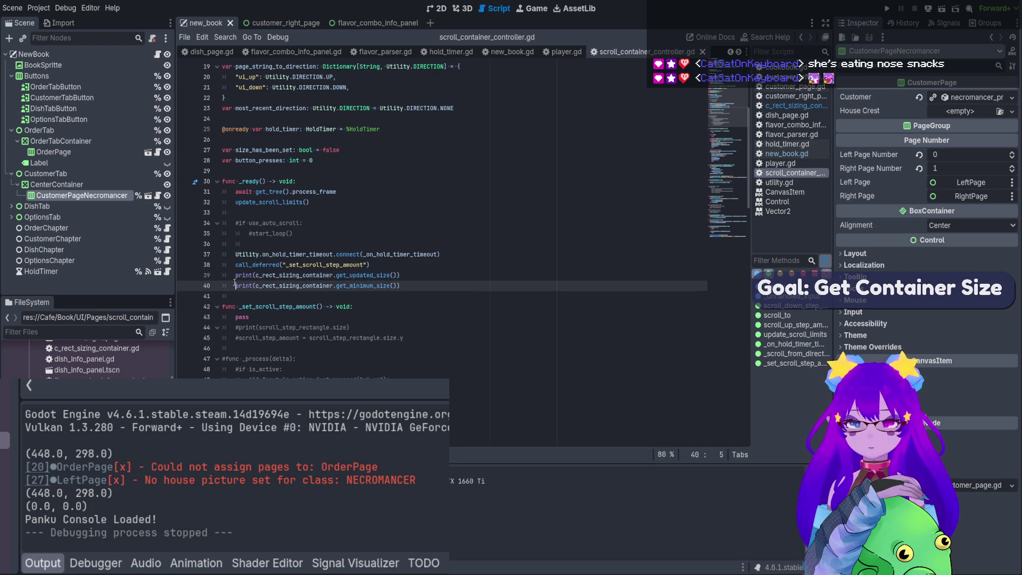
pyautogui.hotkey('ctrl', 'k')
pyautogui.press('Up')
pyautogui.hotkey('ctrl', 'k')
pyautogui.scroll(3, 252, 308)
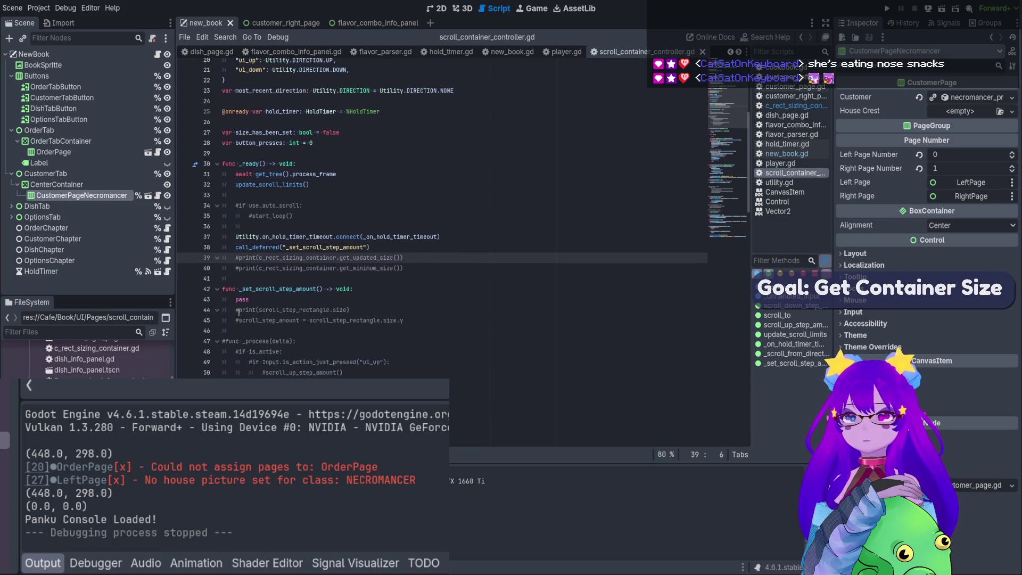
pyautogui.click(946, 10)
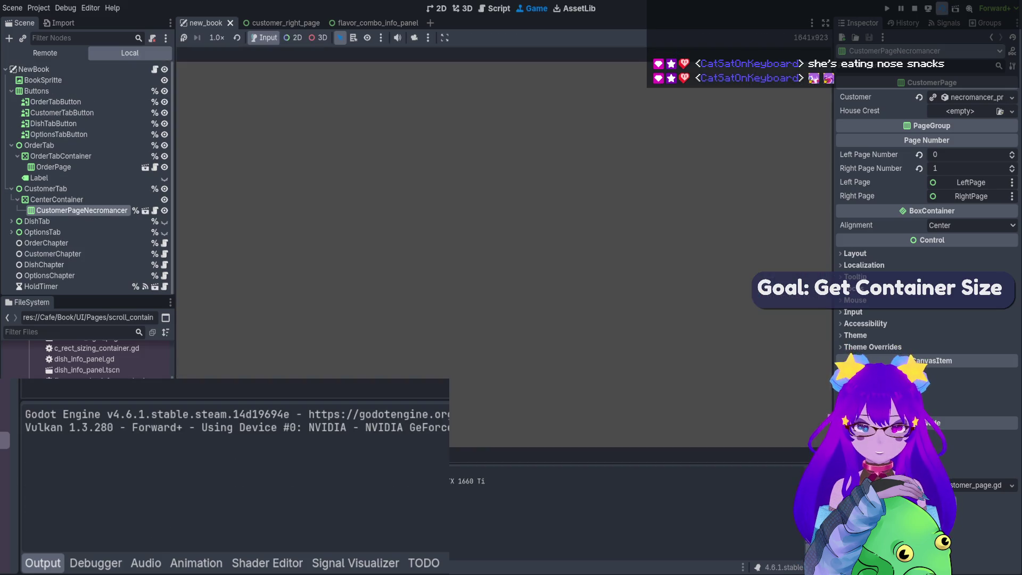
pyautogui.press('F8')
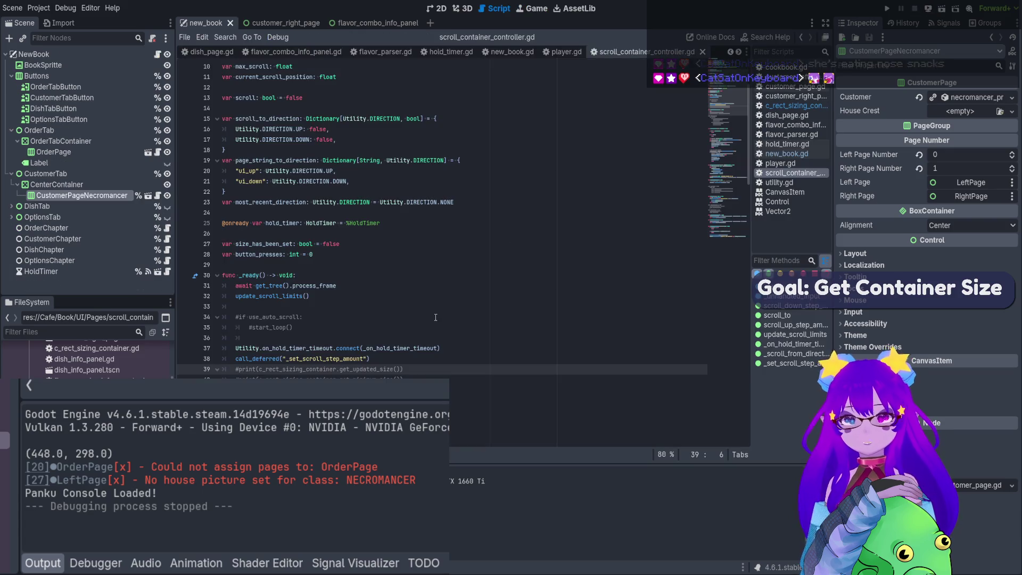
# Uncomment the get_updated_size print on line 39 and rerun, logging (448.0, 298.0)
pyautogui.press('BackSpace')
pyautogui.press('F5')
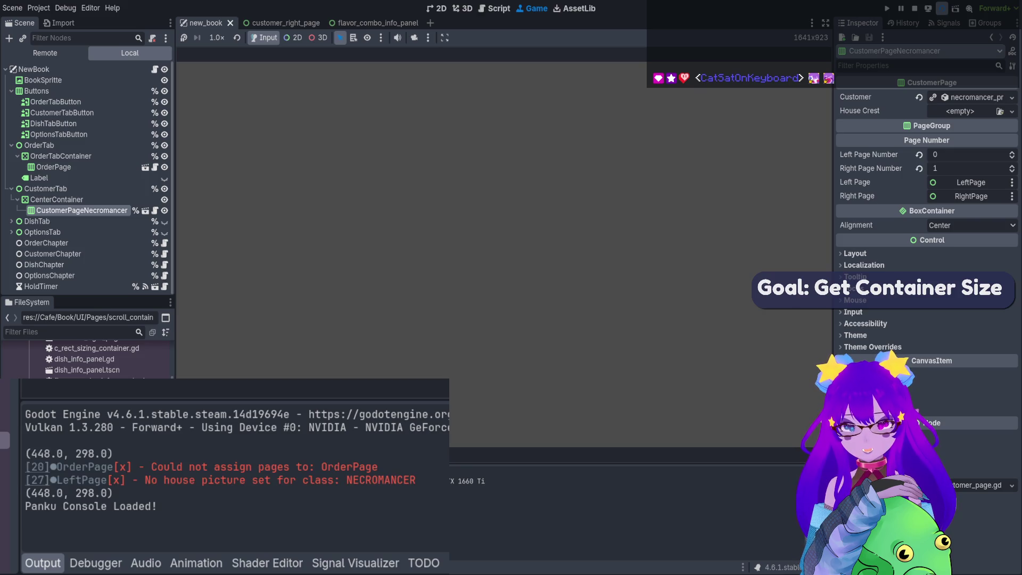
pyautogui.click(915, 9)
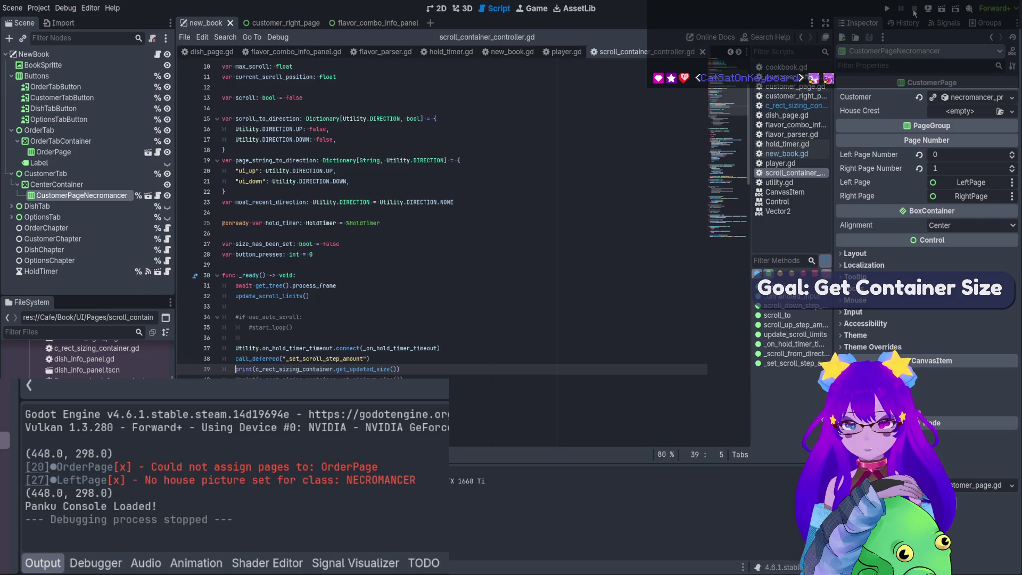
pyautogui.scroll(-1, 343, 331)
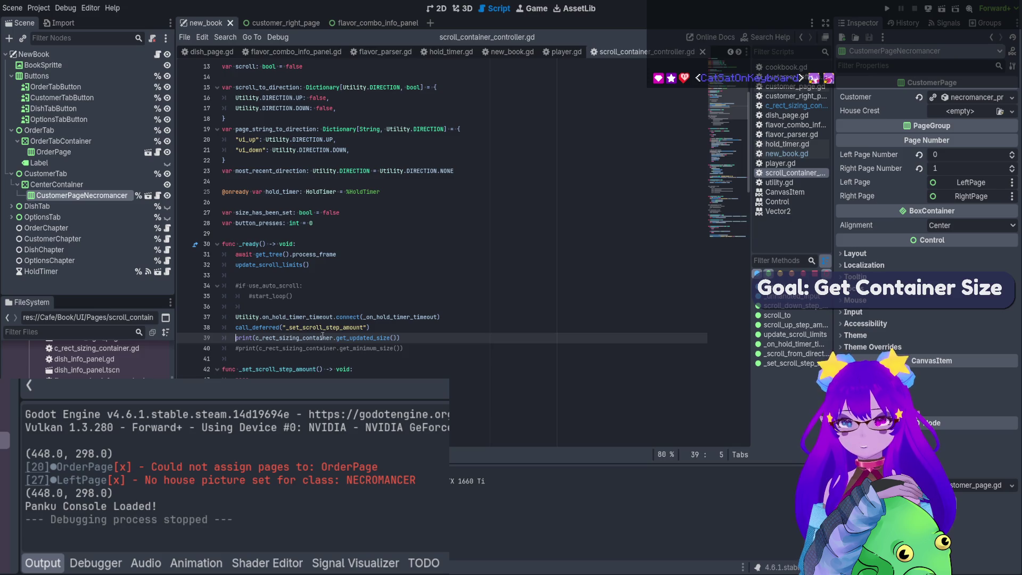
pyautogui.tripleClick(323, 337)
pyautogui.click(388, 338)
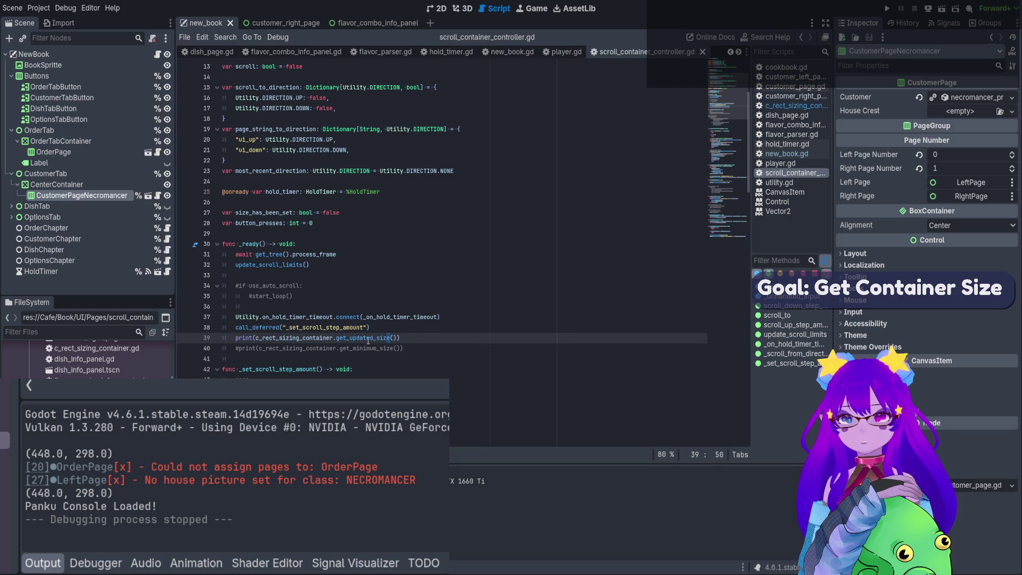
pyautogui.keyDown('ctrl'); pyautogui.click(325, 339); pyautogui.keyUp('ctrl')
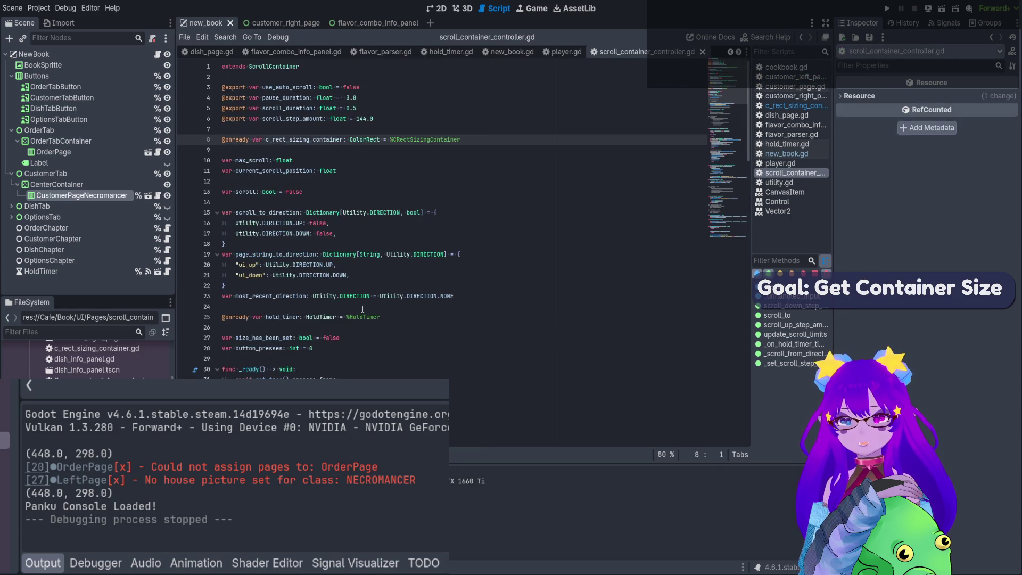
# Close the flavor_combo_info_panel scene after viewing its FlavorComboSprite script
pyautogui.click(268, 24)
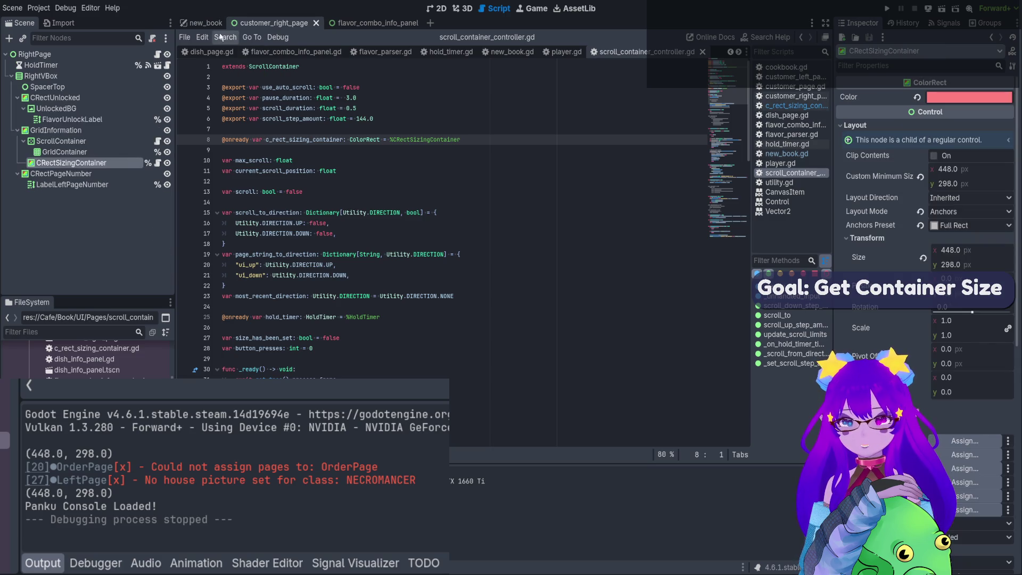
pyautogui.click(343, 27)
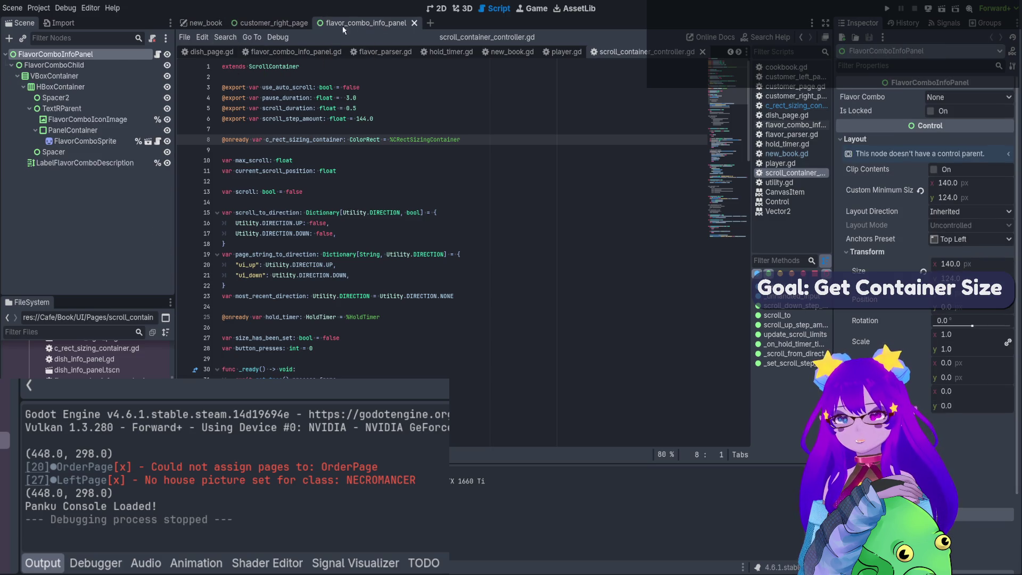
pyautogui.click(157, 145)
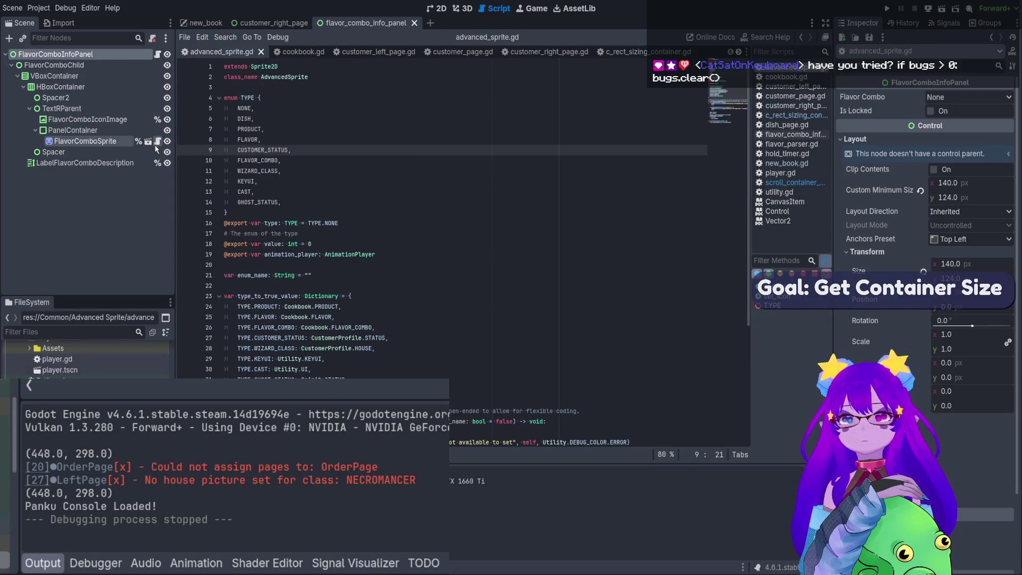
pyautogui.click(414, 24)
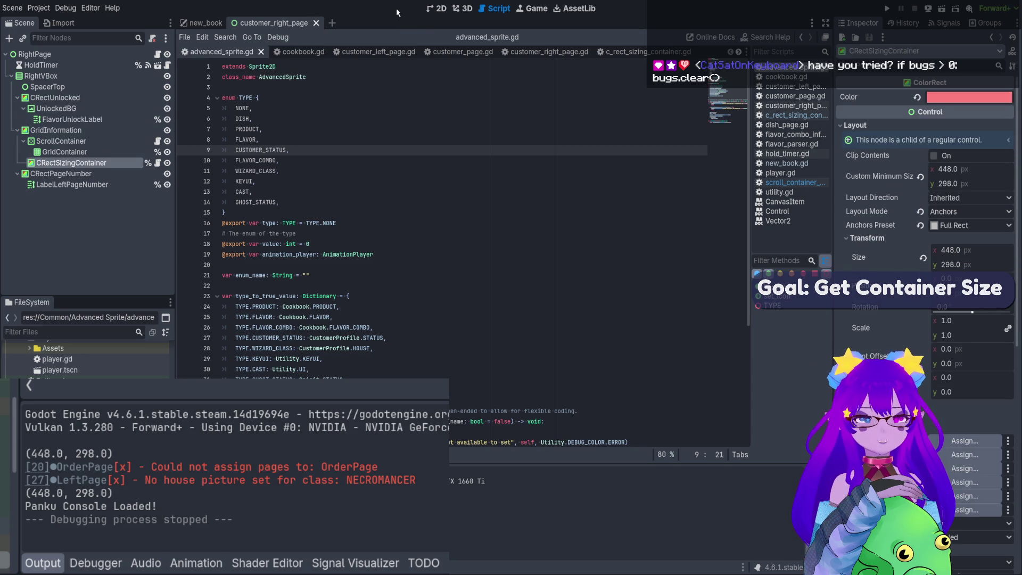
# Detach the script from CRectSizingContainer and close the c_rect_sizing_container.gd tab
pyautogui.click(160, 163)
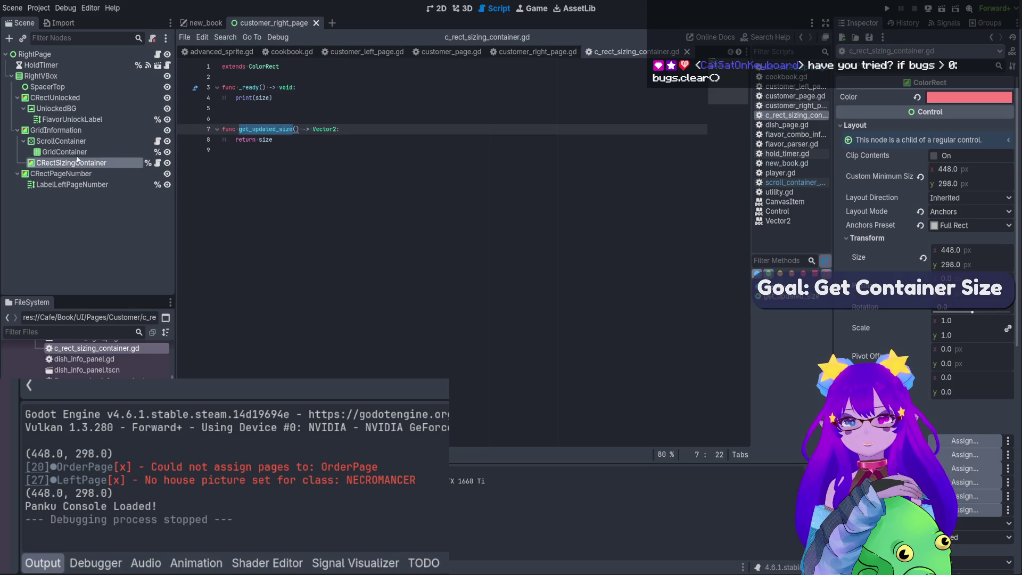
pyautogui.click(94, 332)
pyautogui.write('crect')
pyautogui.hotkey('ctrl', 'a')
pyautogui.write('sizi')
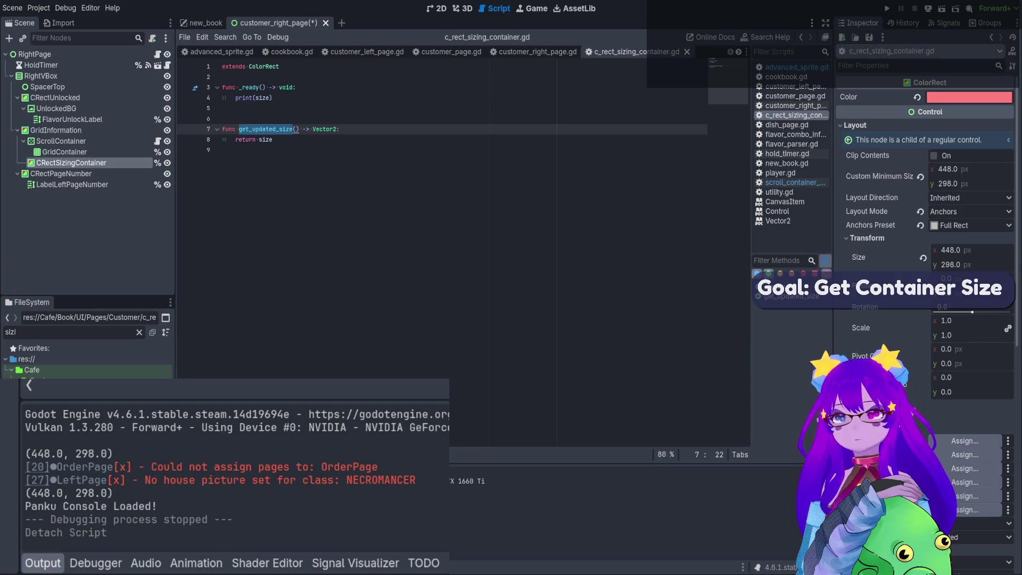
pyautogui.click(687, 52)
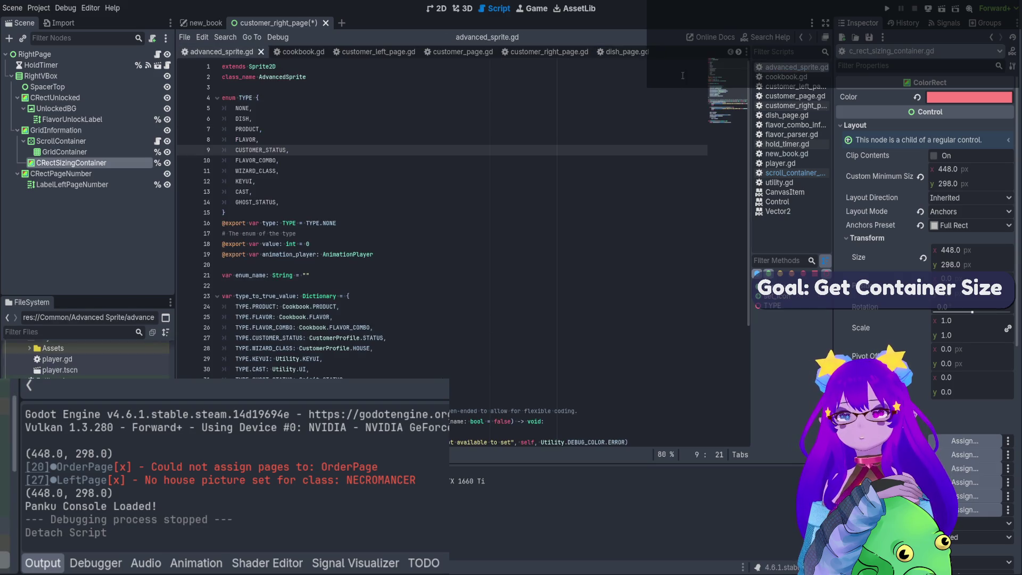
pyautogui.click(158, 142)
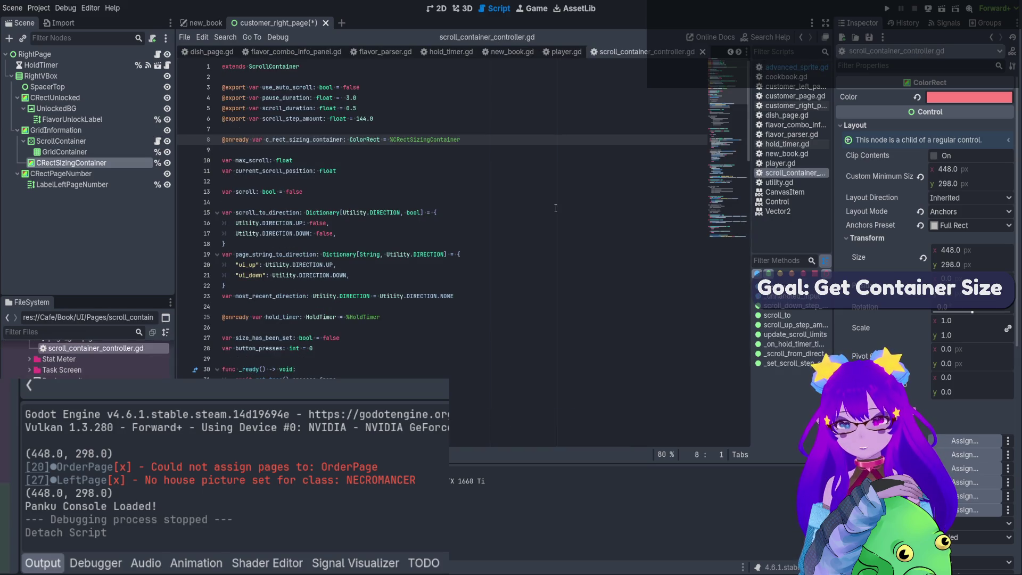
# Replace get_updated_size() on line 39 with size and save
pyautogui.scroll(-4, 526, 228)
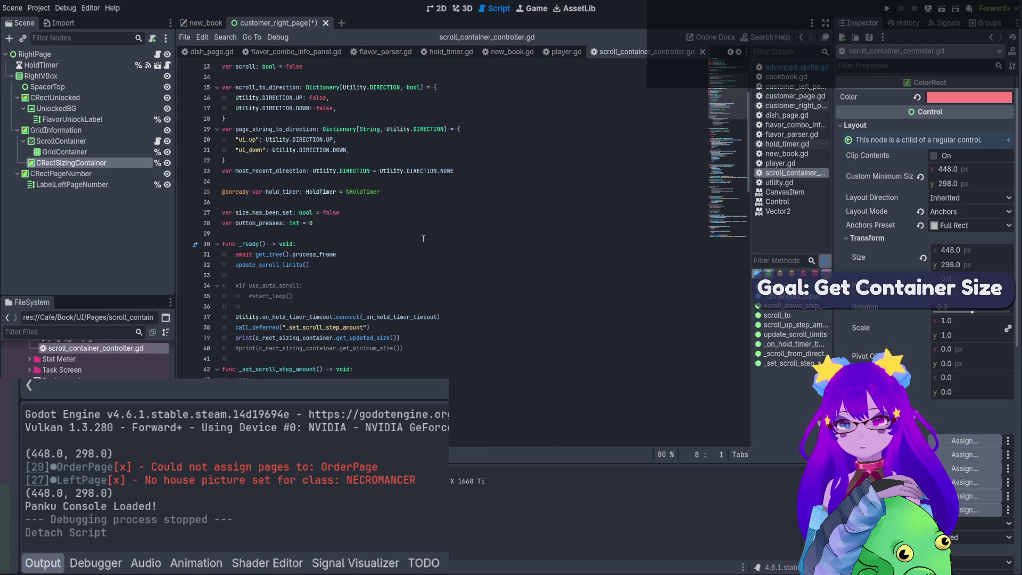
pyautogui.moveTo(398, 338); pyautogui.dragTo(336, 337)
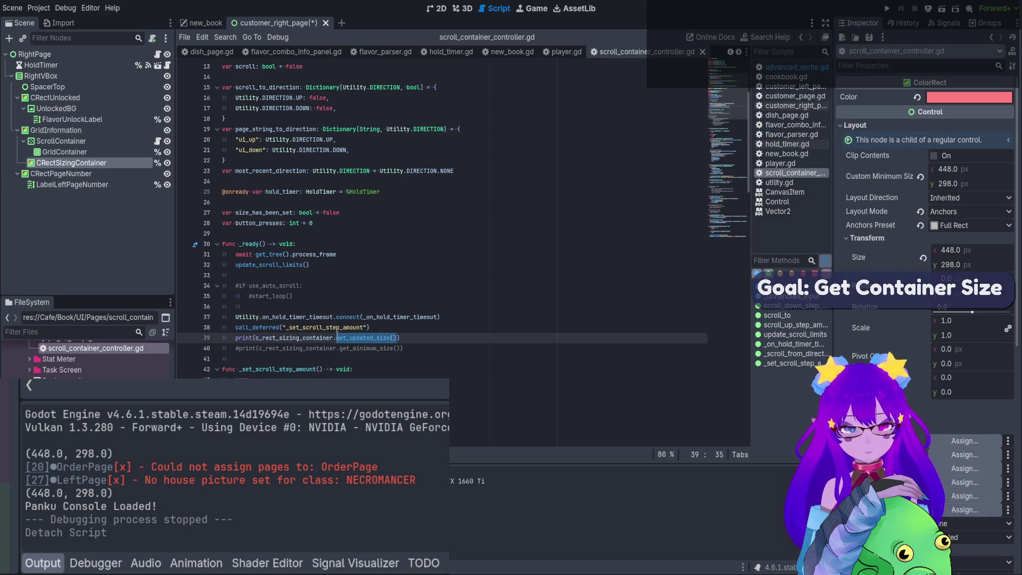
pyautogui.write('size')
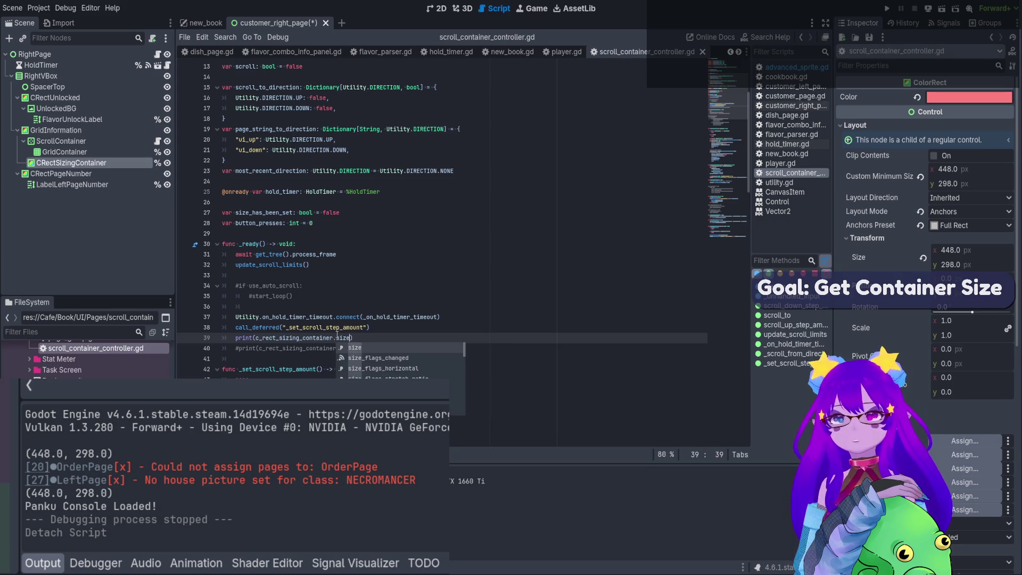
pyautogui.click(331, 317)
pyautogui.hotkey('ctrl', 's')
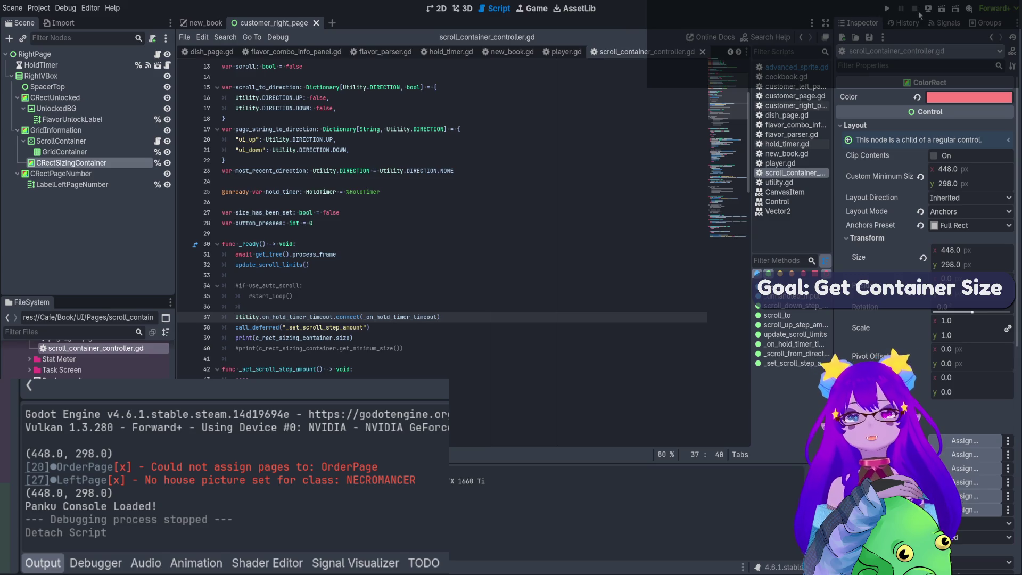
# Run the new_book scene, check the output shows (448.0, 298.0), and stop it
pyautogui.hotkey('ctrl', 'Tab')
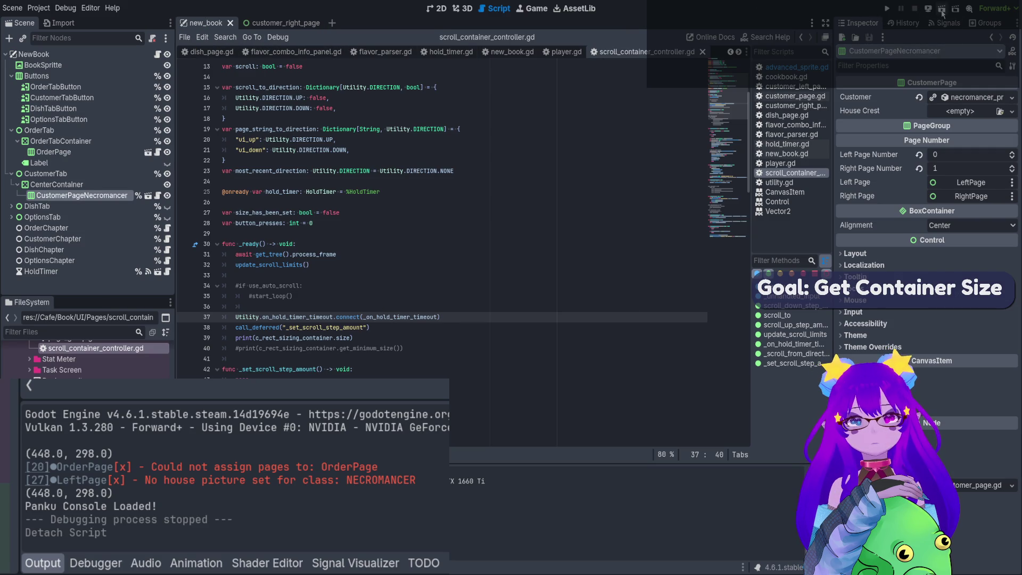
pyautogui.click(941, 9)
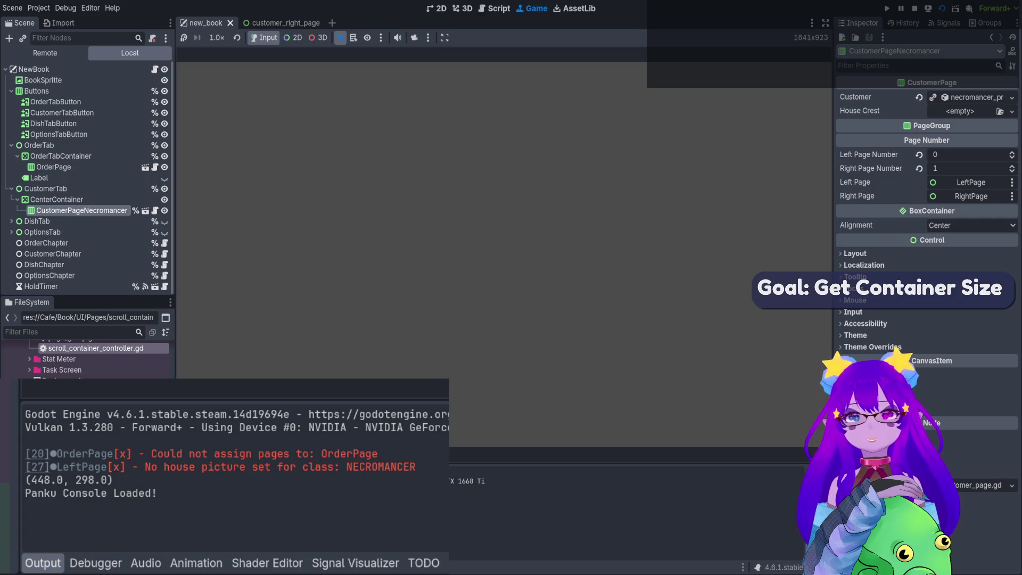
pyautogui.moveTo(112, 480); pyautogui.dragTo(32, 479)
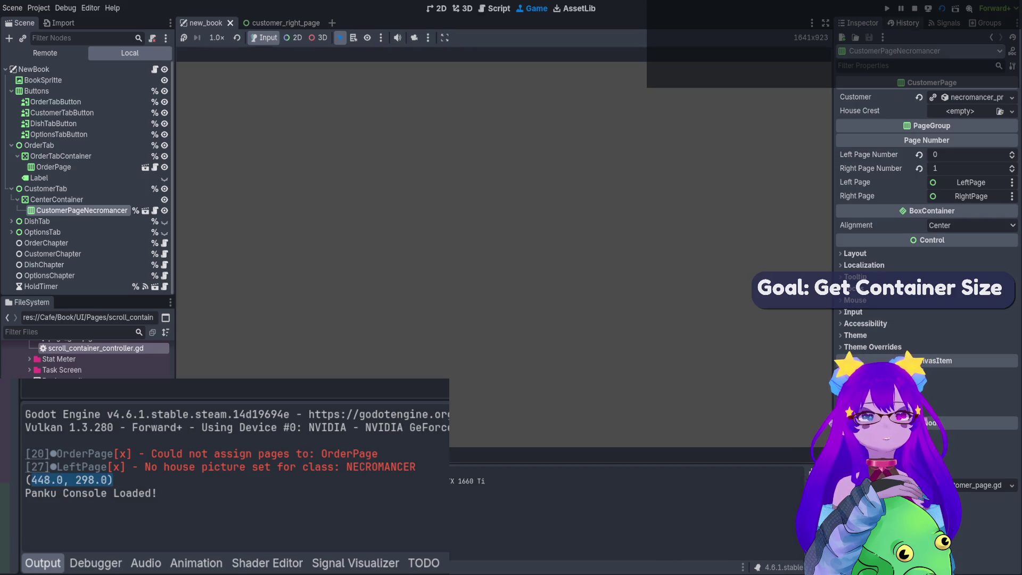
pyautogui.click(915, 9)
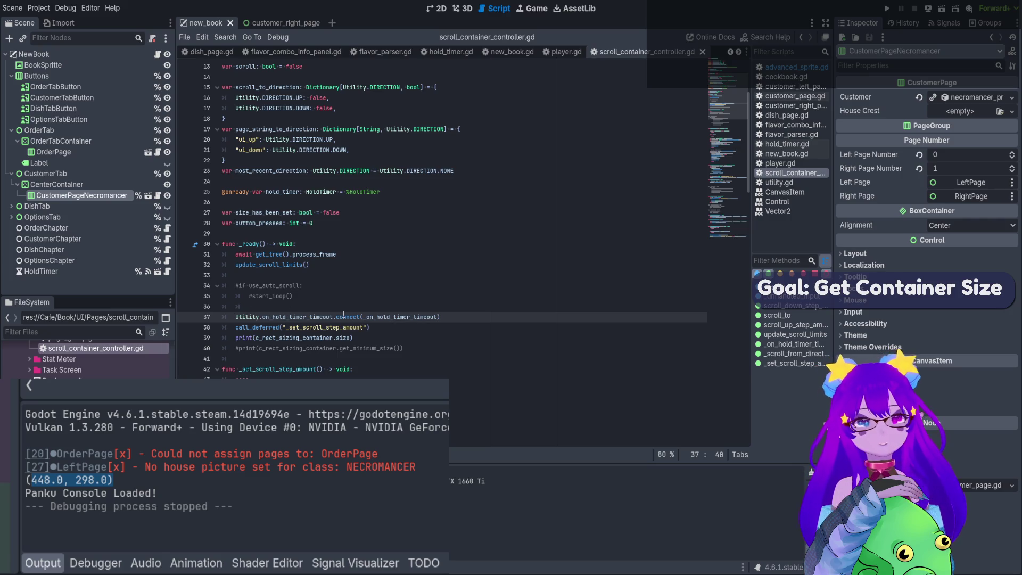
# Delete the old print line, the call_deferred line and the old step-amount function
pyautogui.click(358, 337)
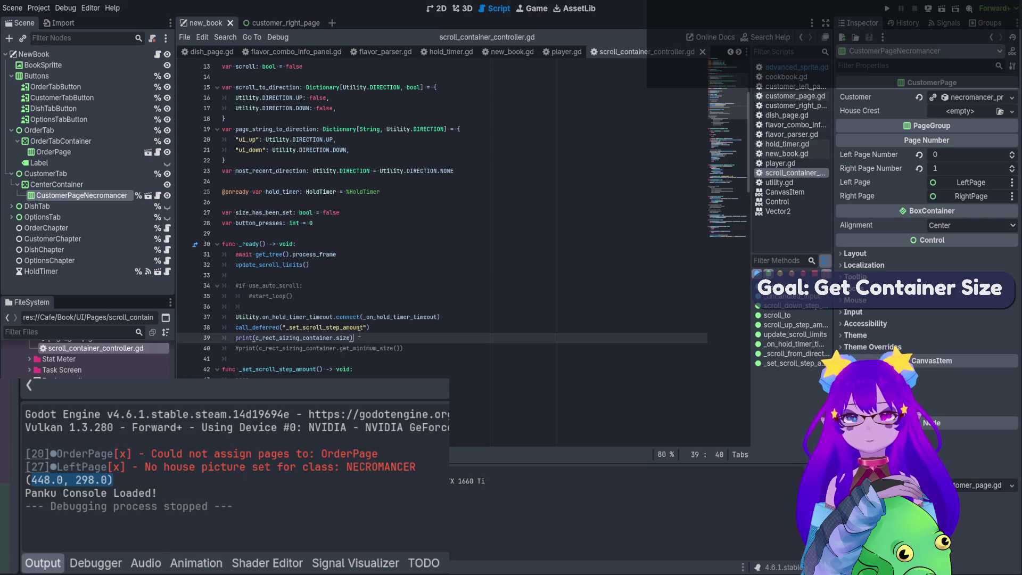
pyautogui.moveTo(359, 335); pyautogui.dragTo(373, 329)
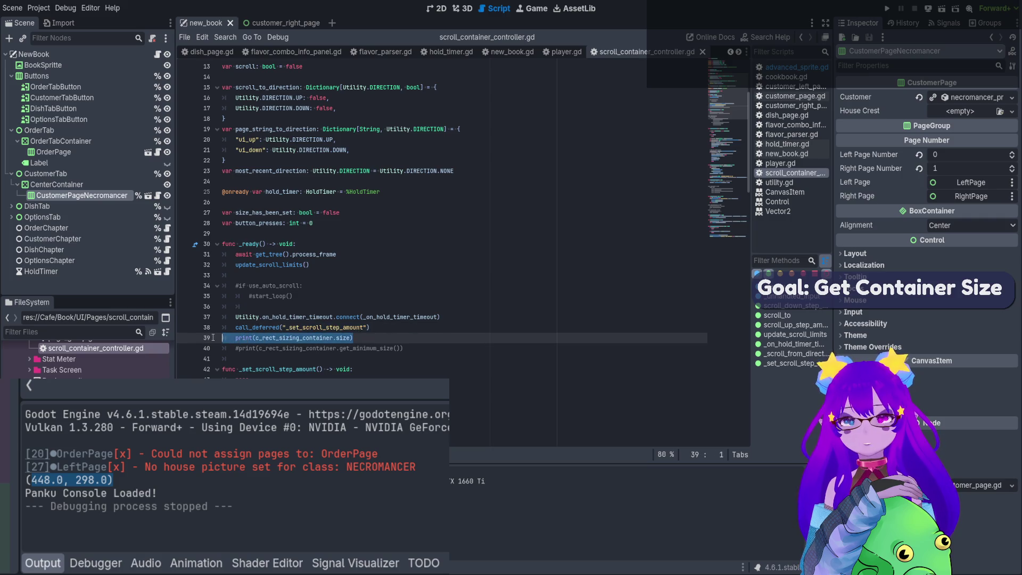
pyautogui.press('BackSpace')
pyautogui.click(224, 400)
pyautogui.press('BackSpace')
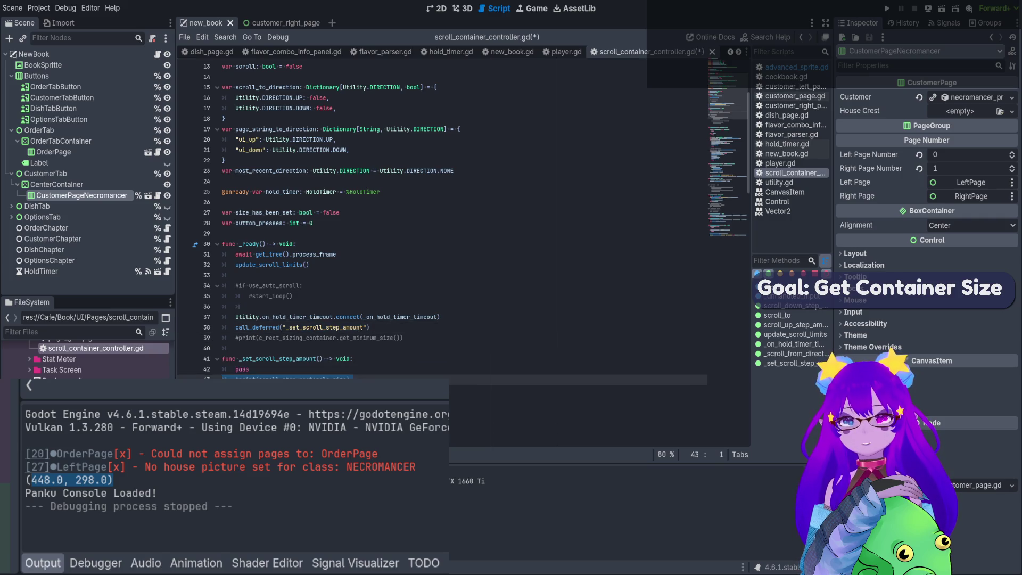
pyautogui.moveTo(224, 400); pyautogui.dragTo(204, 337)
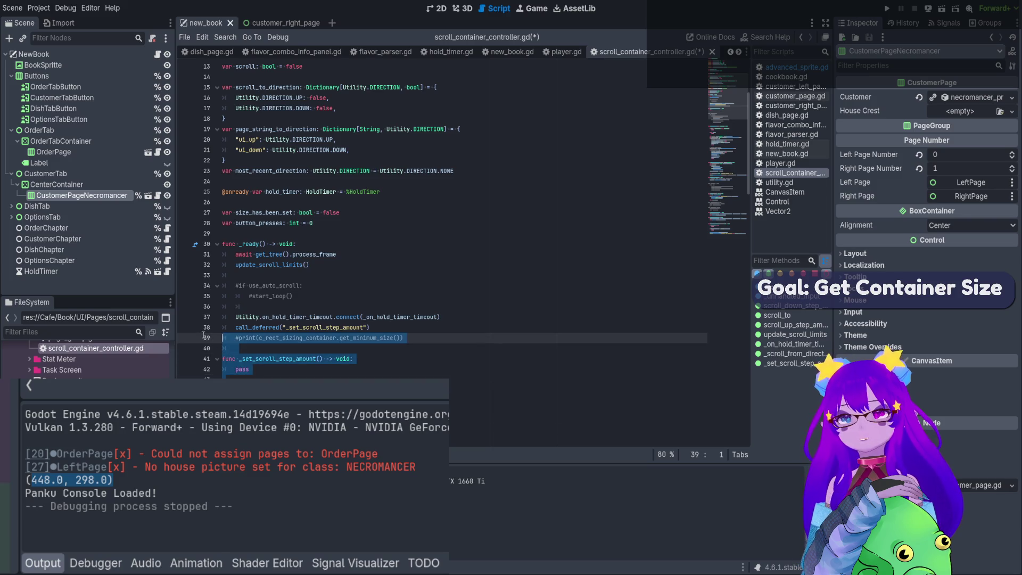
pyautogui.press('Delete')
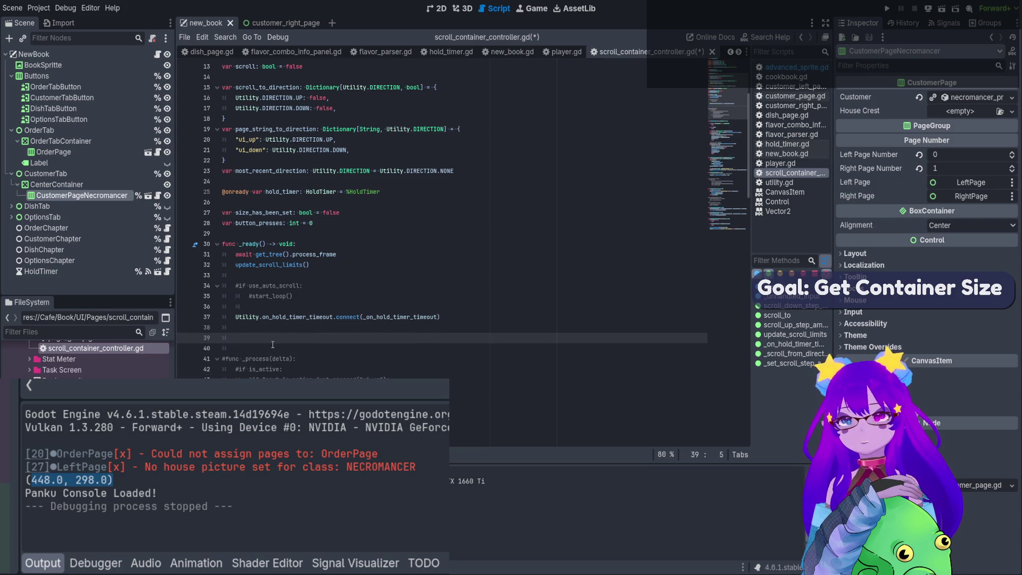
# Paste the print and scroll_step_amount lines into _ready and uncomment them
pyautogui.write('#print(scroll_step_rectangle.size) \t#scroll_step_amount = scroll_step_rectangle.size.y')
pyautogui.click(257, 342)
pyautogui.press('BackSpace')
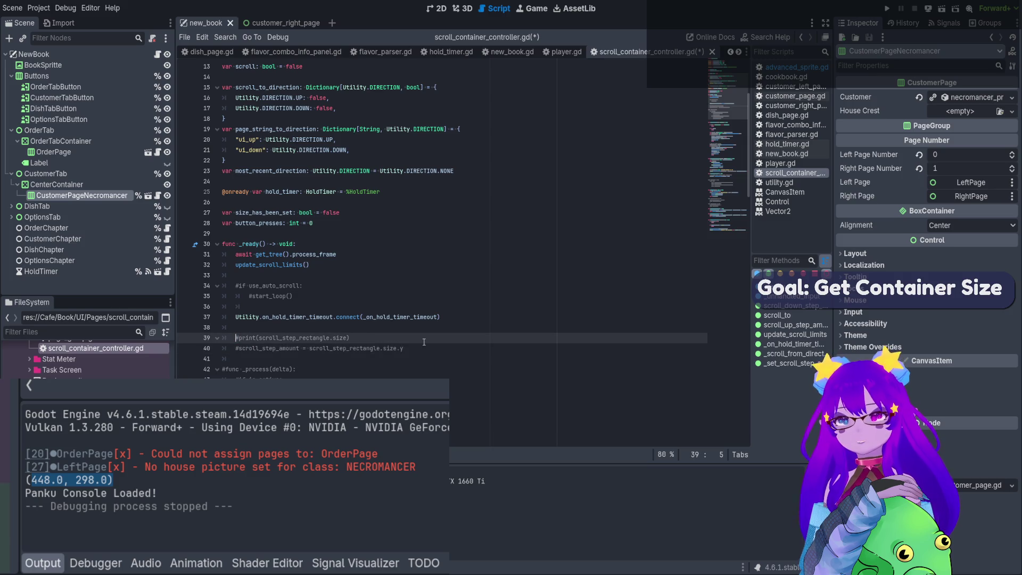
pyautogui.moveTo(403, 348); pyautogui.dragTo(200, 343)
pyautogui.hotkey('ctrl', 'k')
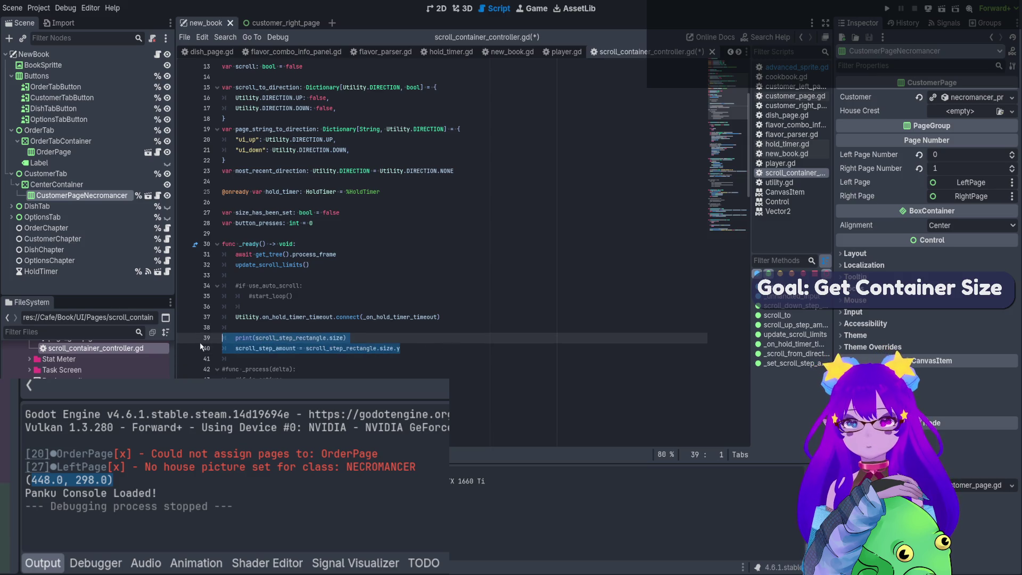
# Rename scroll_step_rectangle to c_rect_sizing_container in both lines, save, and run the game
pyautogui.doubleClick(337, 338)
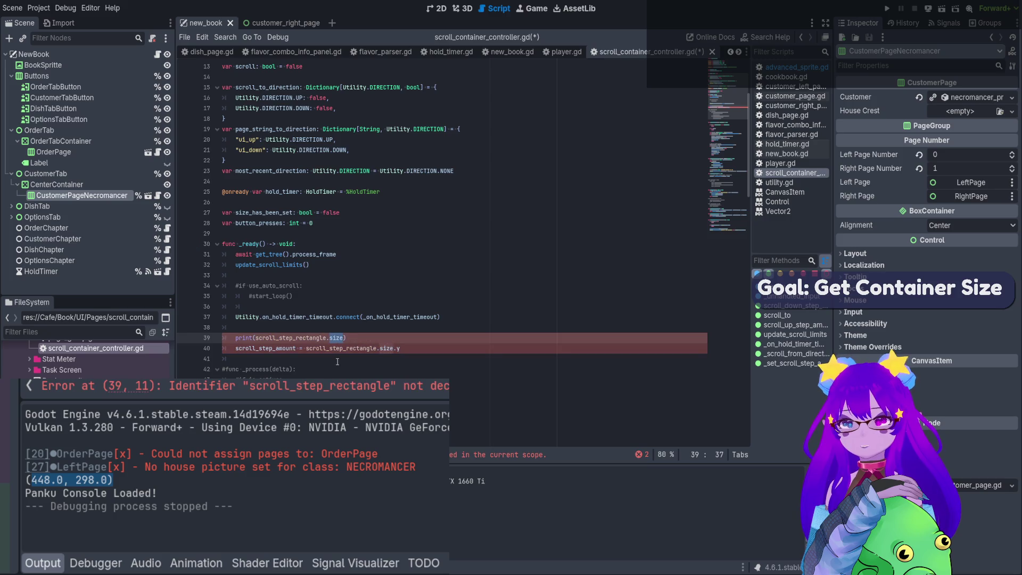
pyautogui.scroll(4, 306, 169)
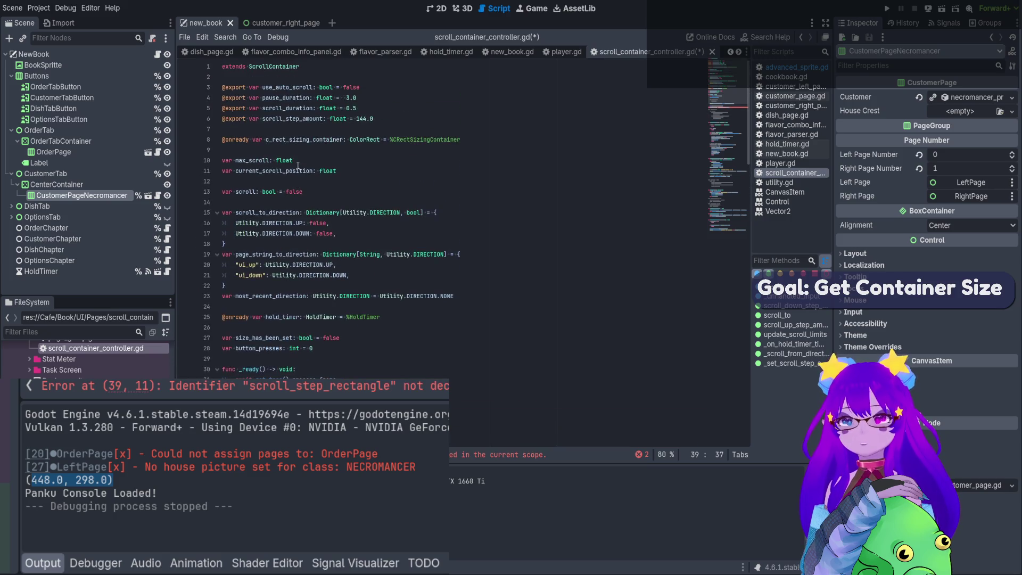
pyautogui.doubleClick(298, 140)
pyautogui.hotkey('ctrl', 'c')
pyautogui.scroll(-3, 336, 322)
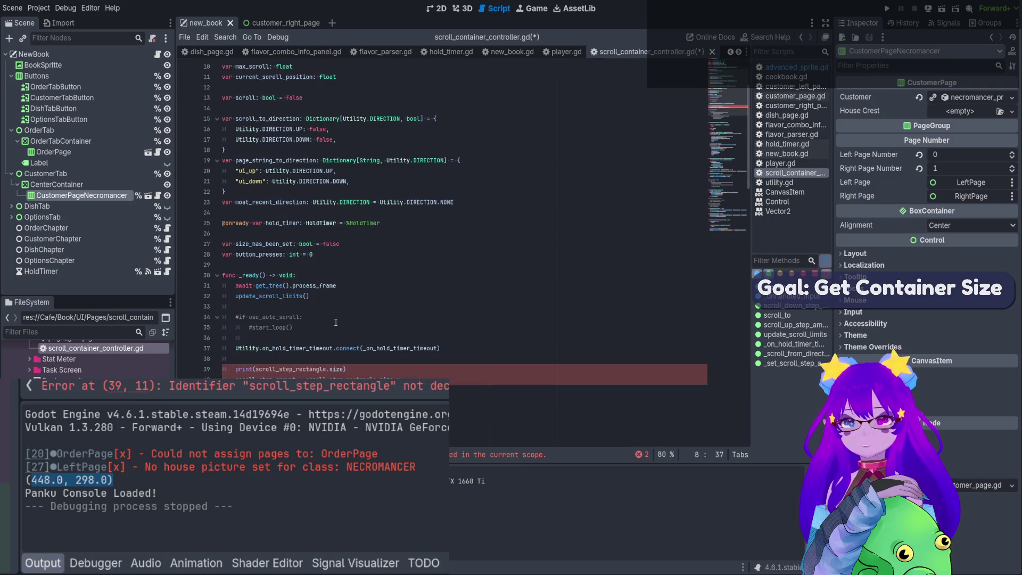
pyautogui.doubleClick(323, 369)
pyautogui.hotkey('ctrl', 'v')
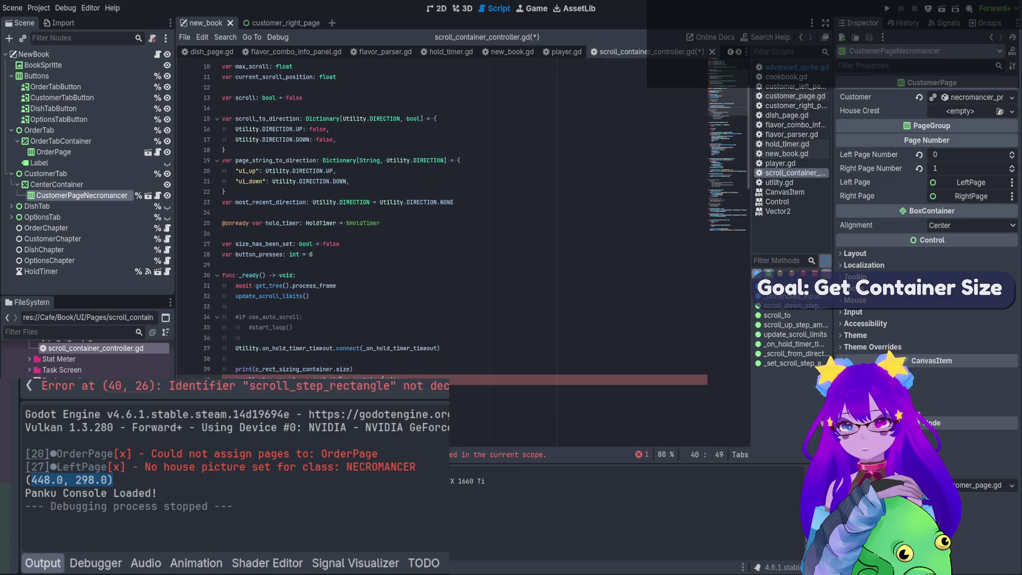
pyautogui.doubleClick(367, 379)
pyautogui.hotkey('ctrl', 'v')
pyautogui.click(405, 359)
pyautogui.hotkey('ctrl', 's')
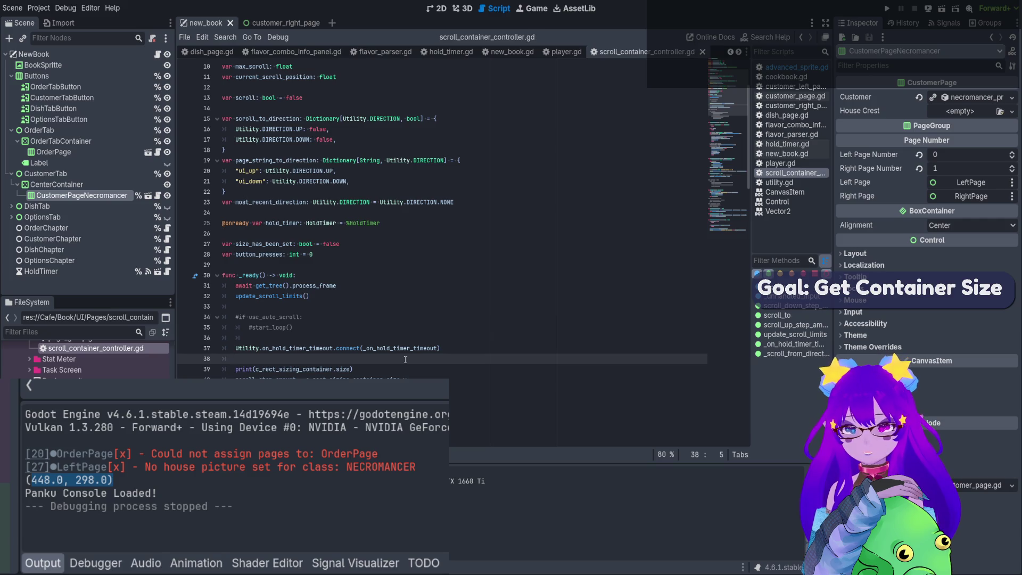
pyautogui.click(941, 10)
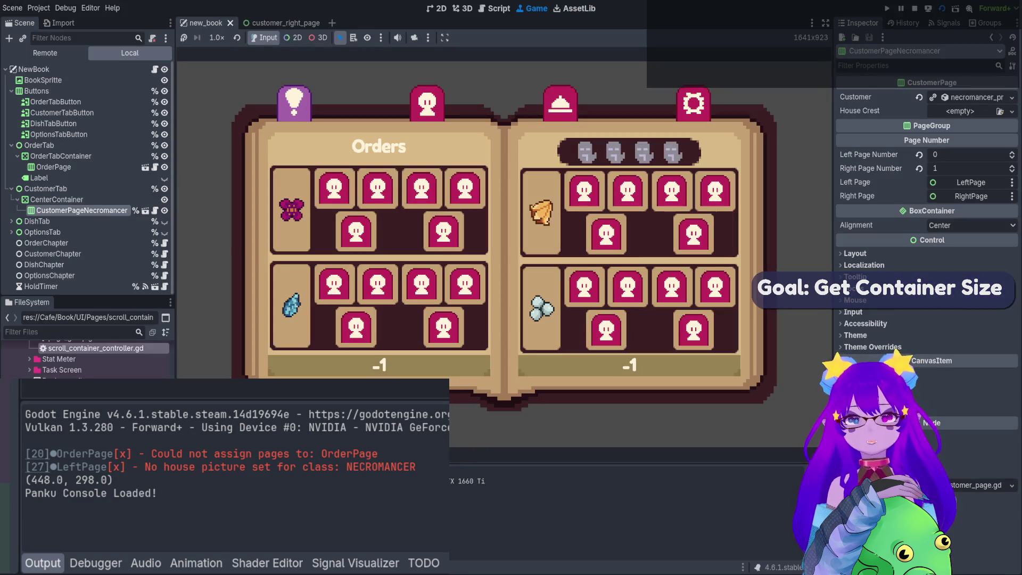
pyautogui.click(427, 103)
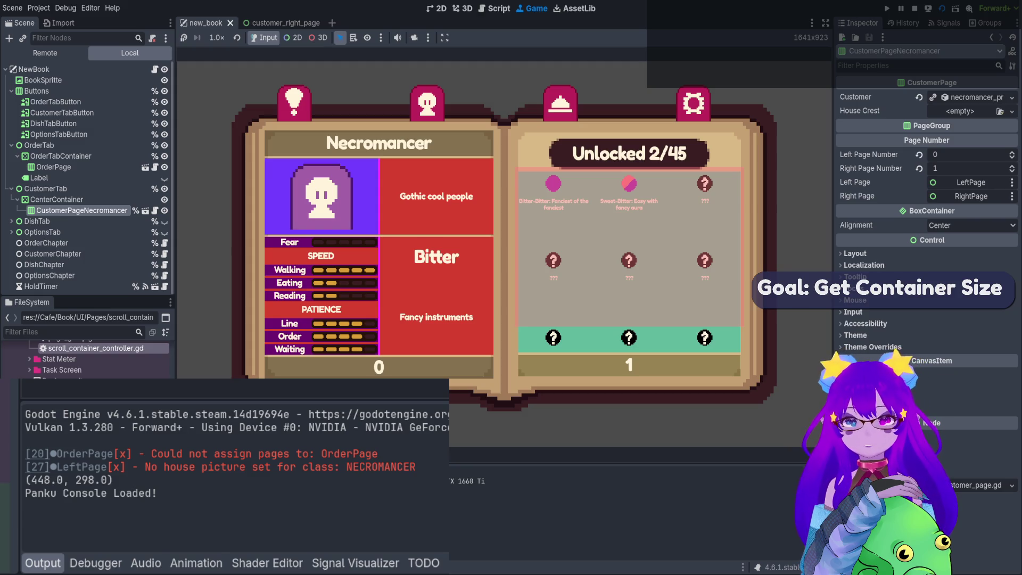
pyautogui.press('Down')
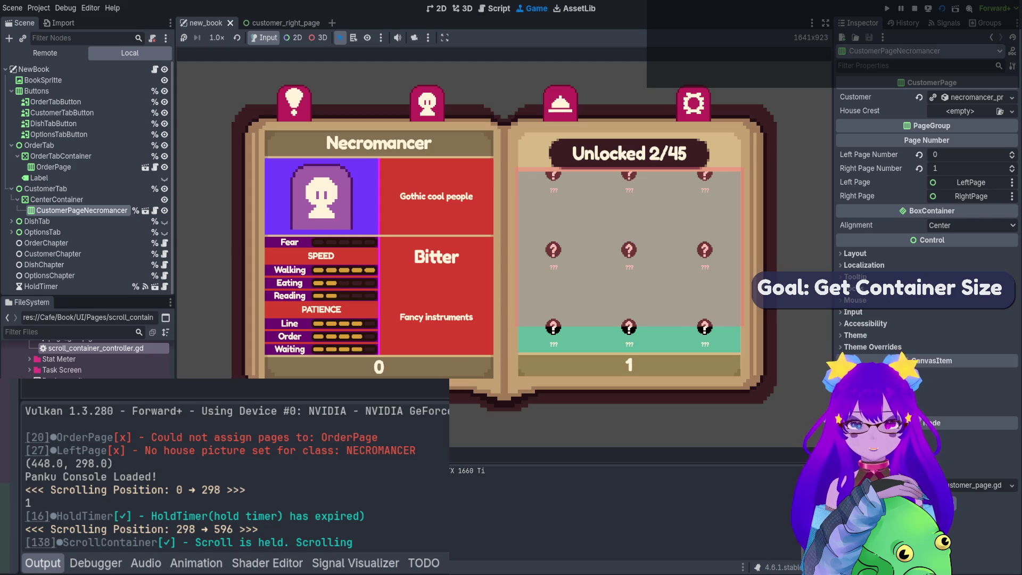
pyautogui.press('Up')
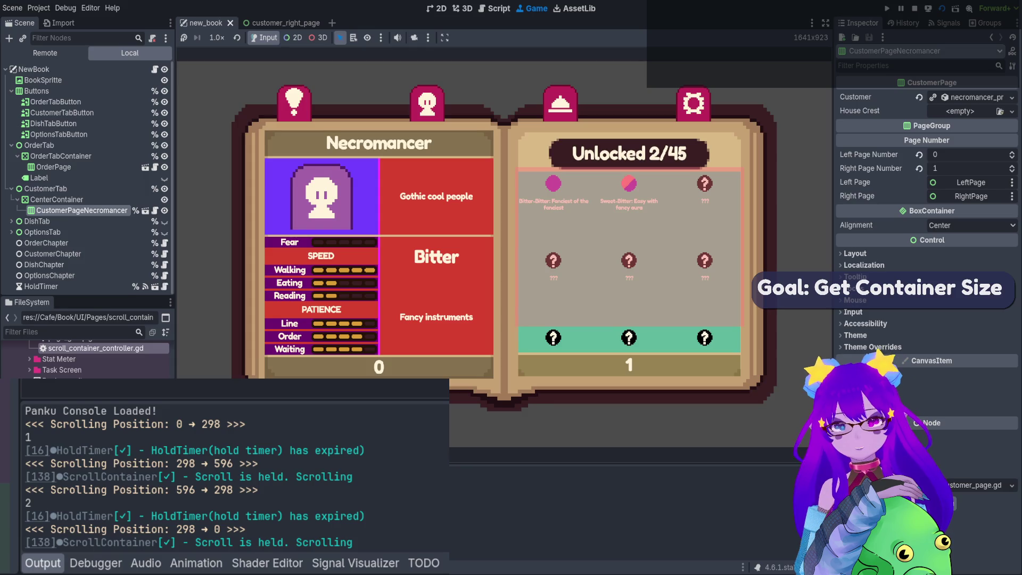
pyautogui.scroll(3, 234, 479)
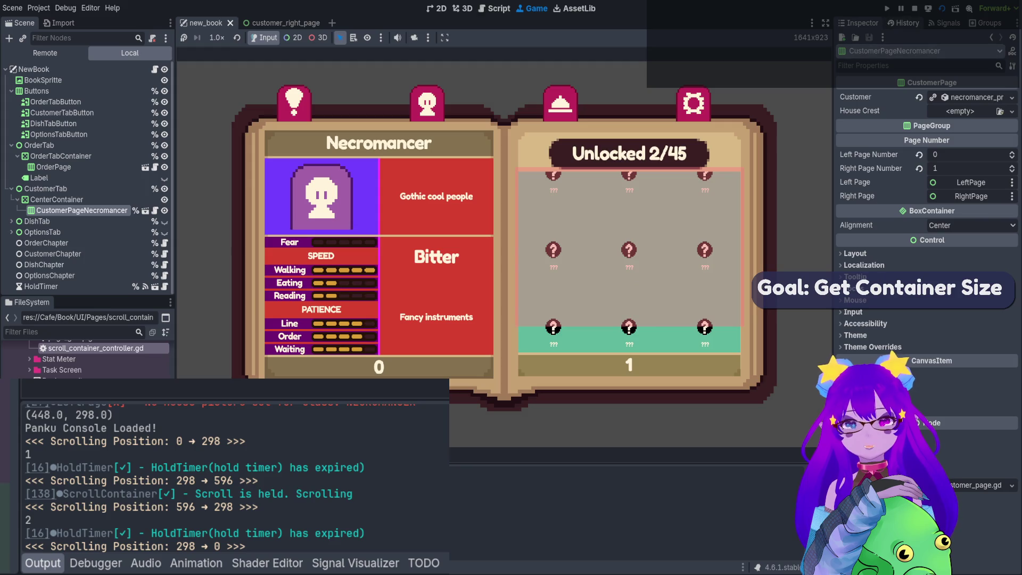
pyautogui.press('F8')
pyautogui.click(275, 23)
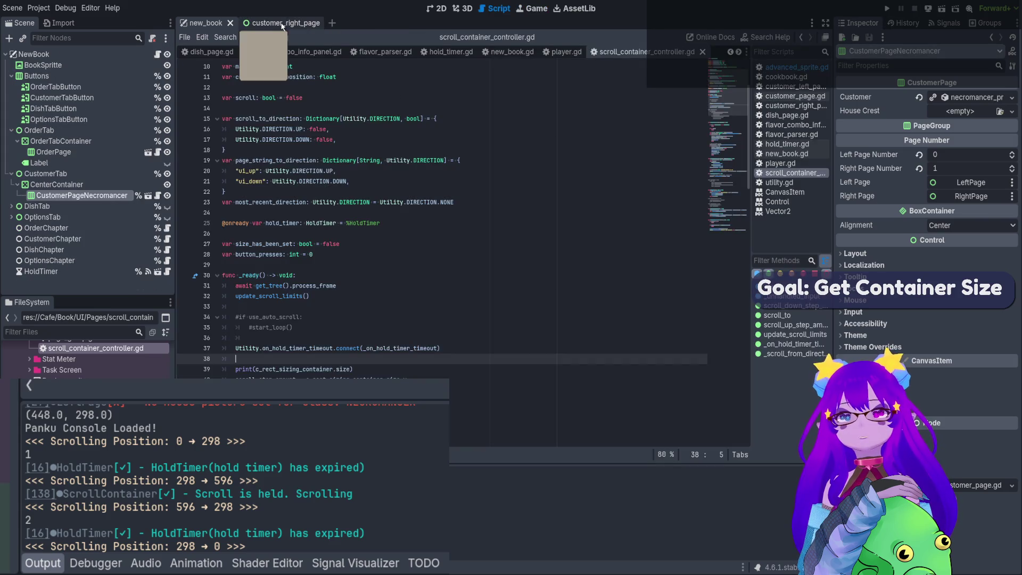
# Show customer_right_page on the 2D canvas, where CRectSizingContainer measures 448 × 298 px
pyautogui.click(436, 9)
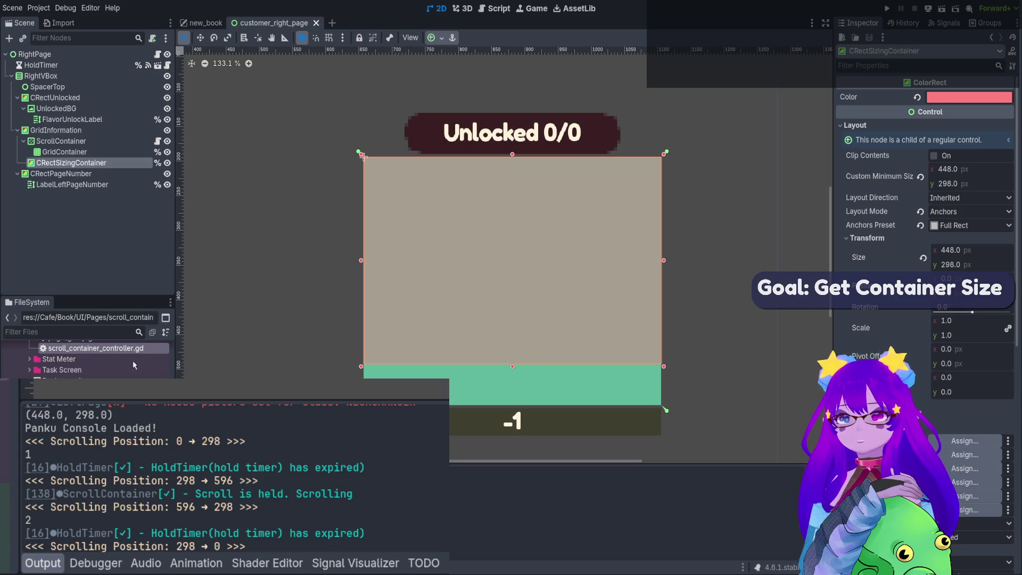
# Add flavor_combo_info_panel.tscn to GridContainer and duplicate it into six panels in two rows
pyautogui.click(108, 328)
pyautogui.write('pan')
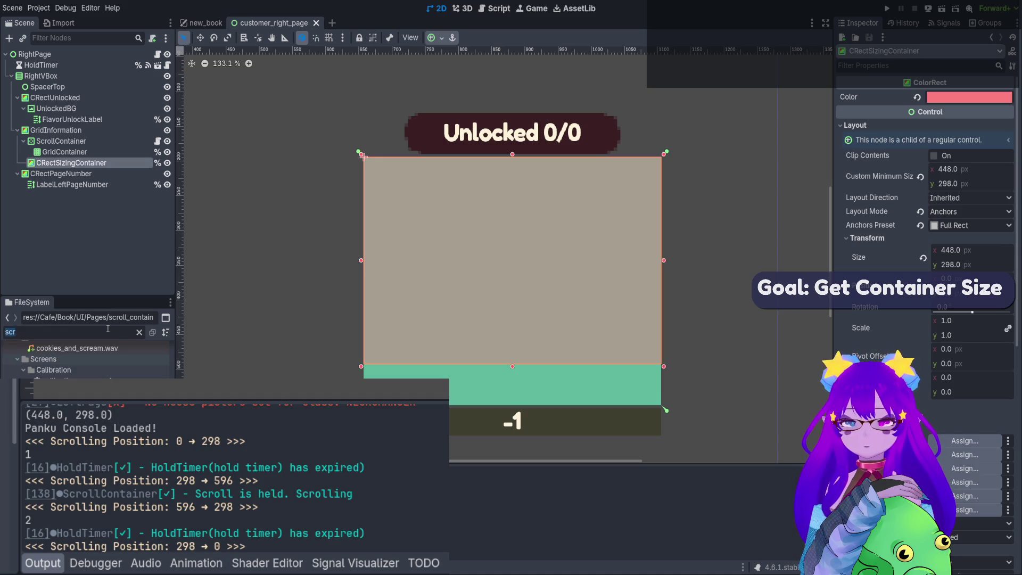
pyautogui.write('el')
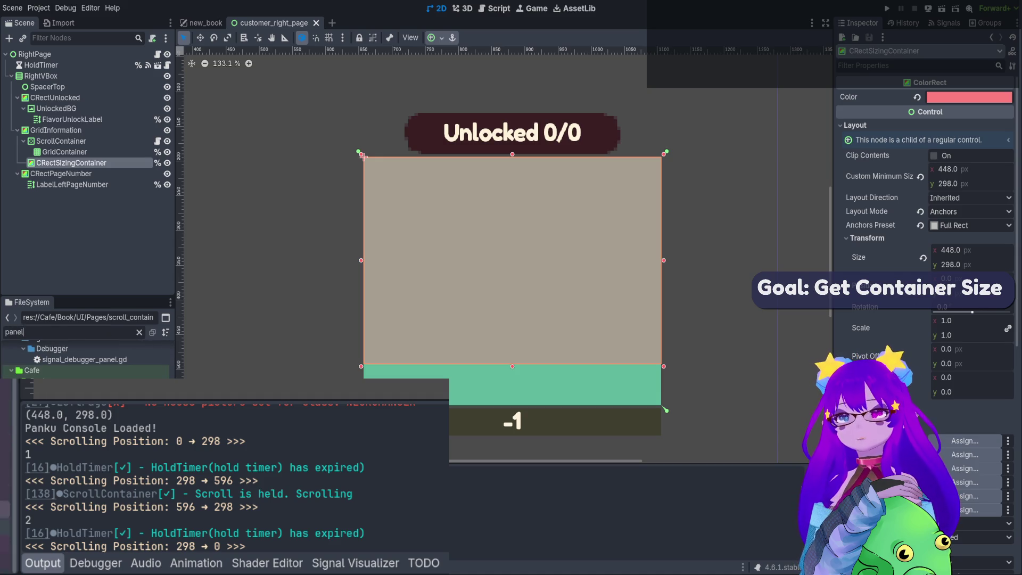
pyautogui.moveTo(96, 368); pyautogui.dragTo(71, 156)
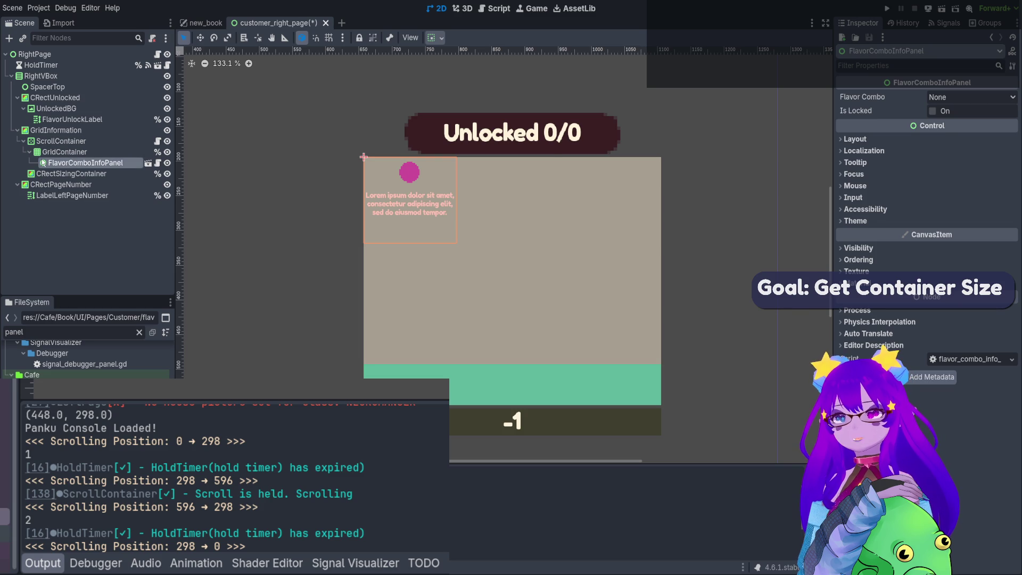
pyautogui.hotkey('ctrl', 'd')
pyautogui.hotkey('ctrl', 'd')
pyautogui.hotkey('ctrl', 'd')
pyautogui.hotkey('ctrl', 'd')
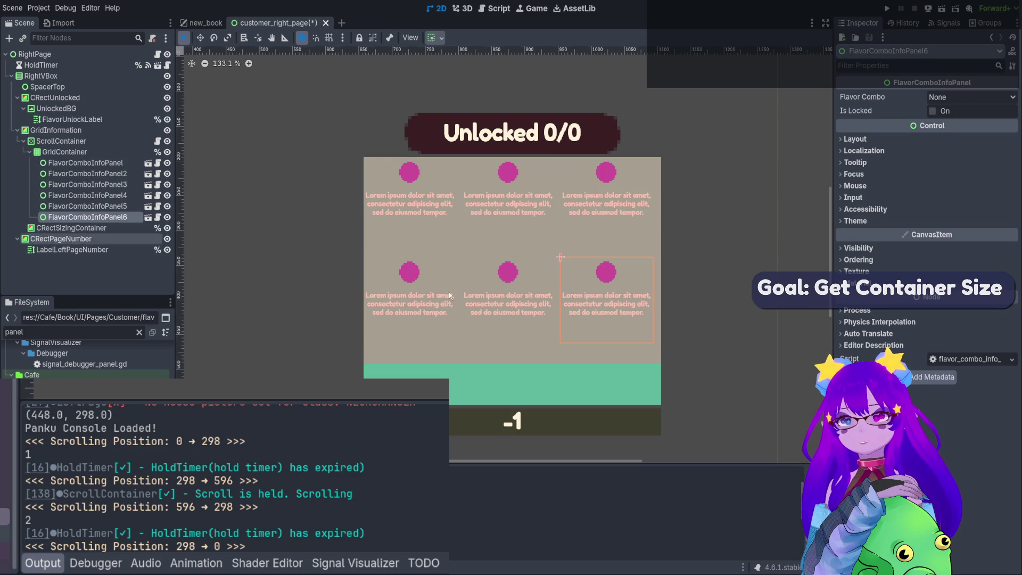
pyautogui.click(129, 229)
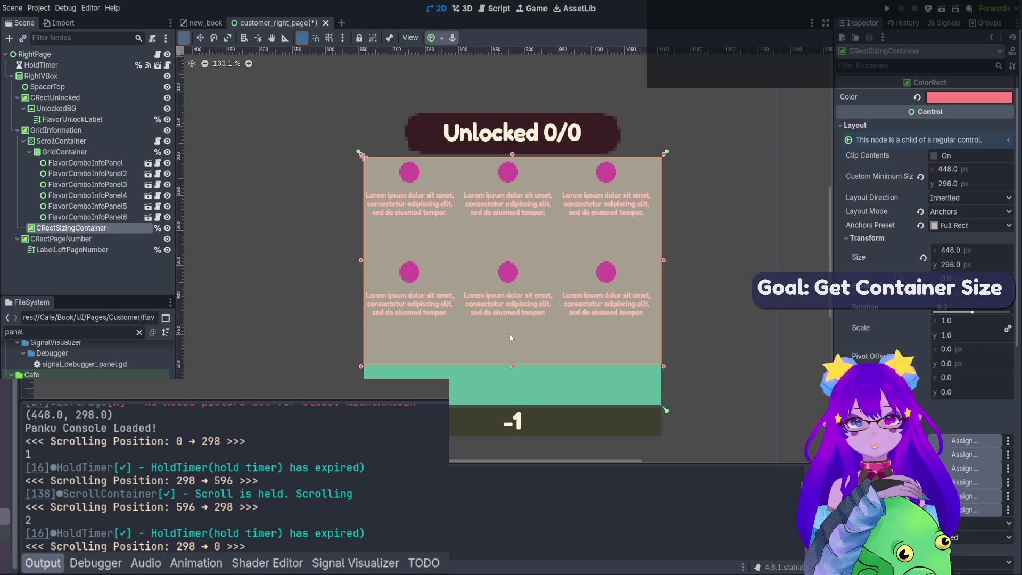
# Try minimum heights of 100 and then 240 on CRectSizingContainer and save the scene
pyautogui.moveTo(953, 183); pyautogui.dragTo(938, 190)
pyautogui.click(965, 184)
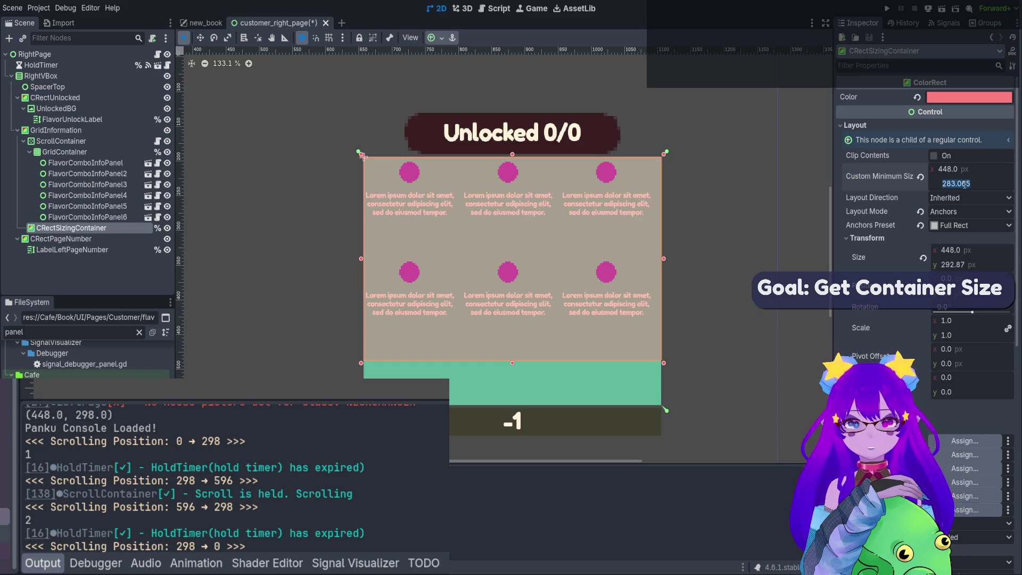
pyautogui.write('100')
pyautogui.press('Return')
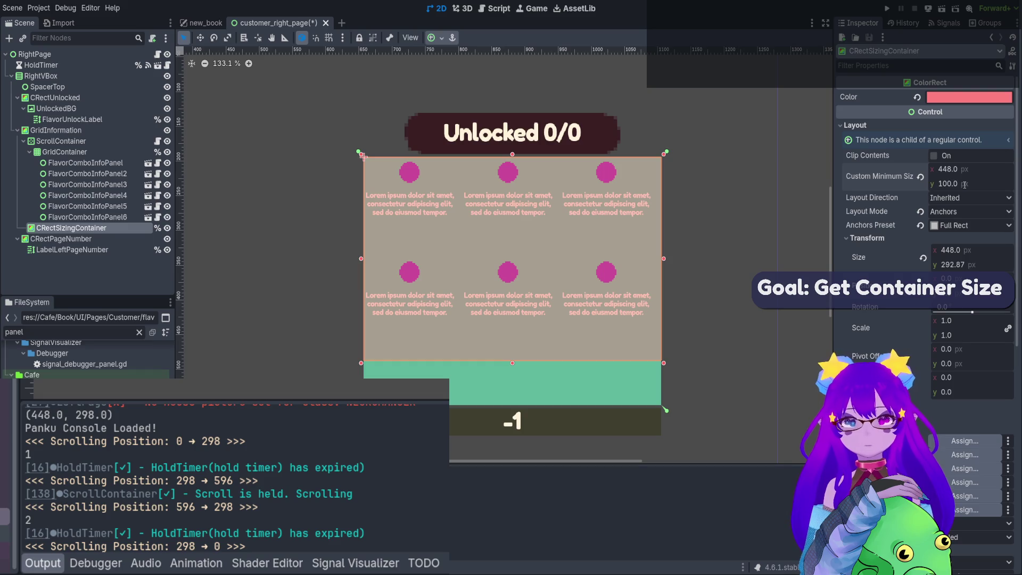
pyautogui.click(923, 257)
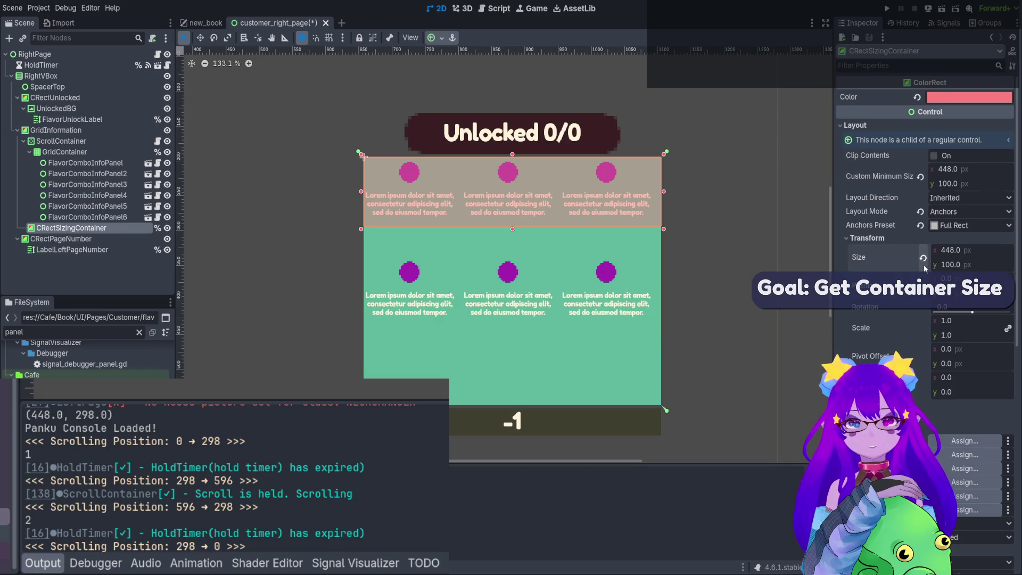
pyautogui.moveTo(513, 229); pyautogui.dragTo(511, 325)
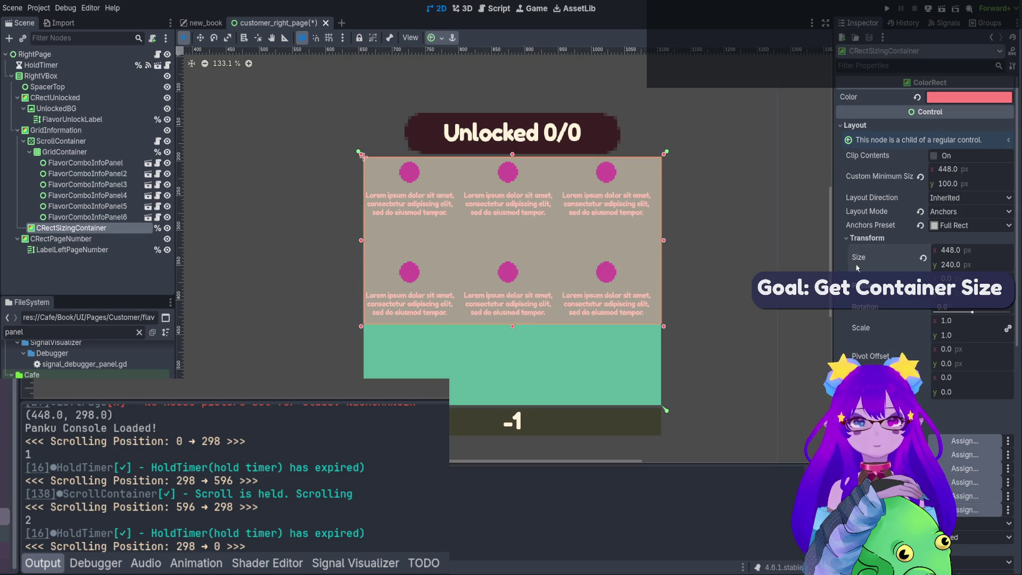
pyautogui.click(952, 264)
pyautogui.click(953, 184)
pyautogui.write('240')
pyautogui.press('Return')
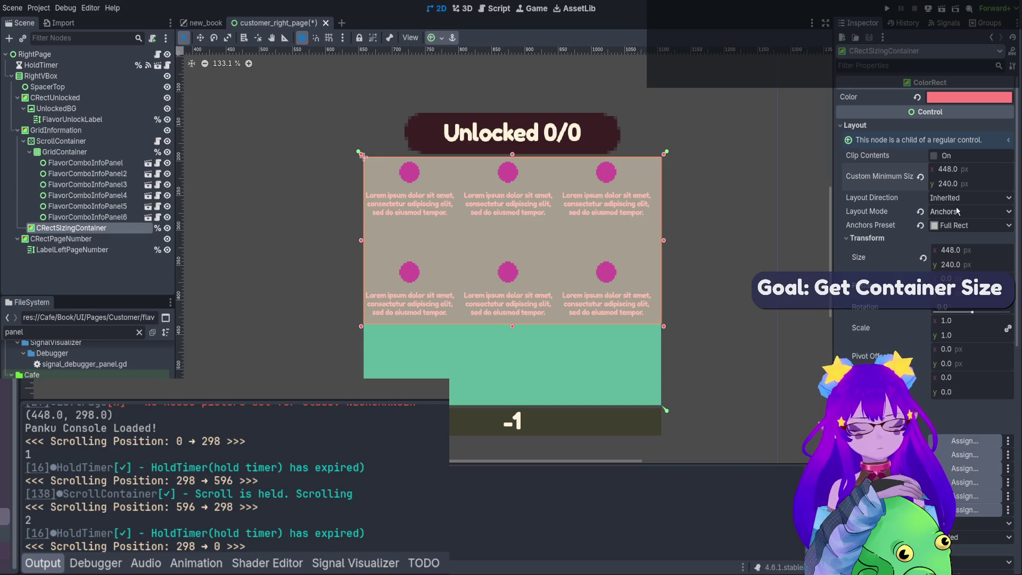
pyautogui.hotkey('ctrl', 's')
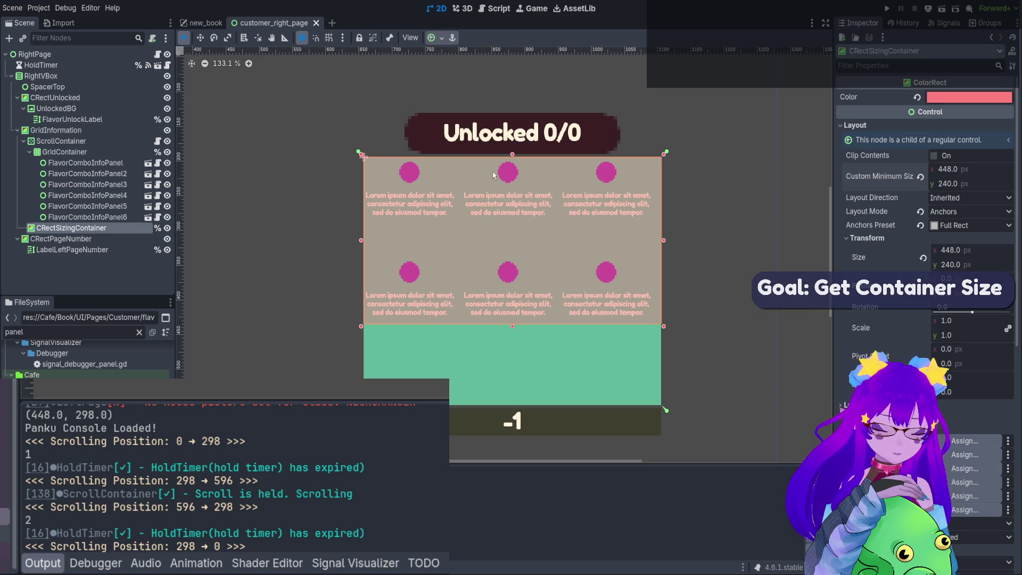
# Set the minimum height back to 100 and stretch the container on the canvas to about 186 px
pyautogui.click(958, 184)
pyautogui.write('100')
pyautogui.press('Return')
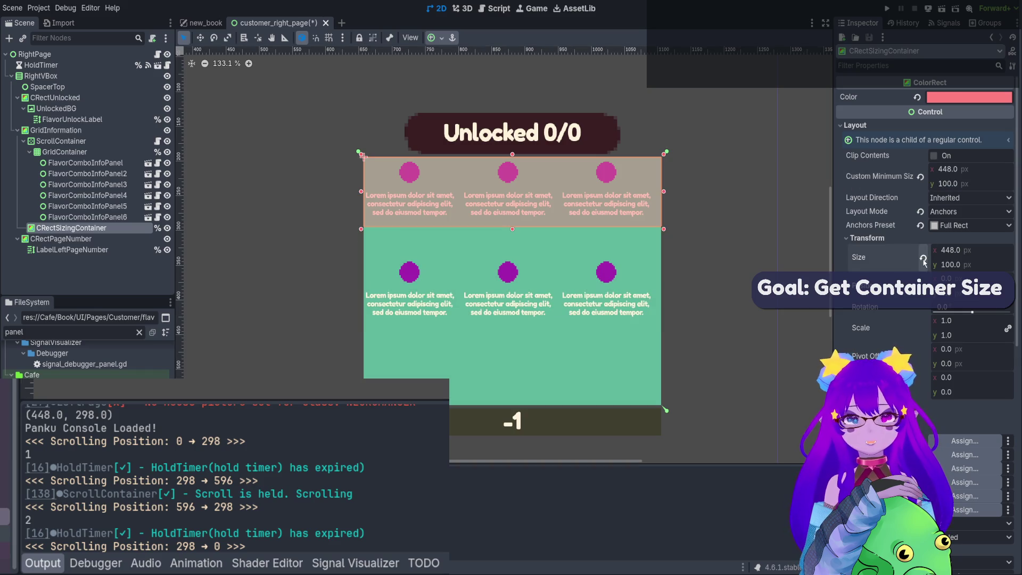
pyautogui.click(924, 259)
pyautogui.click(957, 183)
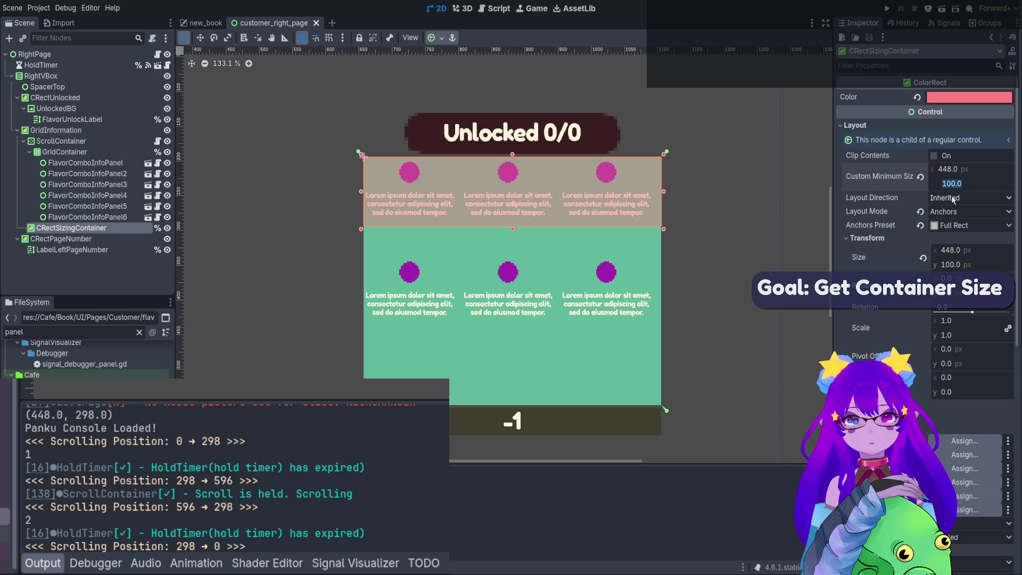
pyautogui.moveTo(512, 229); pyautogui.dragTo(510, 292)
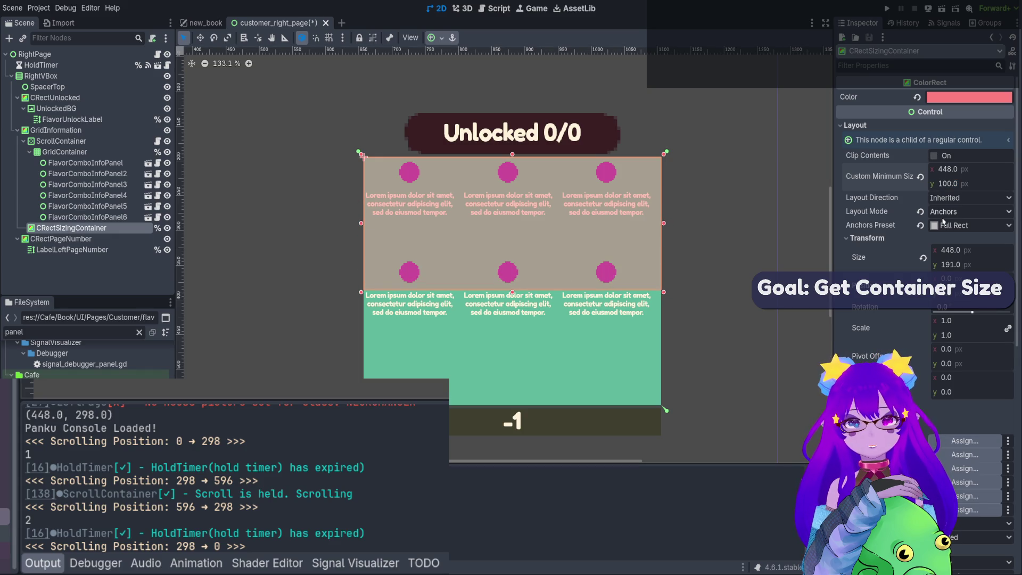
pyautogui.click(924, 257)
pyautogui.hotkey('ctrl', 'z')
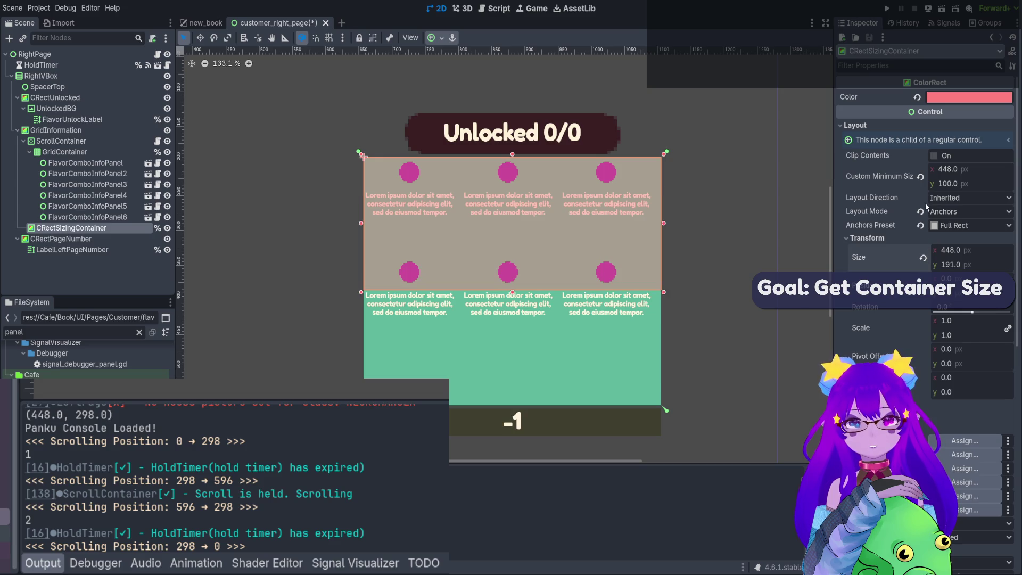
# Copy the container's 191 height into Custom Minimum Size, save, and run new_book to test
pyautogui.click(951, 265)
pyautogui.hotkey('ctrl', 'c')
pyautogui.click(962, 183)
pyautogui.hotkey('ctrl', 'v')
pyautogui.press('Return')
pyautogui.hotkey('ctrl', 's')
pyautogui.hotkey('ctrl', 'Tab')
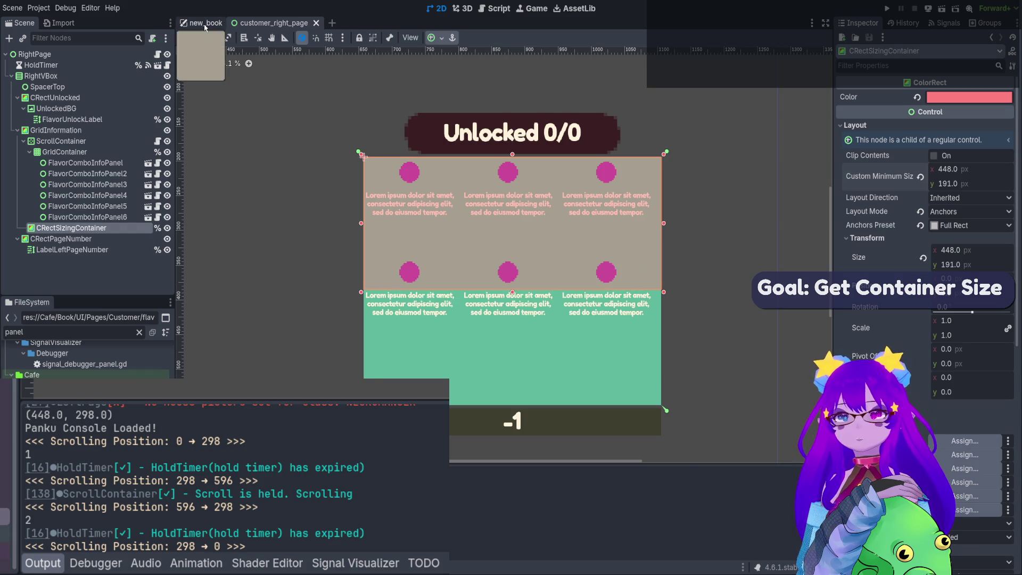
pyautogui.click(942, 9)
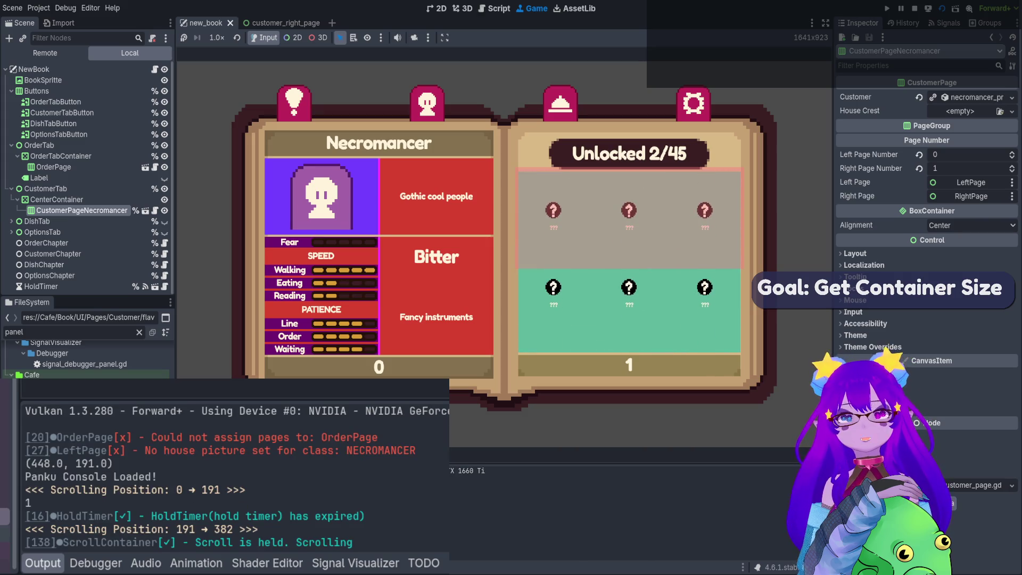
# Stop the game, clear the container's custom minimum size, and shrink its height to 134 px
pyautogui.click(915, 8)
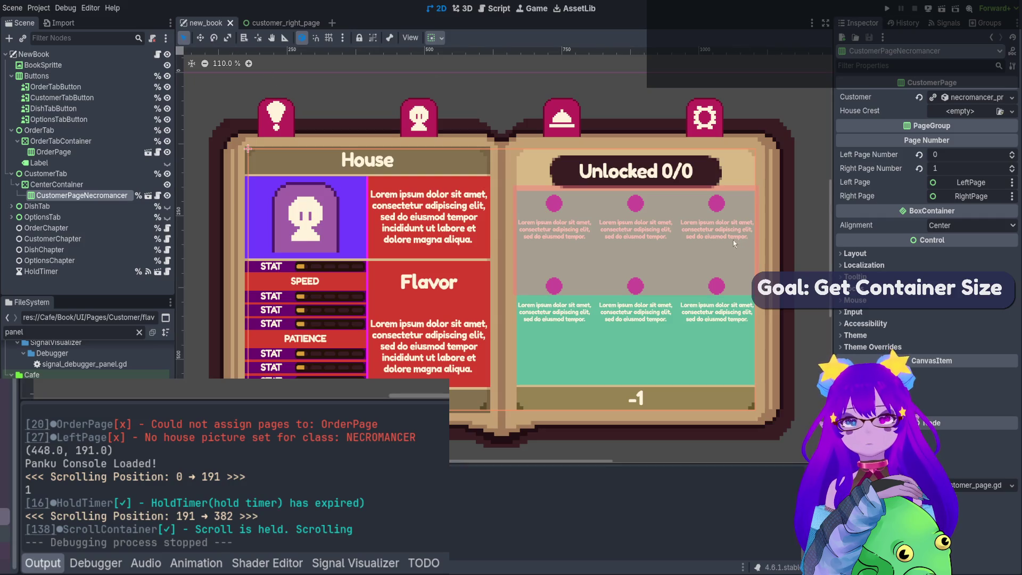
pyautogui.click(269, 23)
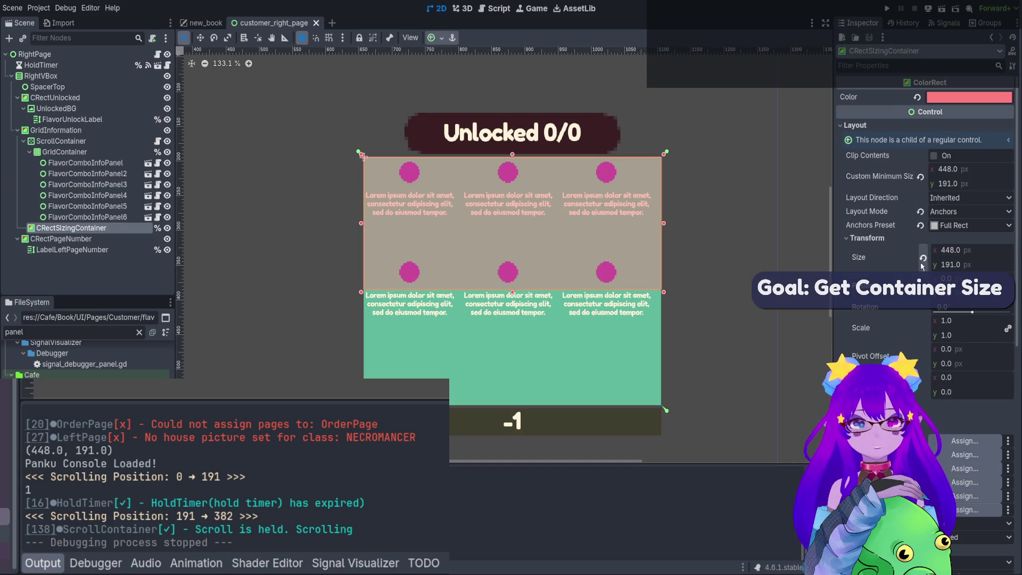
pyautogui.click(920, 176)
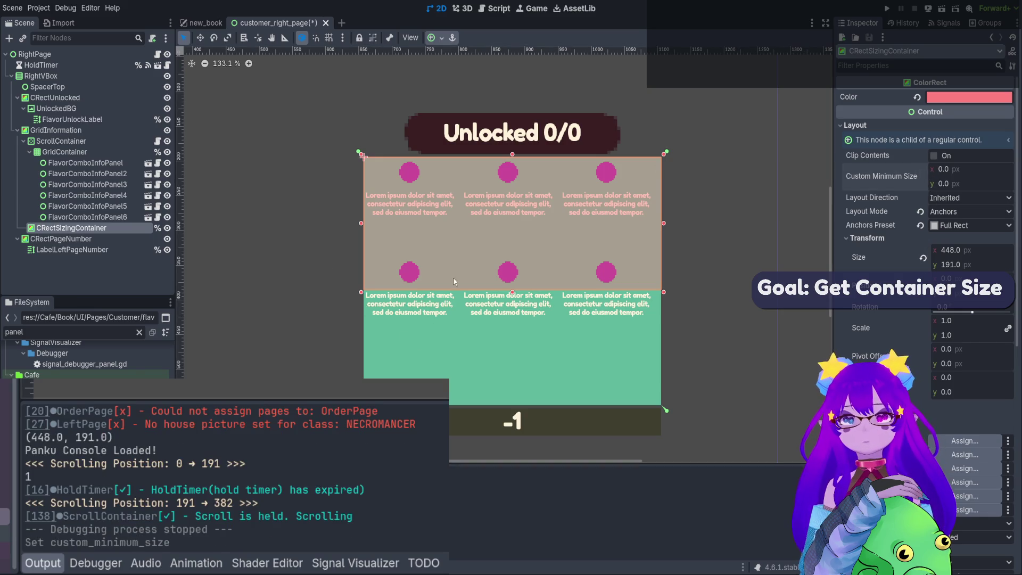
pyautogui.moveTo(512, 292); pyautogui.dragTo(511, 251)
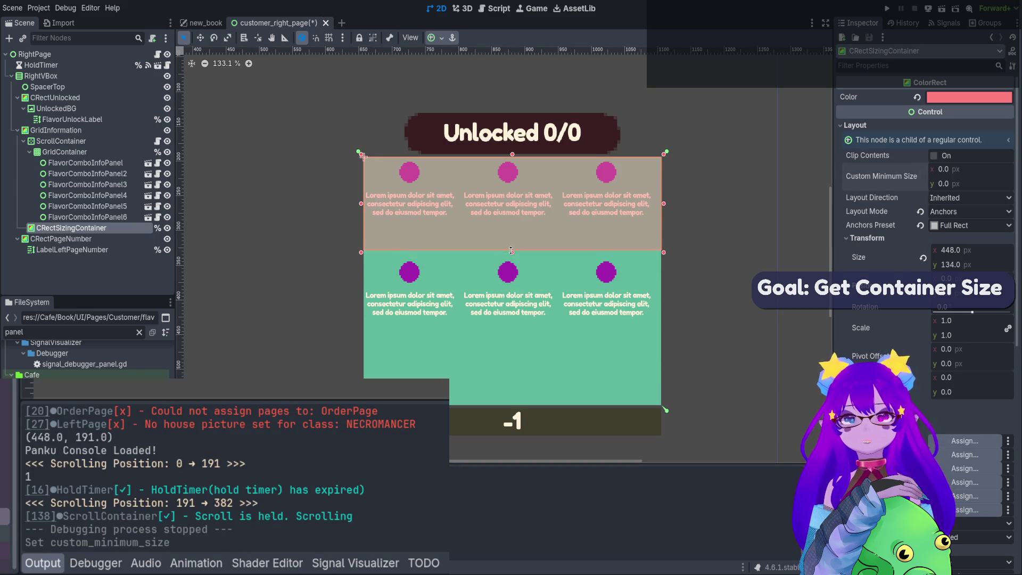
# Save customer_right_page, then launch the new_book scene to test it
pyautogui.hotkey('ctrl', 's')
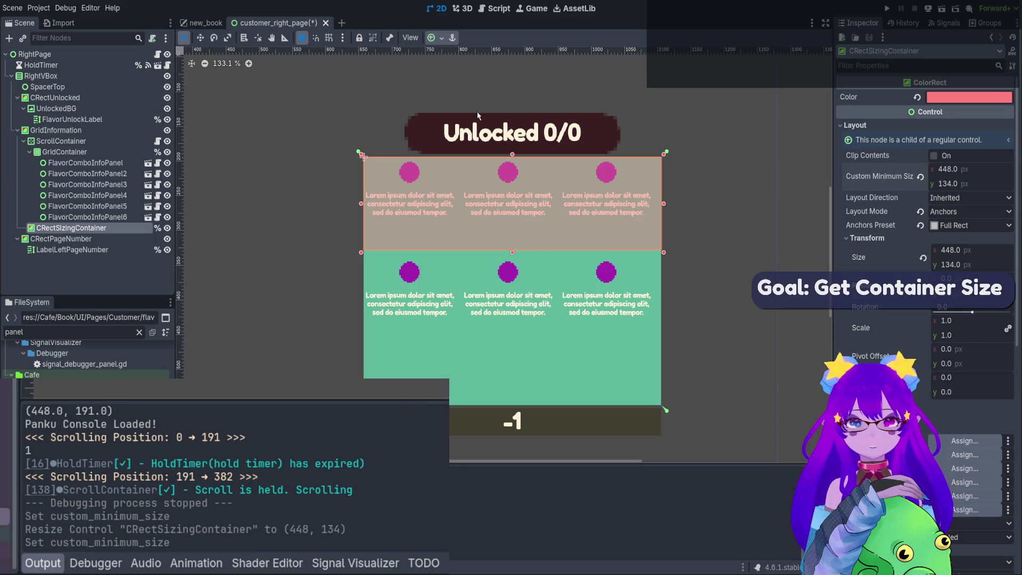
pyautogui.click(203, 25)
pyautogui.press('F6')
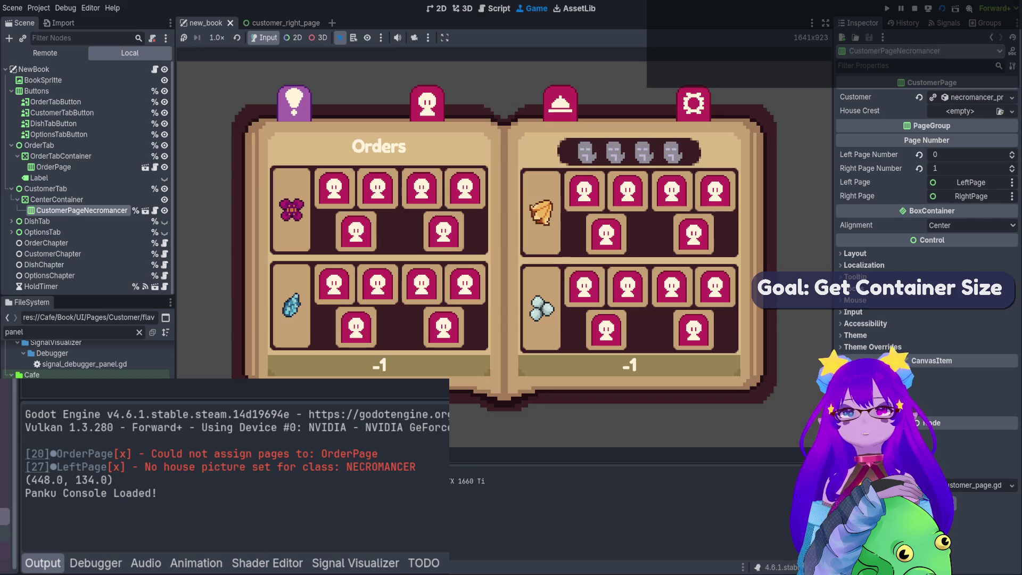
# Page the flavour grid down, back up, and down again in the running game, then stop it
pyautogui.press('Down')
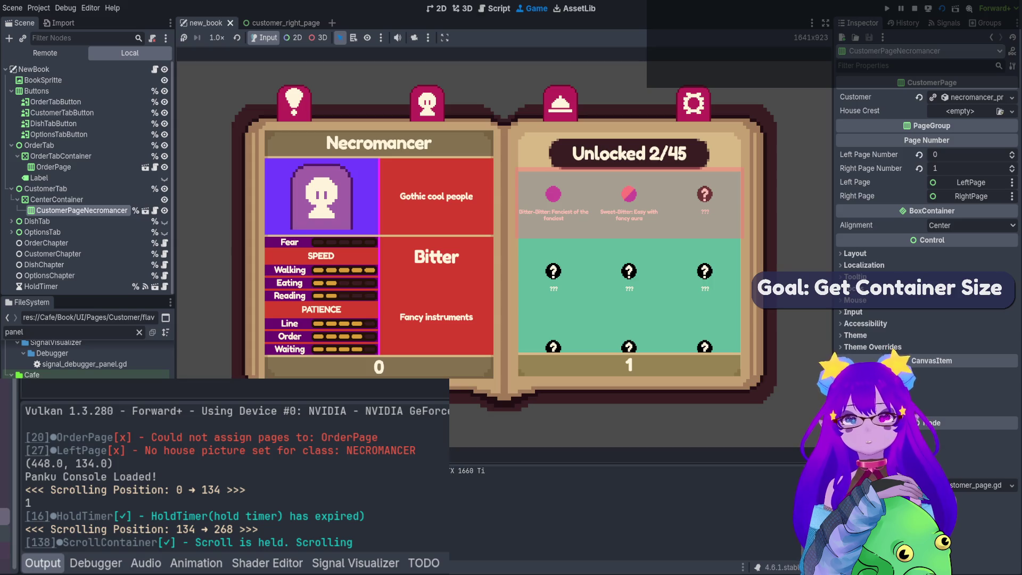
pyautogui.press('Up')
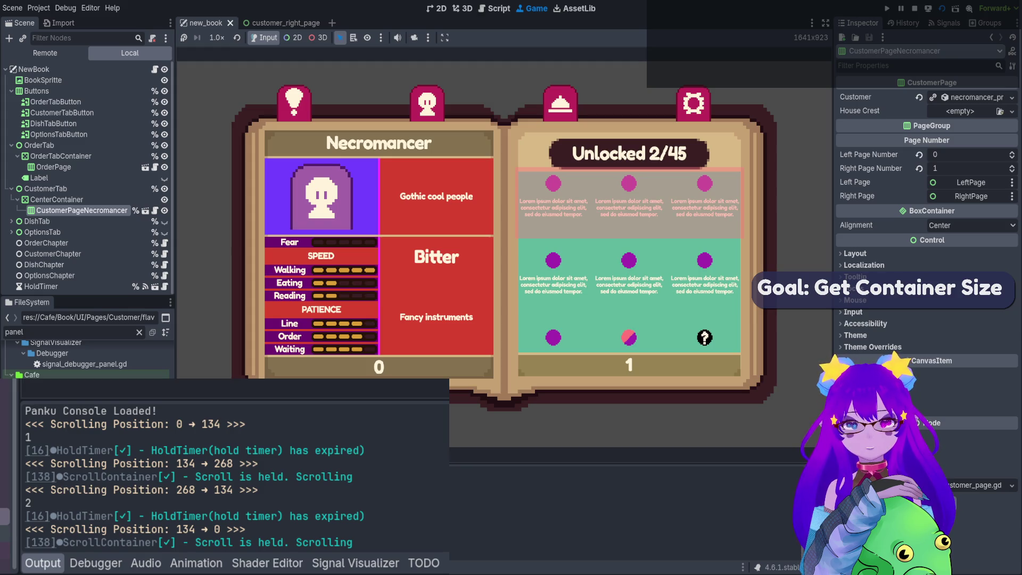
pyautogui.press('Down')
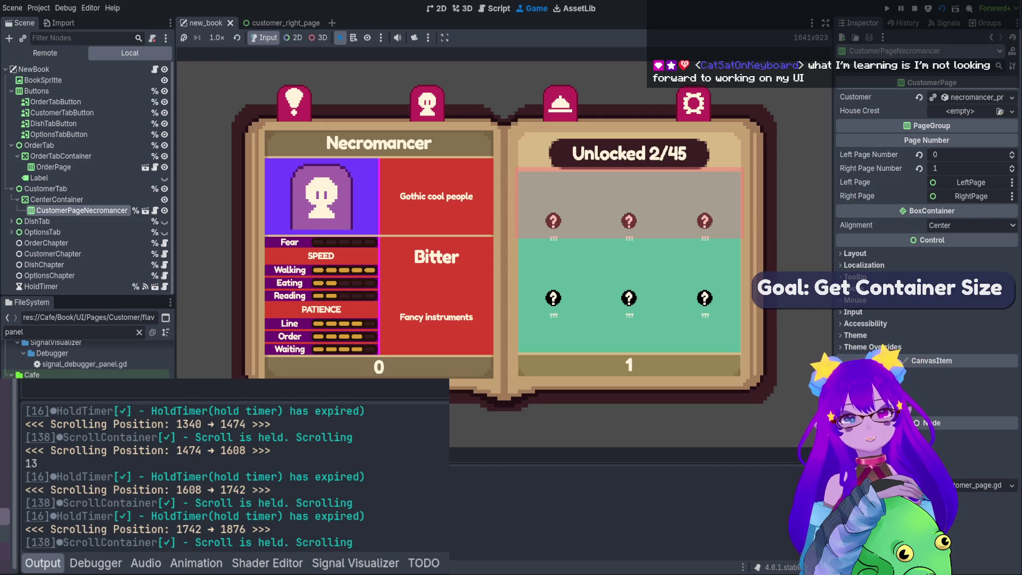
pyautogui.click(915, 9)
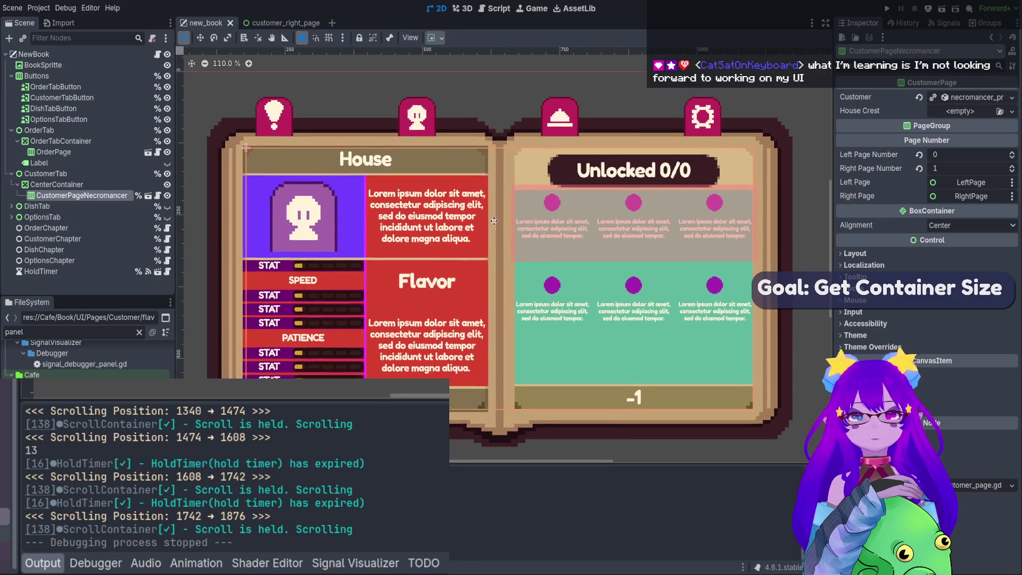
# Save the book scene and switch to the customer_right_page scene
pyautogui.hotkey('ctrl', 's')
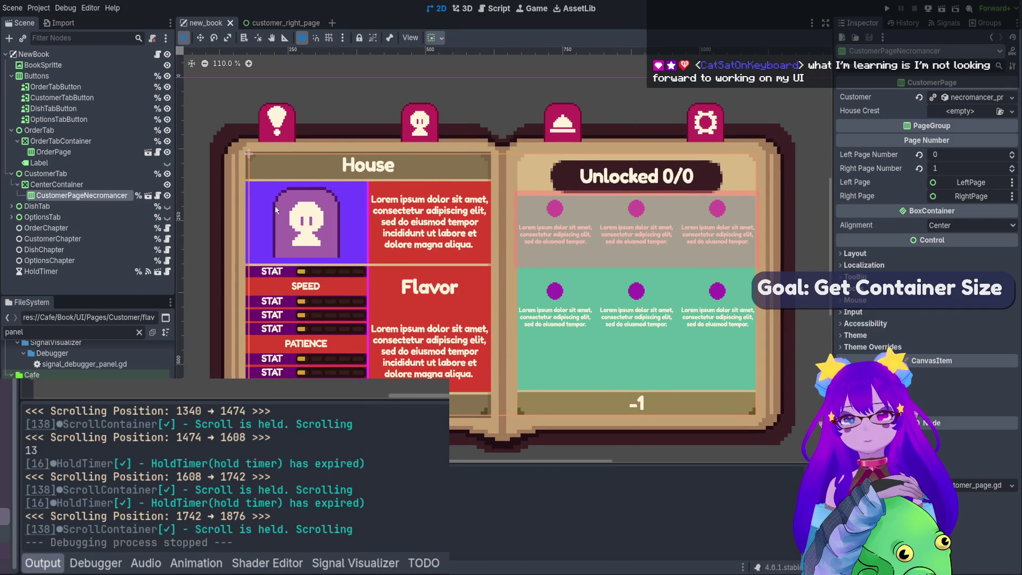
pyautogui.click(290, 25)
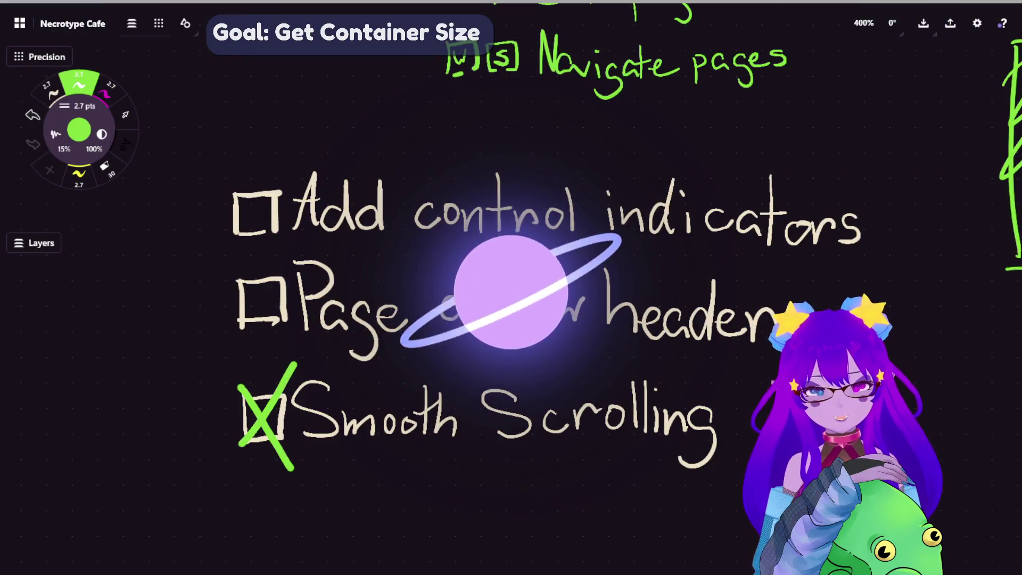
# Draw a cream container rectangle on the sketch canvas
pyautogui.scroll(-5, 563, 292)
pyautogui.hscroll(5, 691, 164)
pyautogui.scroll(3, 676, 170)
pyautogui.hscroll(5, 612, 224)
pyautogui.scroll(2, 613, 223)
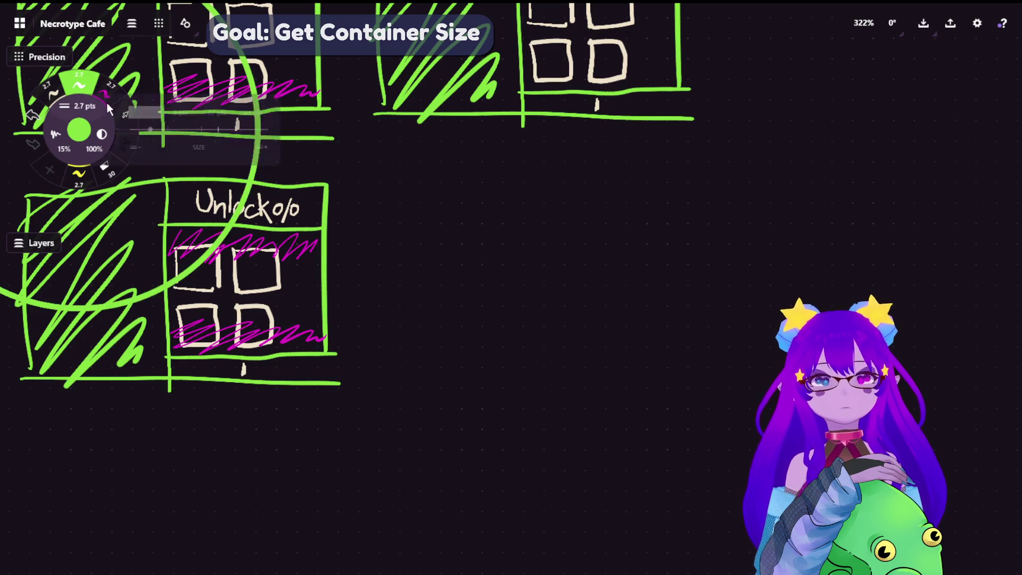
pyautogui.click(88, 105)
pyautogui.click(48, 90)
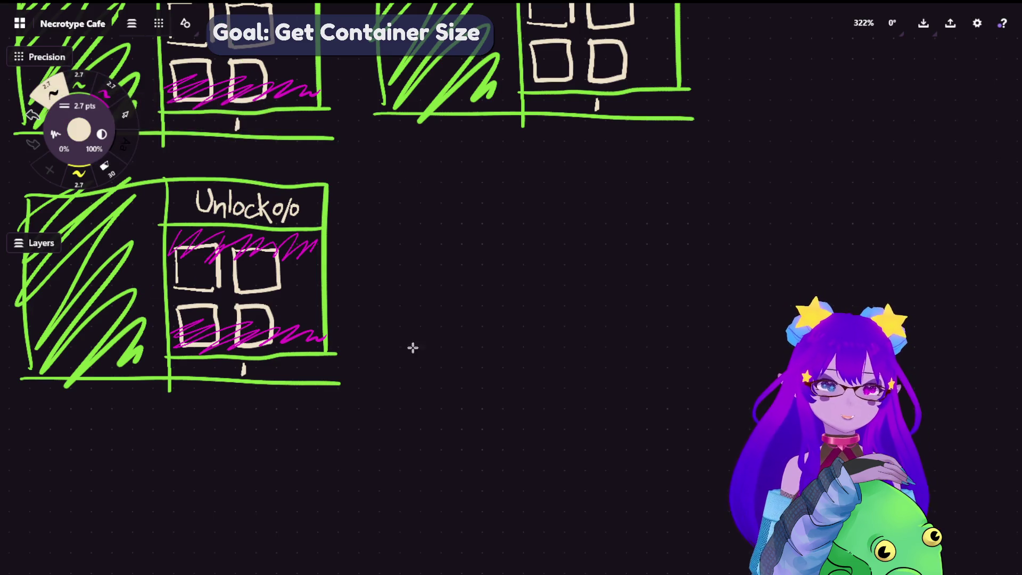
pyautogui.moveTo(426, 392)
pyautogui.mouseDown()
pyautogui.moveTo(432, 232)
pyautogui.moveTo(586, 226)
pyautogui.moveTo(580, 388)
pyautogui.mouseUp()
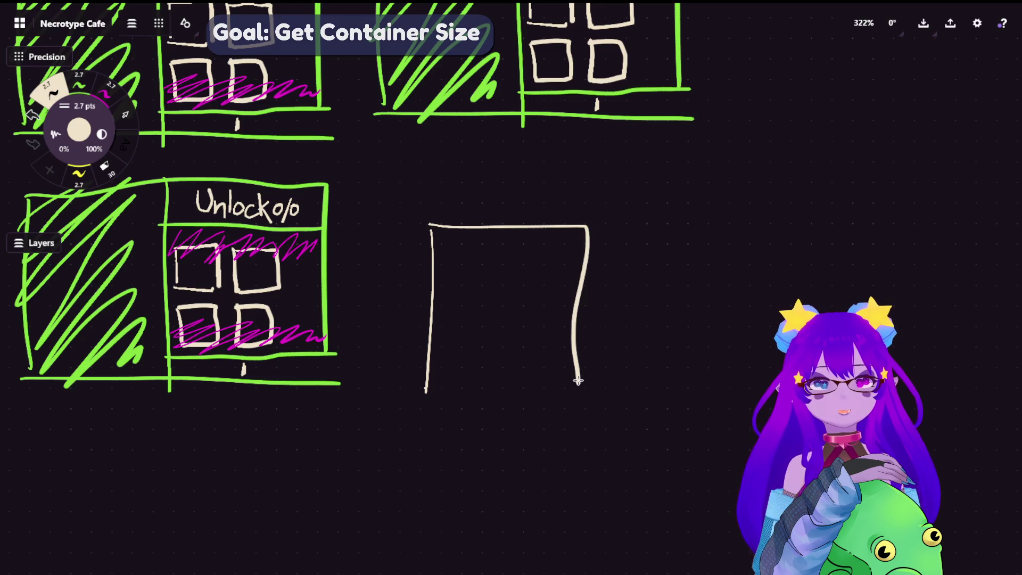
pyautogui.moveTo(426, 391); pyautogui.dragTo(585, 390)
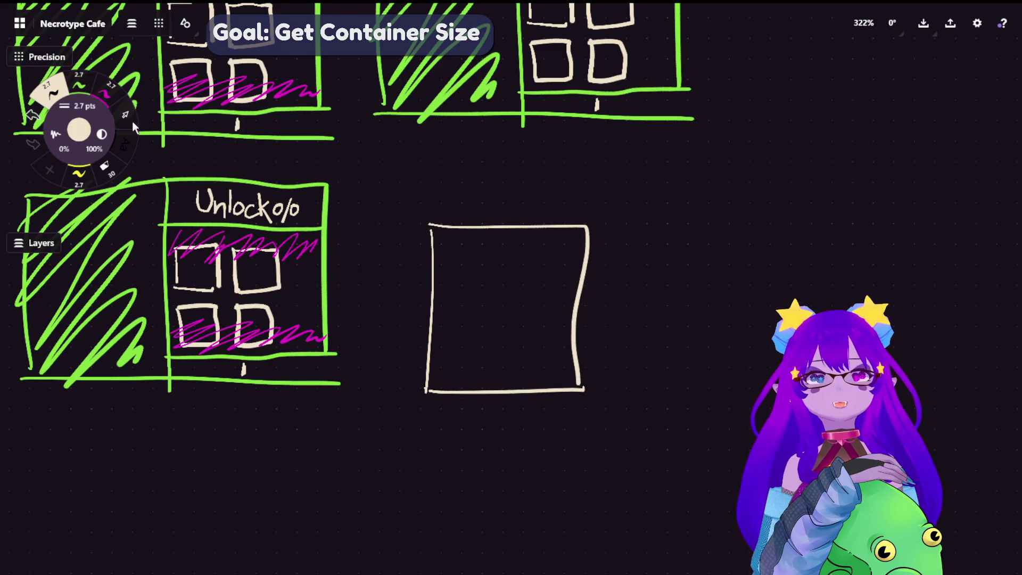
# Add green top and bottom bars and four cream squares inside the container box
pyautogui.click(79, 81)
pyautogui.moveTo(440, 238)
pyautogui.mouseDown()
pyautogui.moveTo(443, 247)
pyautogui.moveTo(559, 252)
pyautogui.moveTo(570, 230)
pyautogui.moveTo(450, 229)
pyautogui.mouseUp()
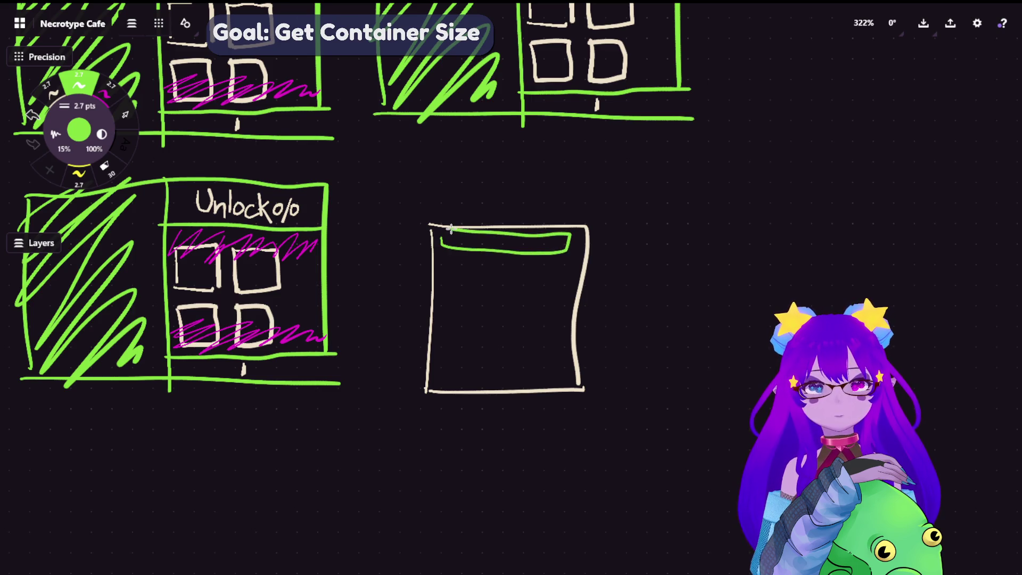
pyautogui.moveTo(441, 367)
pyautogui.mouseDown()
pyautogui.moveTo(563, 380)
pyautogui.moveTo(469, 366)
pyautogui.mouseUp()
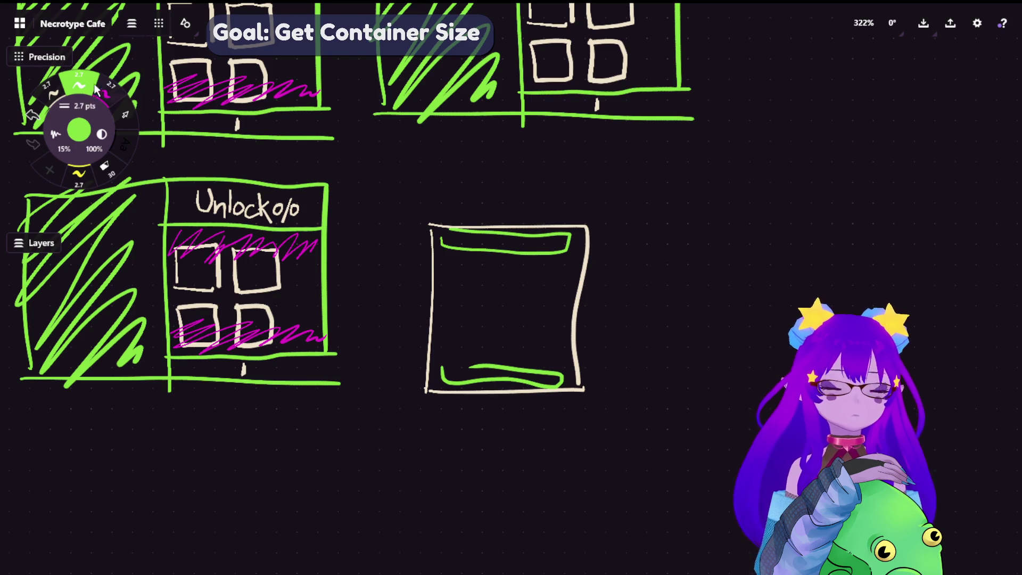
pyautogui.click(124, 86)
pyautogui.click(50, 90)
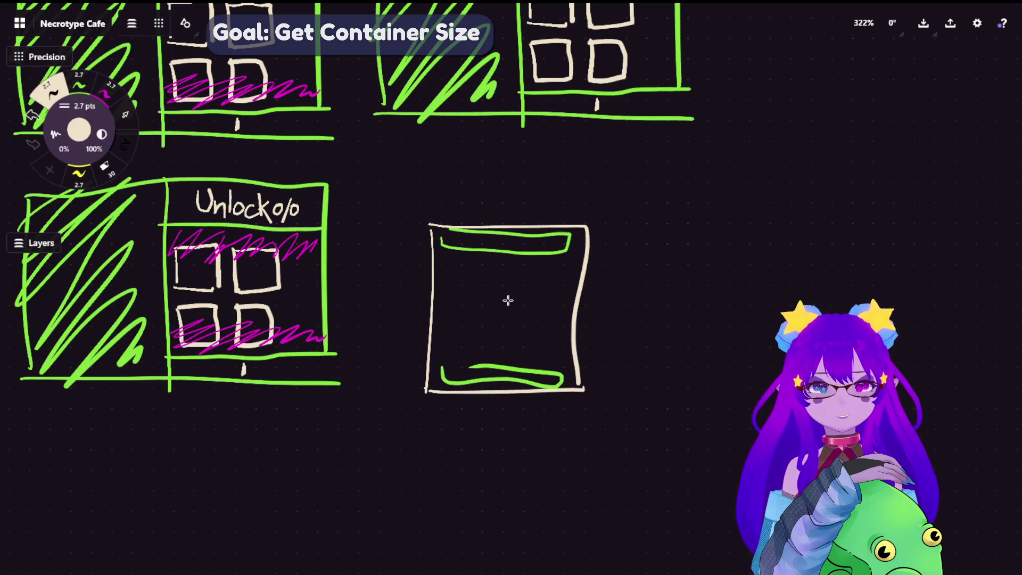
pyautogui.moveTo(458, 270)
pyautogui.mouseDown()
pyautogui.moveTo(489, 303)
pyautogui.moveTo(462, 271)
pyautogui.moveTo(504, 303)
pyautogui.moveTo(526, 274)
pyautogui.moveTo(549, 275)
pyautogui.mouseUp()
pyautogui.moveTo(459, 315)
pyautogui.mouseDown()
pyautogui.moveTo(468, 341)
pyautogui.moveTo(457, 318)
pyautogui.moveTo(551, 335)
pyautogui.moveTo(511, 323)
pyautogui.mouseUp()
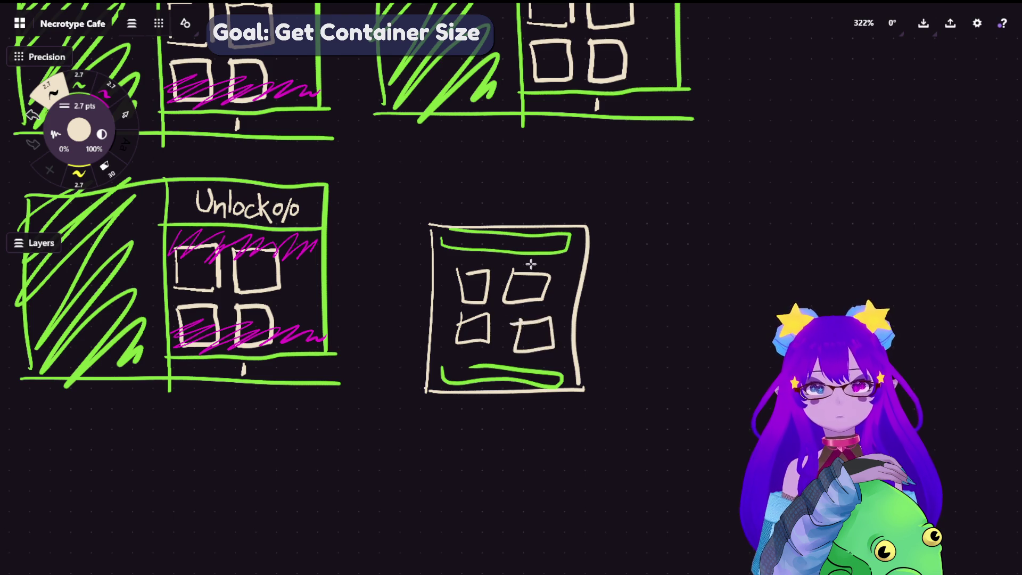
# Lasso-copy the container sketch and paste the duplicate right beside the original
pyautogui.click(126, 112)
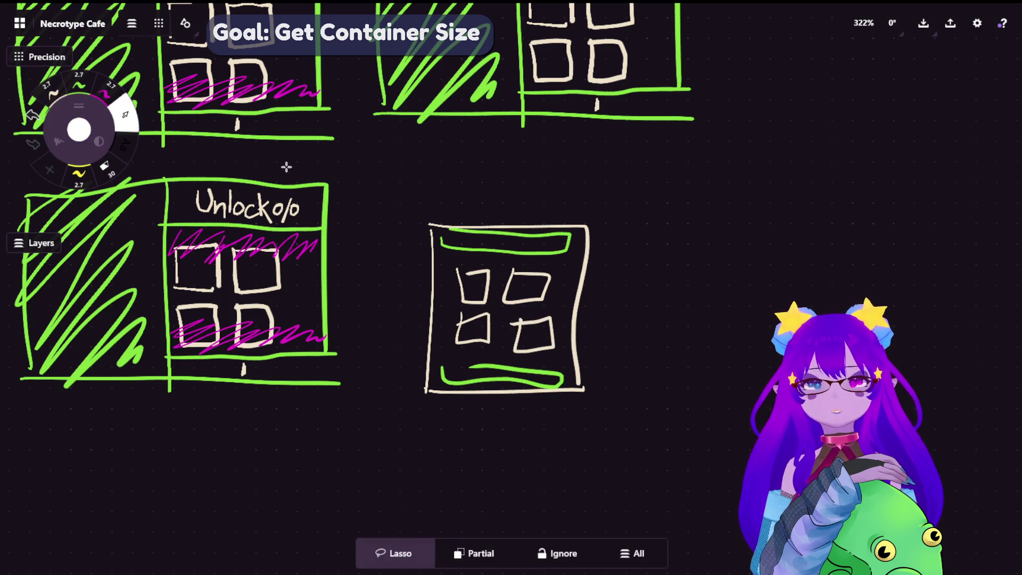
pyautogui.click(78, 83)
pyautogui.moveTo(469, 279)
pyautogui.mouseDown()
pyautogui.moveTo(474, 294)
pyautogui.moveTo(533, 294)
pyautogui.mouseUp()
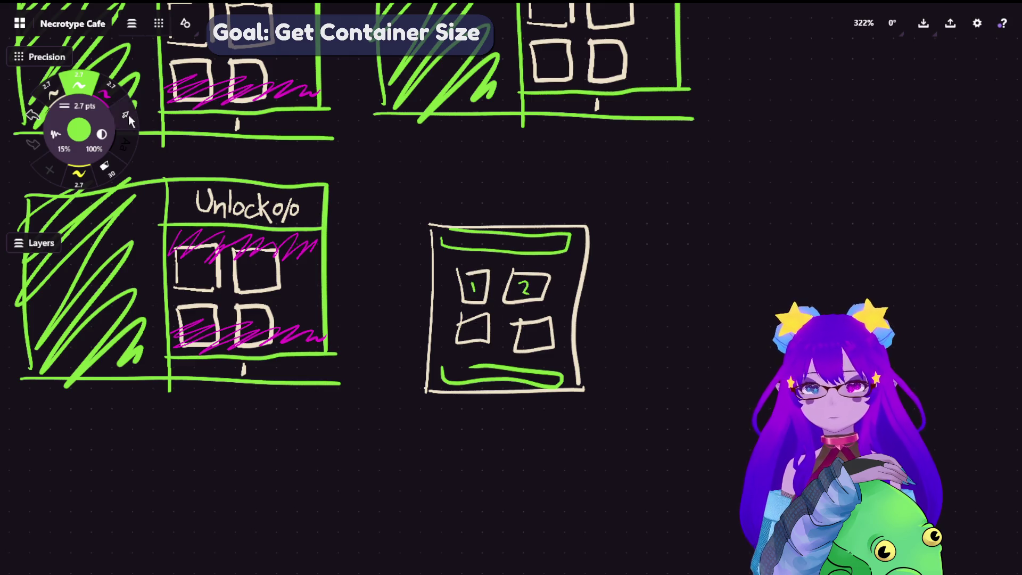
pyautogui.hotkey('ctrl', 'z')
pyautogui.hotkey('ctrl', 'z')
pyautogui.click(128, 115)
pyautogui.moveTo(548, 199)
pyautogui.mouseDown()
pyautogui.moveTo(550, 480)
pyautogui.moveTo(552, 213)
pyautogui.mouseUp()
pyautogui.hotkey('ctrl', 'c')
pyautogui.hotkey('ctrl', 'v')
pyautogui.moveTo(531, 354); pyautogui.dragTo(725, 354)
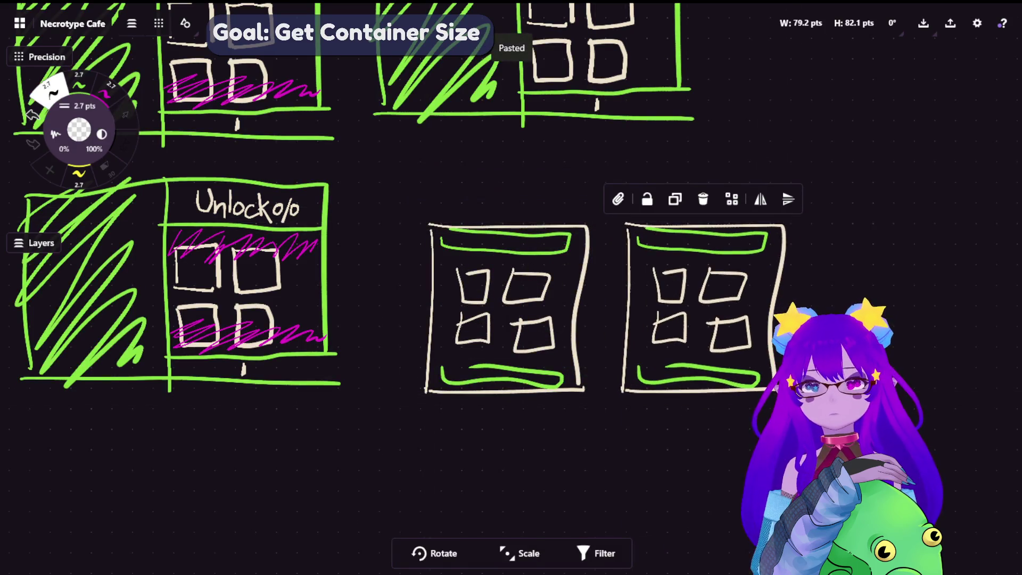
pyautogui.click(118, 94)
# Number the squares 1–4 and 5–8 in green and draw a boxed S below the containers
pyautogui.moveTo(474, 288)
pyautogui.mouseDown()
pyautogui.moveTo(474, 299)
pyautogui.moveTo(534, 292)
pyautogui.mouseUp()
pyautogui.moveTo(469, 322); pyautogui.dragTo(469, 336)
pyautogui.moveTo(530, 324); pyautogui.dragTo(537, 340)
pyautogui.moveTo(669, 275); pyautogui.dragTo(667, 289)
pyautogui.moveTo(669, 276); pyautogui.dragTo(677, 275)
pyautogui.moveTo(727, 276); pyautogui.dragTo(723, 294)
pyautogui.moveTo(666, 326)
pyautogui.mouseDown()
pyautogui.moveTo(675, 326)
pyautogui.moveTo(669, 334)
pyautogui.mouseUp()
pyautogui.moveTo(735, 321)
pyautogui.mouseDown()
pyautogui.moveTo(731, 342)
pyautogui.moveTo(734, 322)
pyautogui.mouseUp()
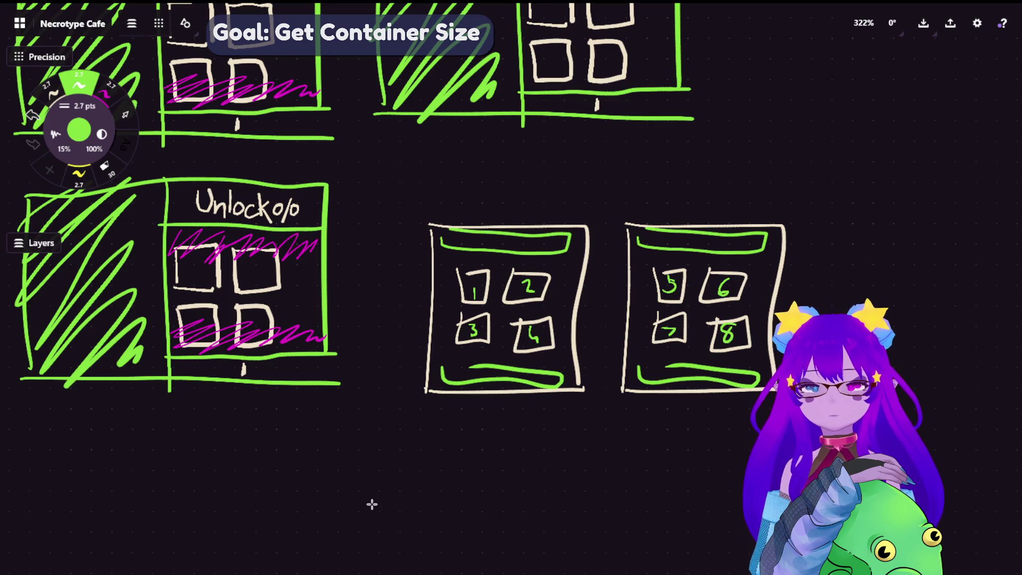
pyautogui.moveTo(607, 414)
pyautogui.mouseDown()
pyautogui.moveTo(577, 447)
pyautogui.moveTo(626, 428)
pyautogui.moveTo(585, 405)
pyautogui.mouseUp()
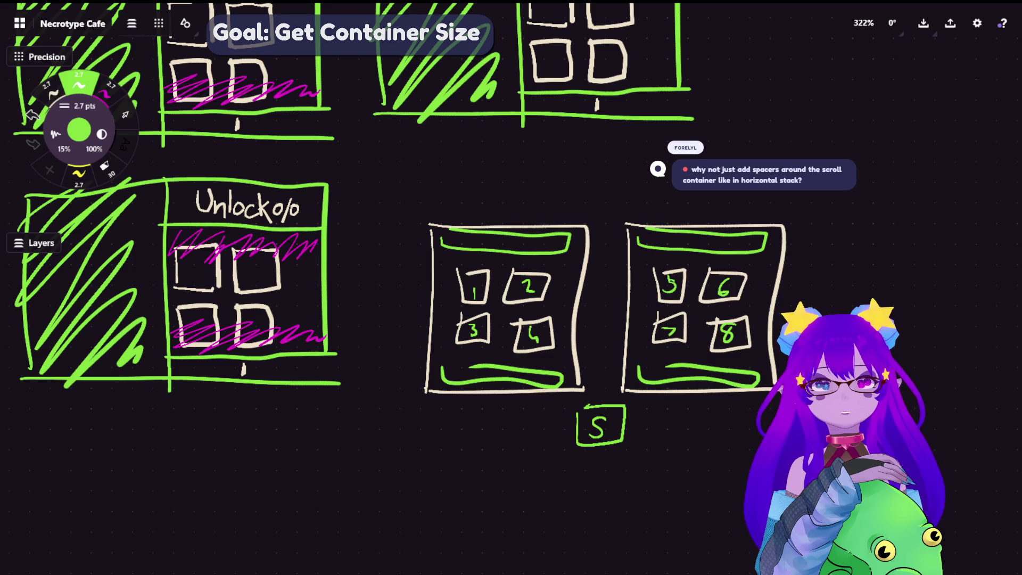
pyautogui.moveTo(600, 191); pyautogui.dragTo(595, 223)
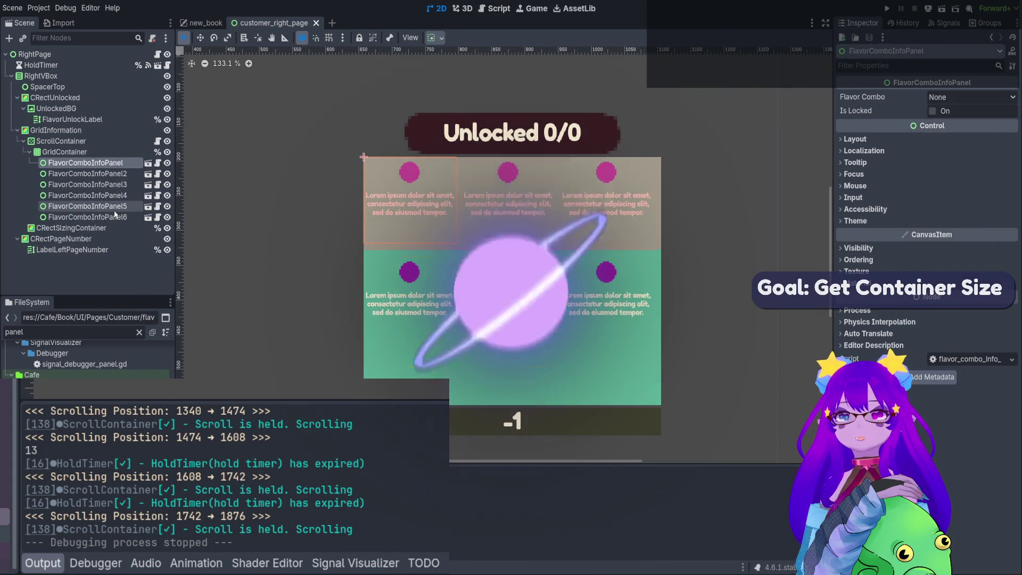
# Delete the six FlavorComboInfoPanel nodes, save, and run the new_book scene
pyautogui.keyDown('shift'); pyautogui.click(114, 218); pyautogui.keyUp('shift')
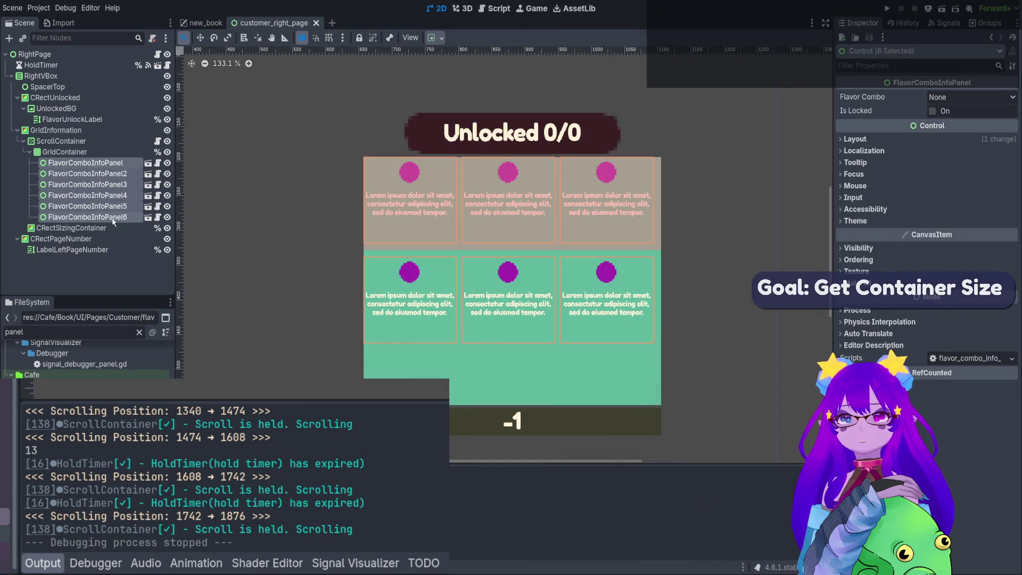
pyautogui.press('Delete')
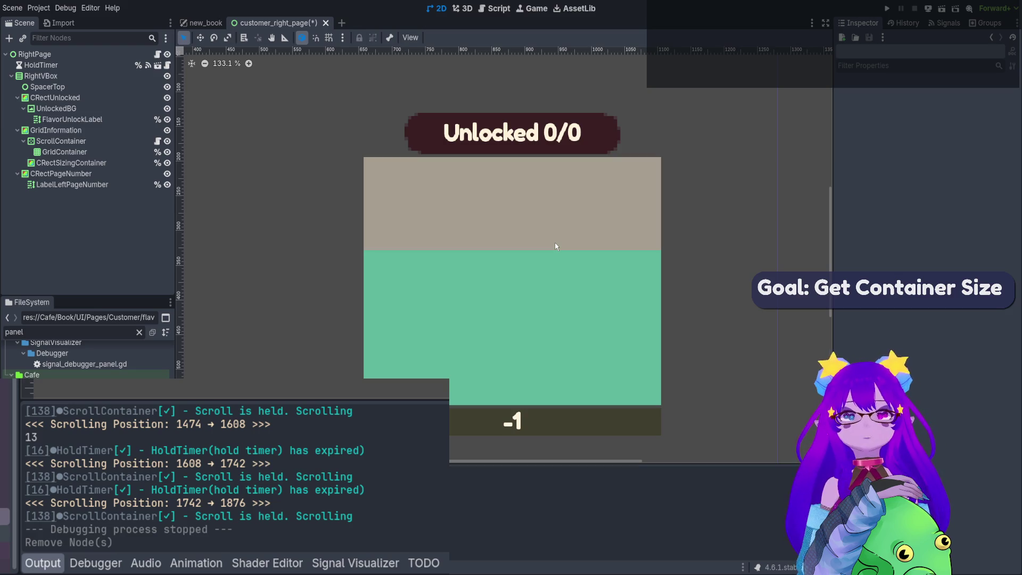
pyautogui.hotkey('ctrl', 's')
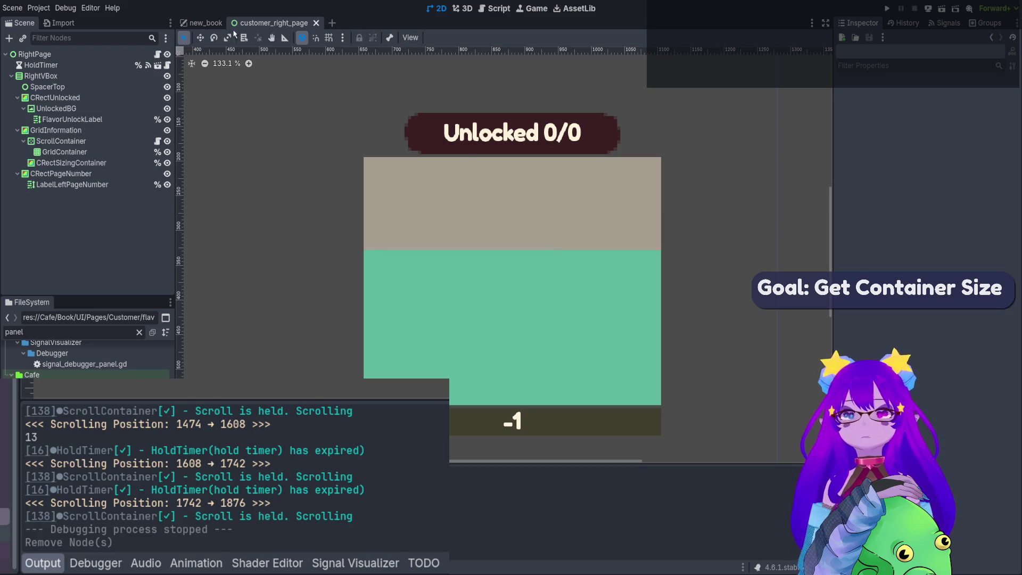
pyautogui.click(205, 23)
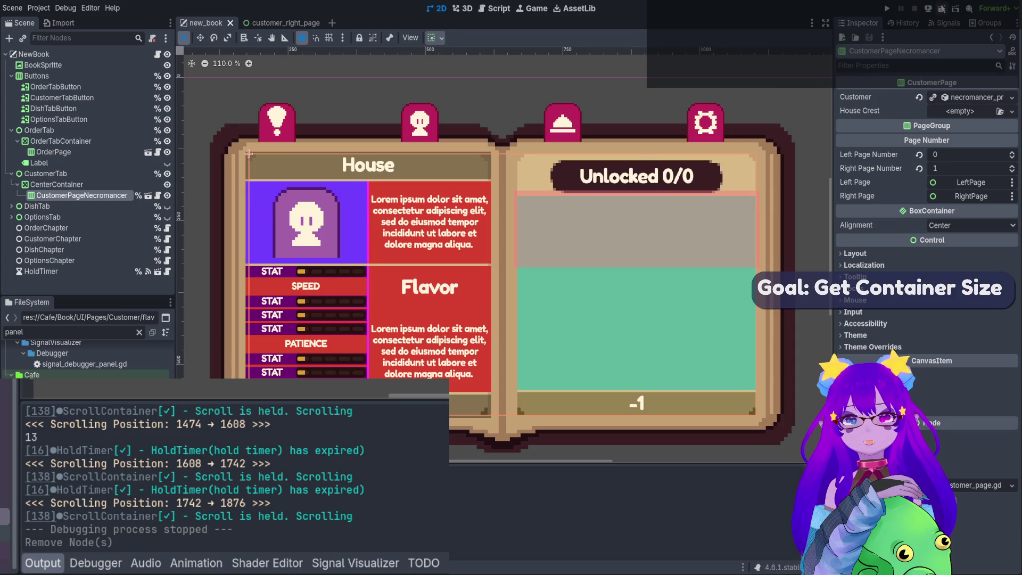
pyautogui.press('F6')
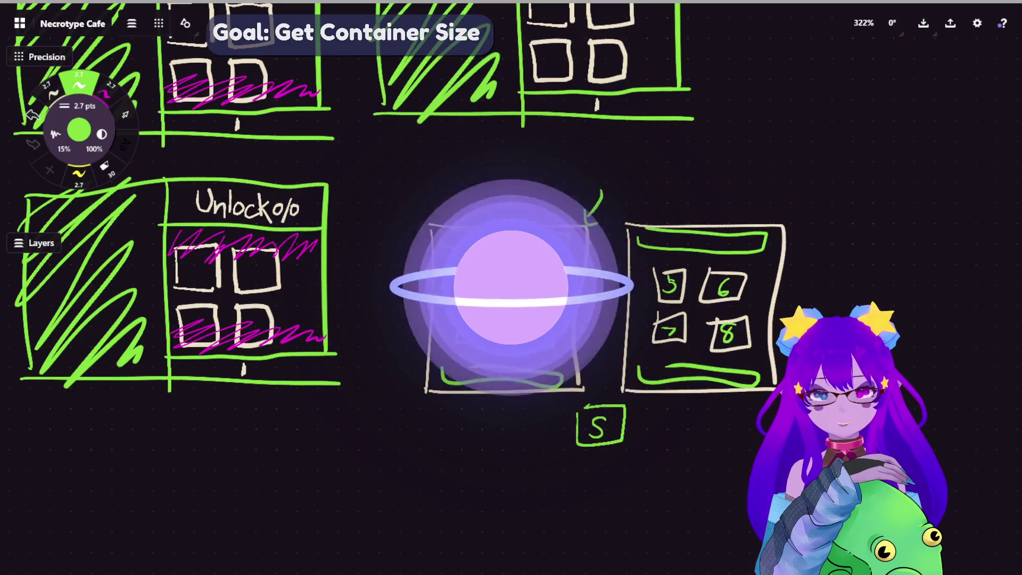
# Try and undo a green arrow beside the second box, then test a lasso selection
pyautogui.moveTo(546, 452); pyautogui.dragTo(488, 422)
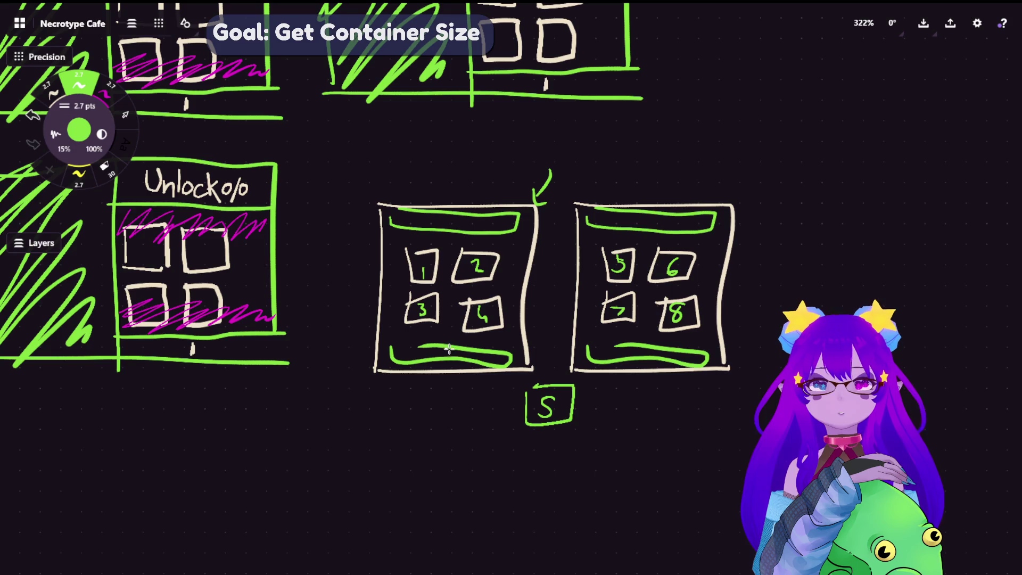
pyautogui.moveTo(779, 190)
pyautogui.mouseDown()
pyautogui.moveTo(755, 216)
pyautogui.moveTo(768, 212)
pyautogui.mouseUp()
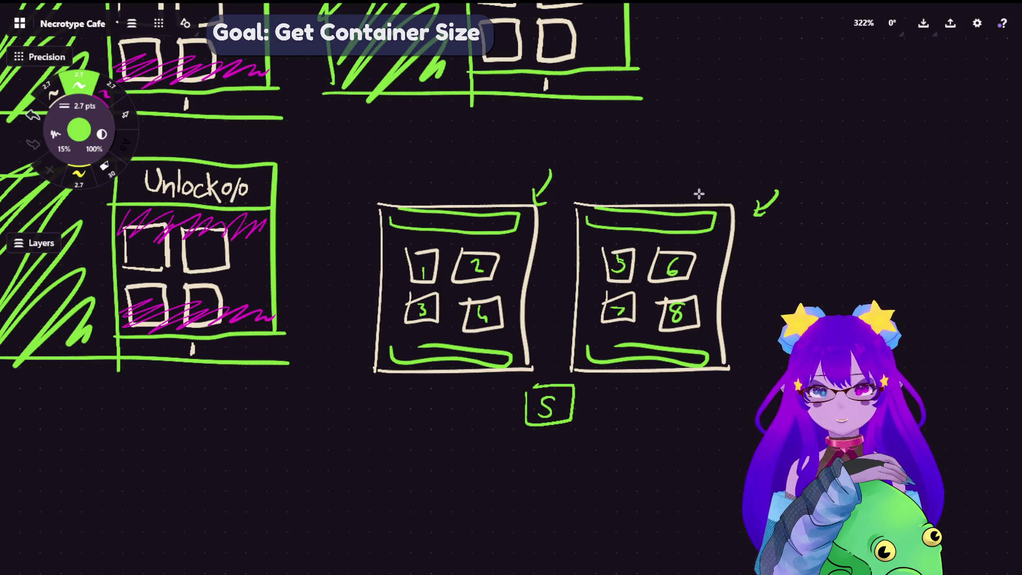
pyautogui.hotkey('ctrl', 'z')
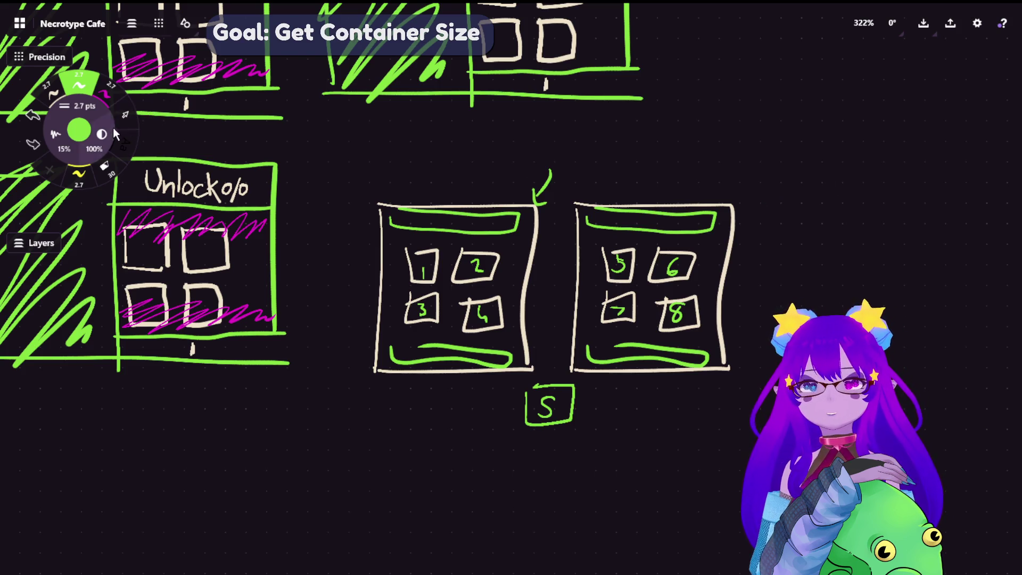
pyautogui.click(124, 116)
pyautogui.moveTo(719, 176)
pyautogui.mouseDown()
pyautogui.moveTo(685, 154)
pyautogui.moveTo(578, 178)
pyautogui.moveTo(547, 246)
pyautogui.mouseUp()
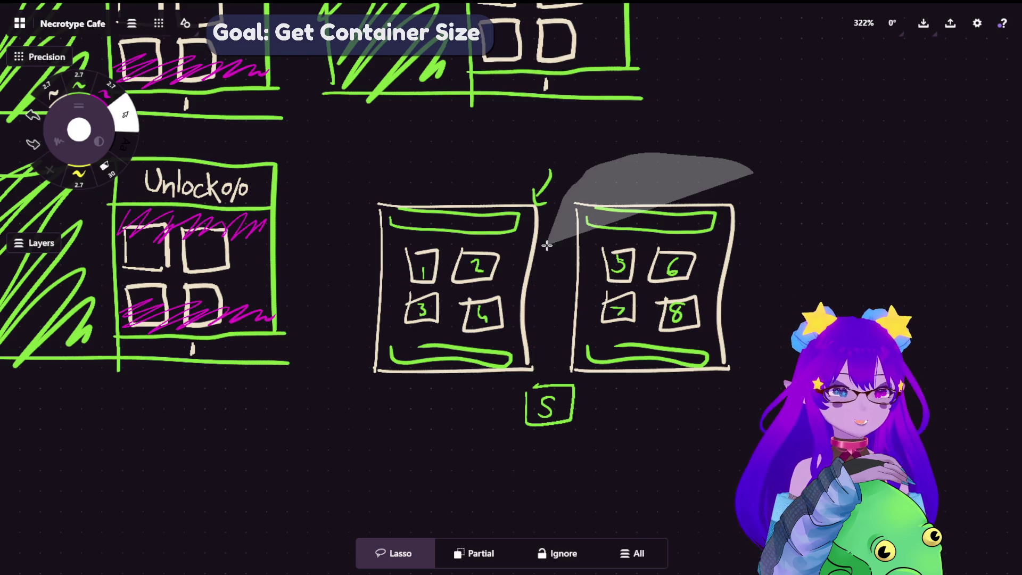
pyautogui.moveTo(547, 245); pyautogui.dragTo(554, 240)
pyautogui.click(607, 236)
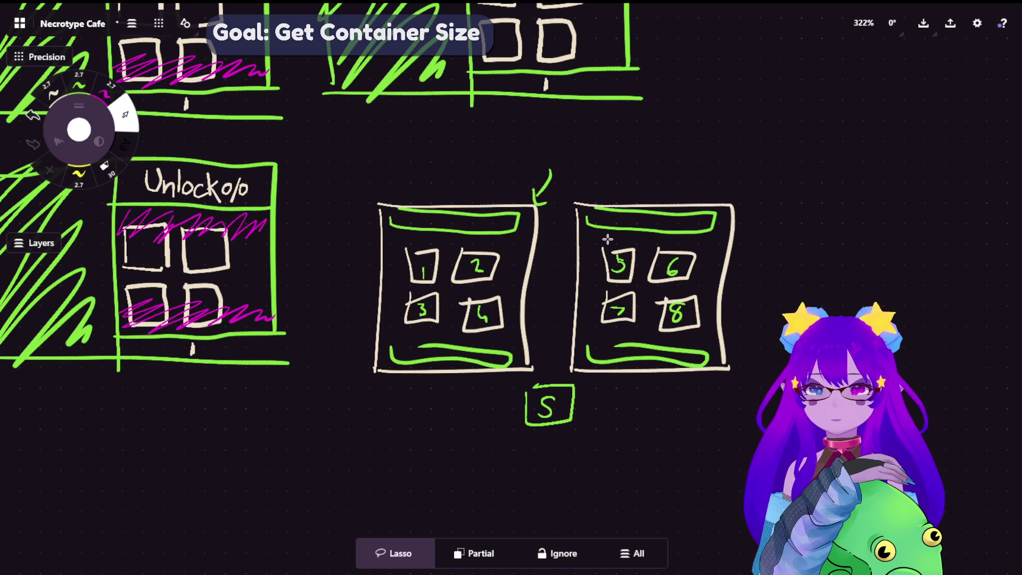
# Draw a green box with a 6 inside, right of the numbered containers
pyautogui.press('p')
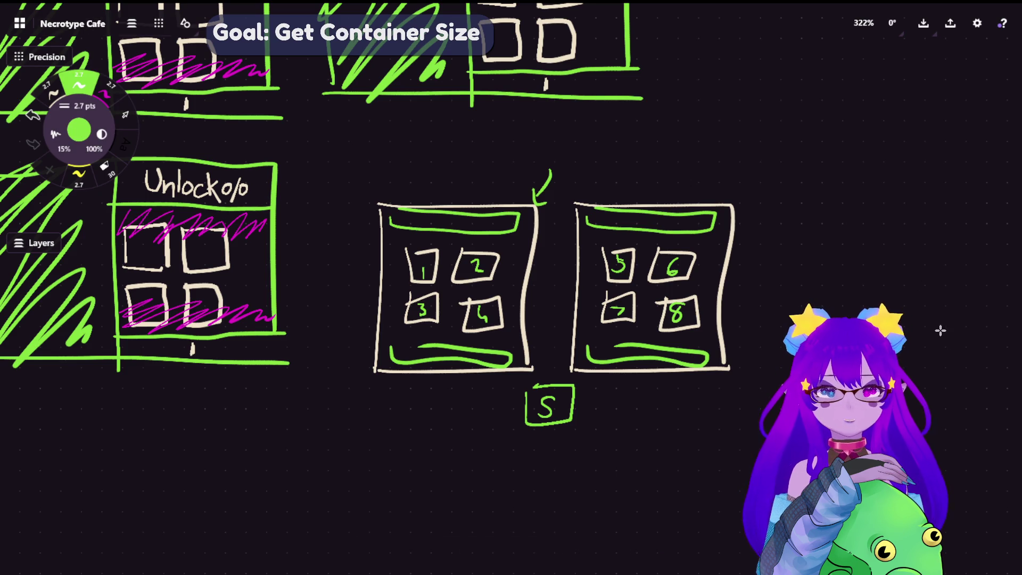
pyautogui.moveTo(779, 239)
pyautogui.mouseDown()
pyautogui.moveTo(887, 226)
pyautogui.moveTo(855, 285)
pyautogui.moveTo(873, 282)
pyautogui.mouseUp()
pyautogui.moveTo(889, 229); pyautogui.dragTo(891, 274)
pyautogui.moveTo(837, 239); pyautogui.dragTo(831, 263)
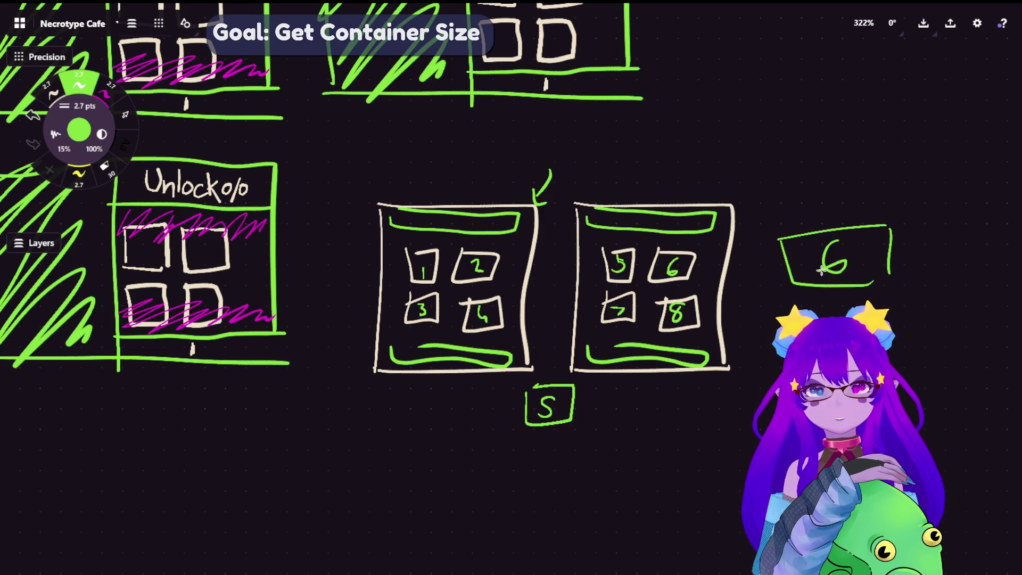
pyautogui.click(127, 116)
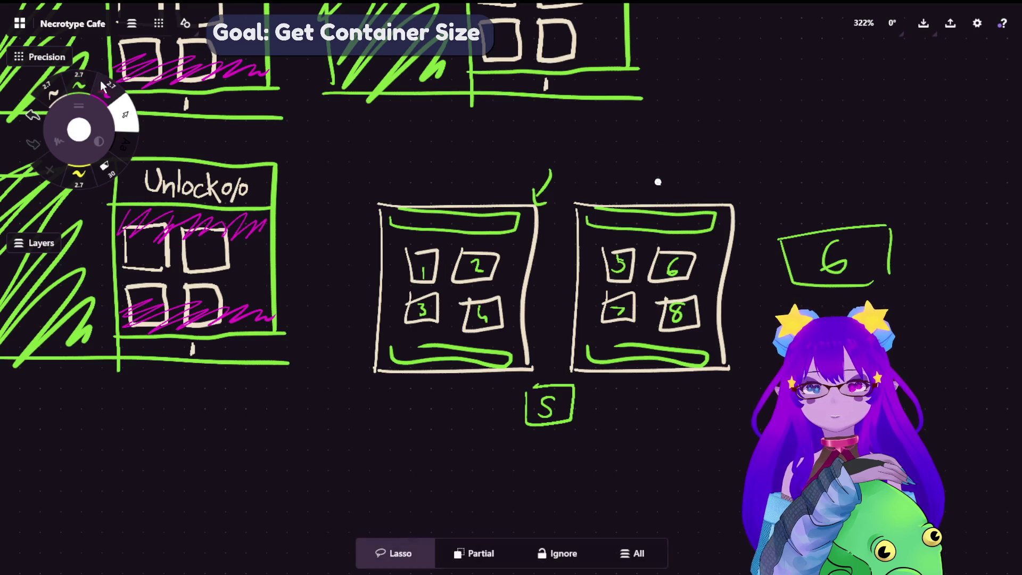
pyautogui.click(125, 116)
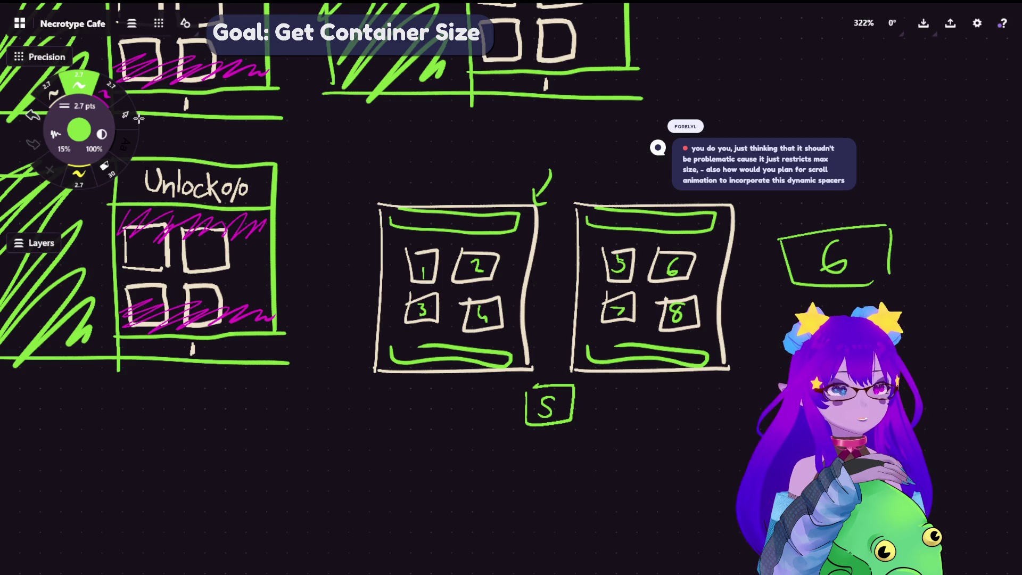
pyautogui.scroll(-2, 505, 290)
# Draw yellow bars above and below the boxed 6
pyautogui.hscroll(5, 578, 297)
pyautogui.scroll(2, 507, 264)
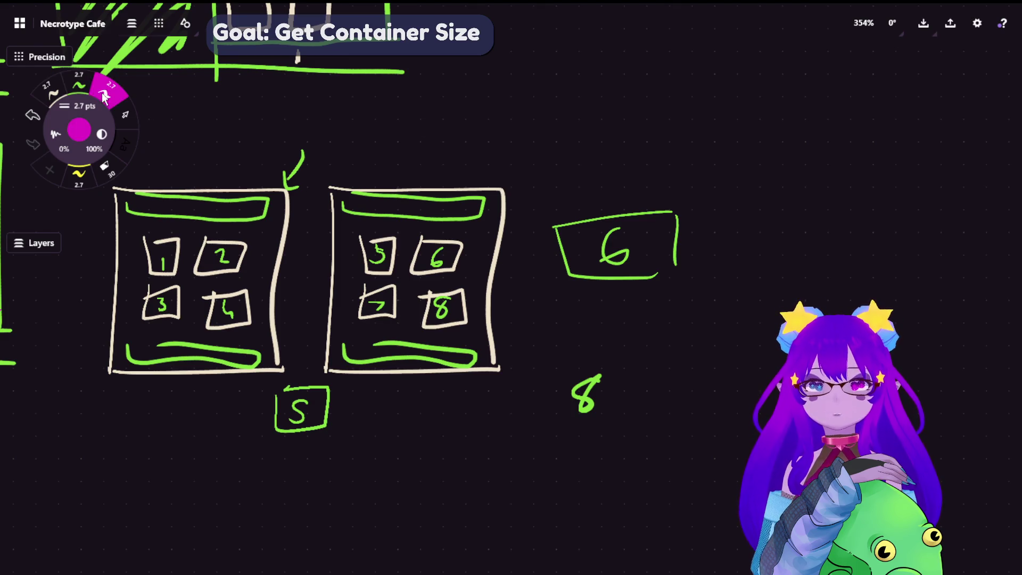
pyautogui.moveTo(549, 197); pyautogui.dragTo(550, 216)
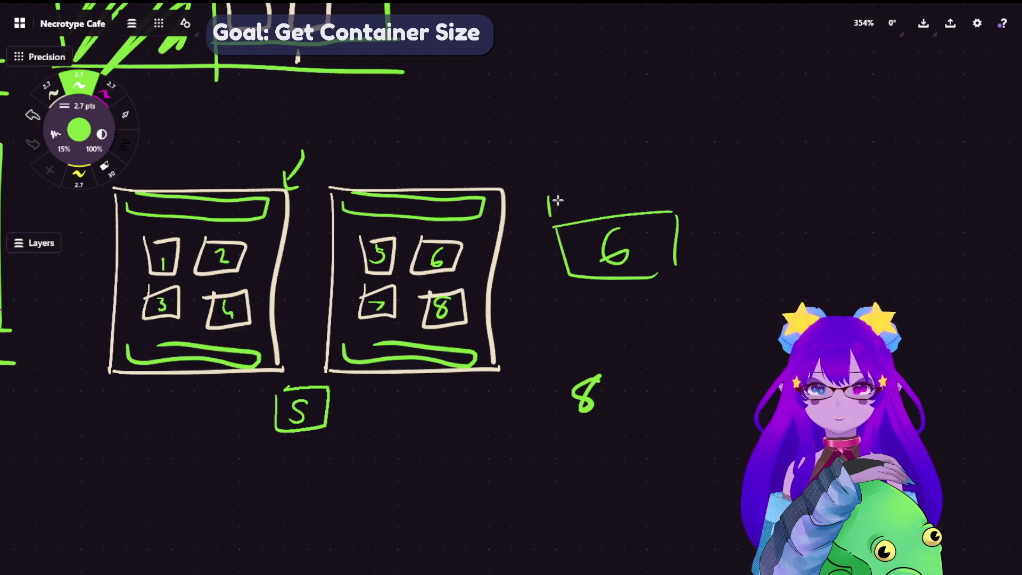
pyautogui.hotkey('ctrl', 'z')
pyautogui.moveTo(553, 198)
pyautogui.mouseDown()
pyautogui.moveTo(657, 183)
pyautogui.moveTo(679, 204)
pyautogui.mouseUp()
pyautogui.hotkey('ctrl', 'z')
pyautogui.click(79, 174)
pyautogui.moveTo(553, 216)
pyautogui.mouseDown()
pyautogui.moveTo(670, 202)
pyautogui.moveTo(668, 177)
pyautogui.moveTo(551, 188)
pyautogui.moveTo(551, 217)
pyautogui.mouseUp()
pyautogui.moveTo(573, 297)
pyautogui.mouseDown()
pyautogui.moveTo(583, 327)
pyautogui.moveTo(689, 315)
pyautogui.moveTo(691, 282)
pyautogui.moveTo(582, 296)
pyautogui.moveTo(682, 290)
pyautogui.mouseUp()
pyautogui.moveTo(552, 202)
pyautogui.mouseDown()
pyautogui.moveTo(568, 189)
pyautogui.moveTo(583, 205)
pyautogui.moveTo(639, 185)
pyautogui.mouseUp()
pyautogui.hotkey('ctrl', 'z')
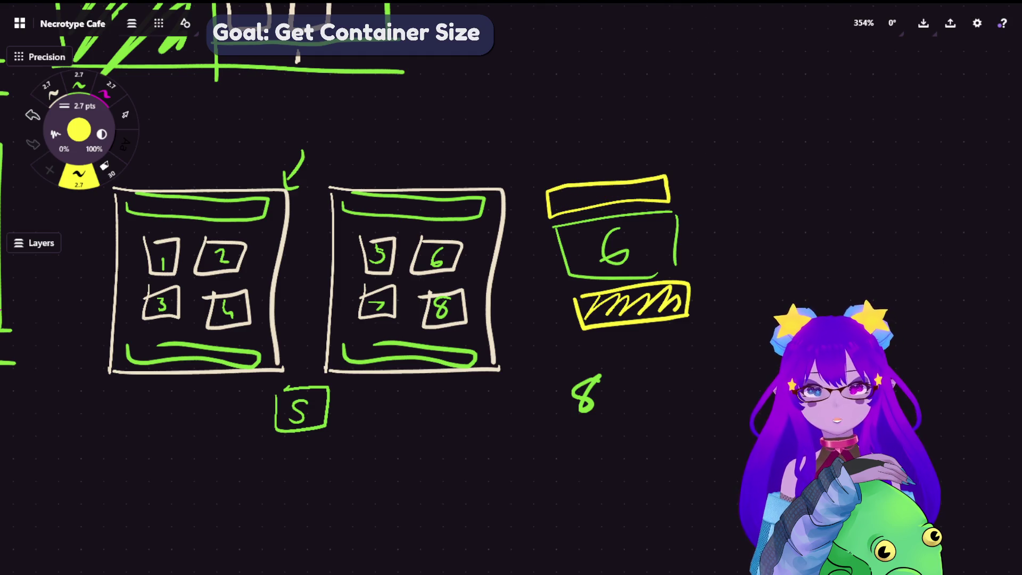
pyautogui.hotkey('ctrl', 'z')
pyautogui.hotkey('ctrl', 'z')
pyautogui.hotkey('ctrl', 'y')
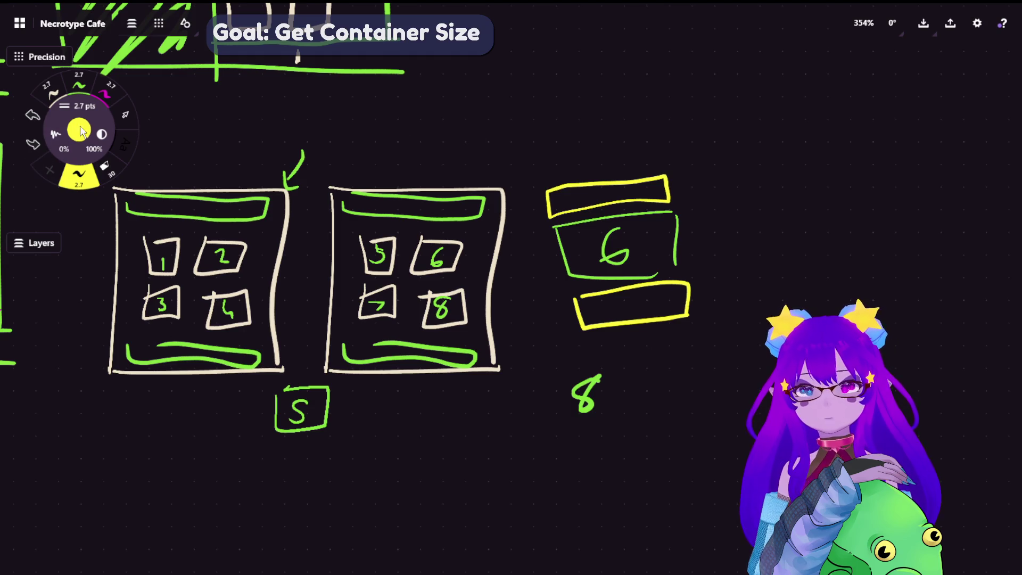
# Lasso-copy the barred 6 box and paste the copy to its right
pyautogui.click(125, 115)
pyautogui.moveTo(686, 140)
pyautogui.mouseDown()
pyautogui.moveTo(548, 136)
pyautogui.moveTo(654, 341)
pyautogui.mouseUp()
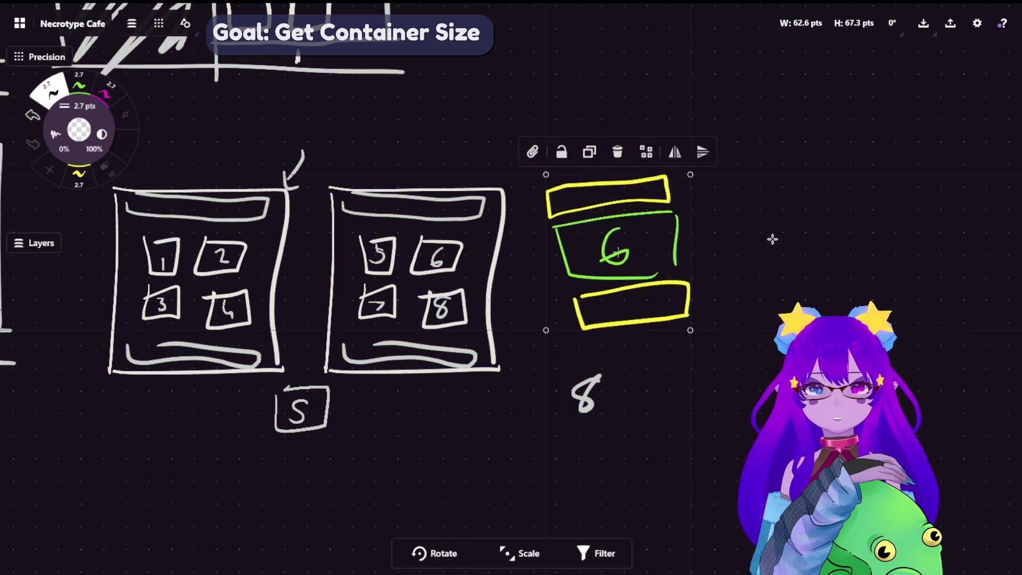
pyautogui.hotkey('ctrl', 'c')
pyautogui.hotkey('ctrl', 'v')
pyautogui.moveTo(543, 308); pyautogui.dragTo(811, 265)
pyautogui.moveTo(815, 137)
pyautogui.mouseDown()
pyautogui.moveTo(753, 80)
pyautogui.moveTo(637, 160)
pyautogui.mouseUp()
# Hatch the left copy's yellow bars and draw up and down arrows in the right copy's bars
pyautogui.click(79, 175)
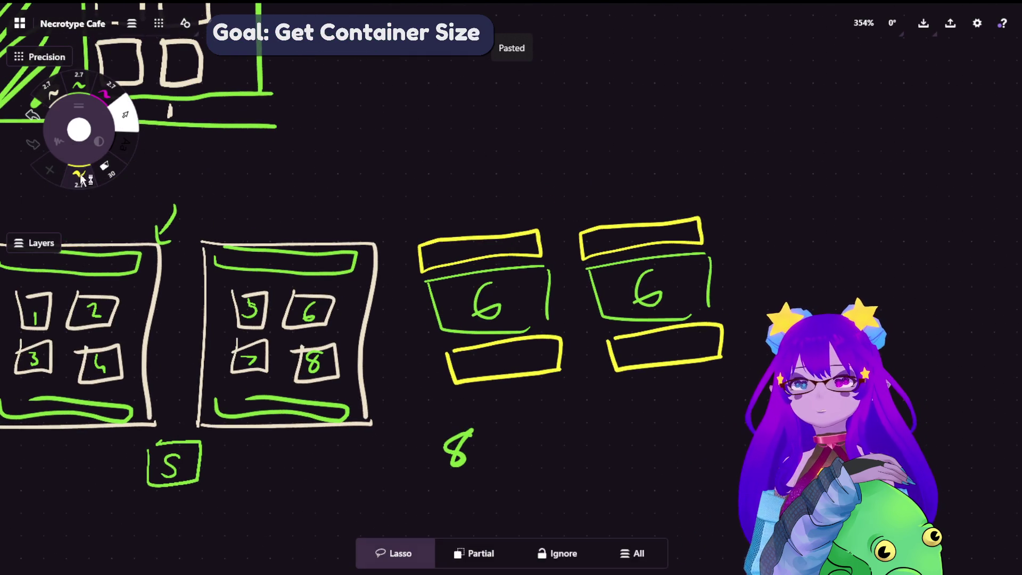
pyautogui.moveTo(463, 353); pyautogui.dragTo(542, 356)
pyautogui.moveTo(423, 269)
pyautogui.mouseDown()
pyautogui.moveTo(439, 242)
pyautogui.moveTo(472, 251)
pyautogui.moveTo(534, 240)
pyautogui.mouseUp()
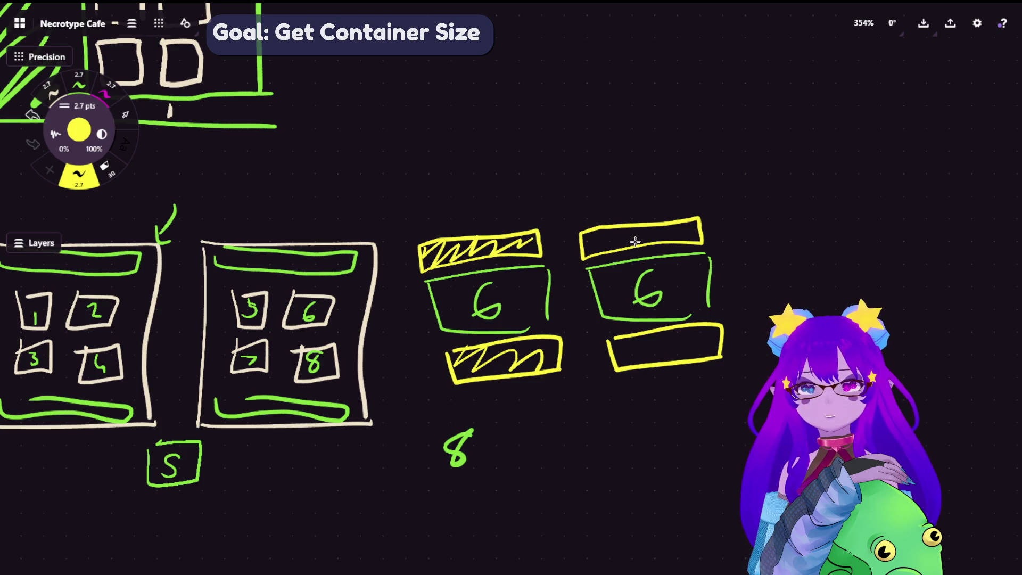
pyautogui.moveTo(630, 229); pyautogui.dragTo(637, 238)
pyautogui.moveTo(660, 339)
pyautogui.mouseDown()
pyautogui.moveTo(662, 360)
pyautogui.moveTo(672, 347)
pyautogui.mouseUp()
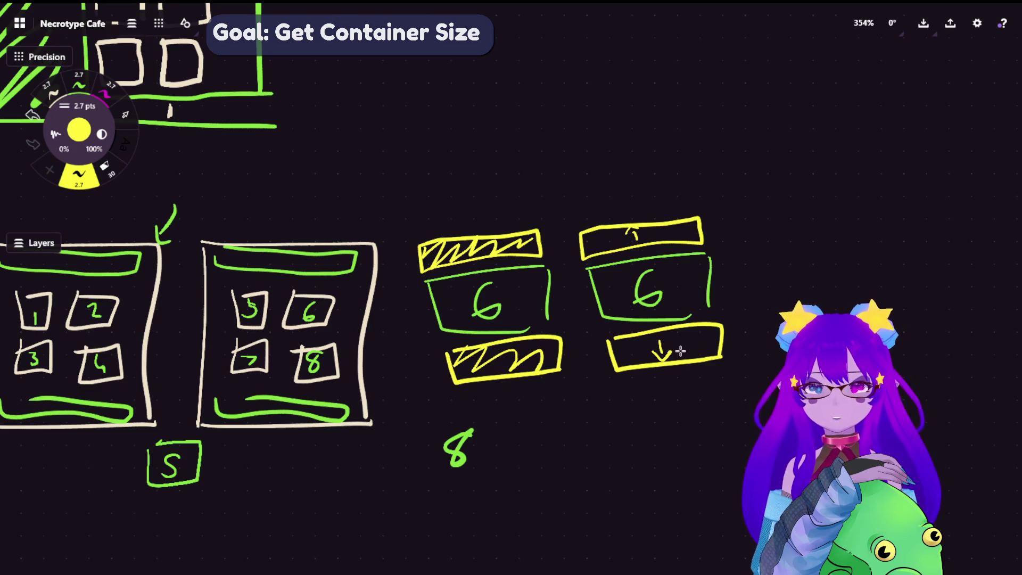
pyautogui.moveTo(701, 260); pyautogui.dragTo(702, 306)
pyautogui.hotkey('ctrl', 'z')
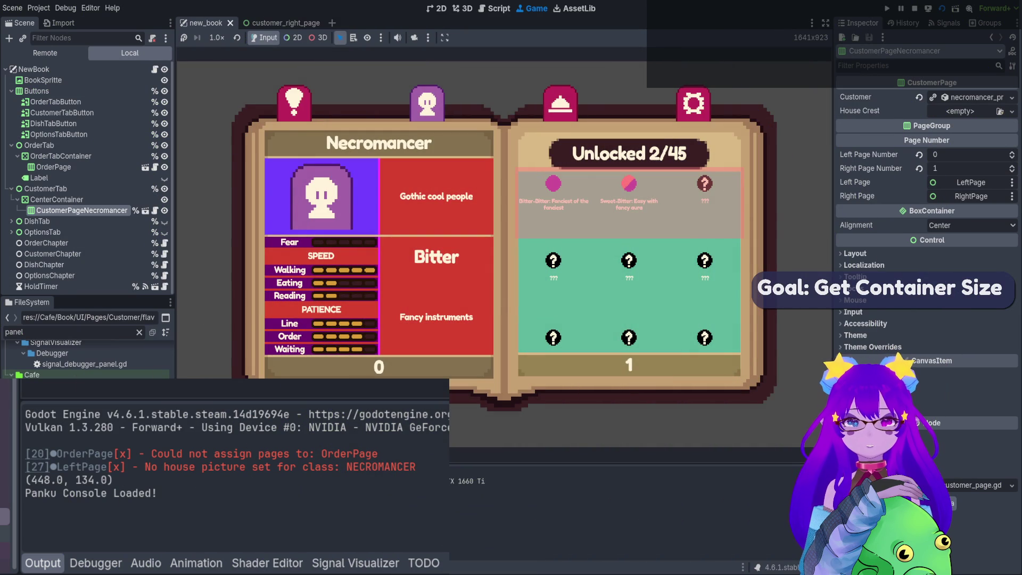
# Drop a flavor_combo_info_panel instance onto GridContainer and duplicate it into six panels
pyautogui.click(274, 23)
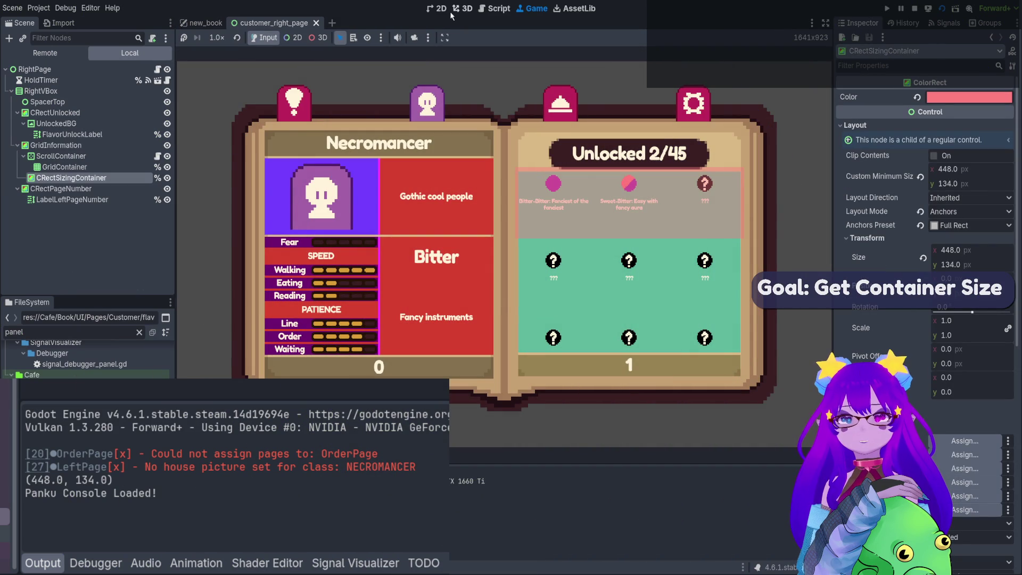
pyautogui.click(445, 12)
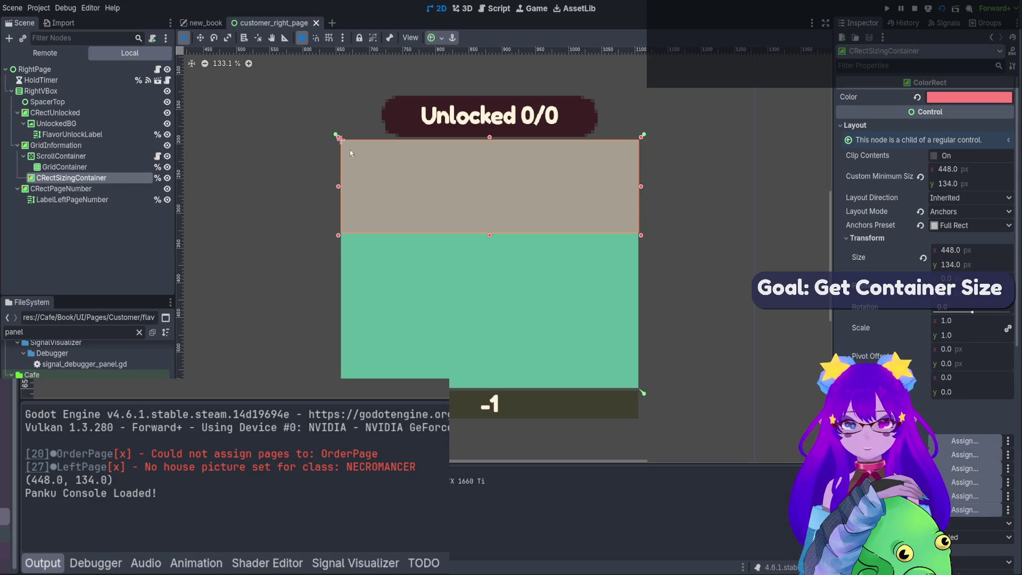
pyautogui.moveTo(80, 372)
pyautogui.mouseDown()
pyautogui.moveTo(140, 148)
pyautogui.moveTo(140, 174)
pyautogui.mouseUp()
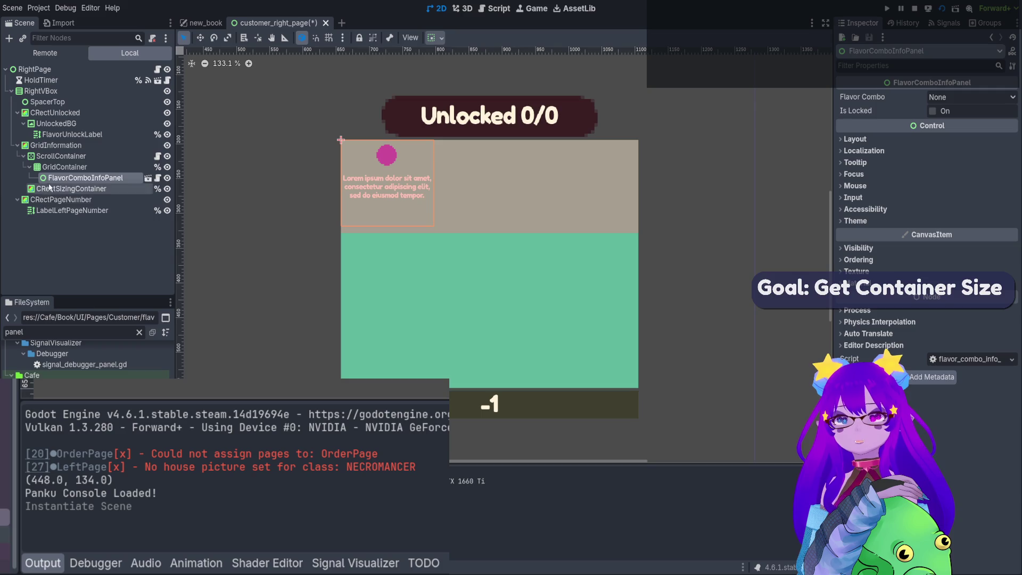
pyautogui.hotkey('ctrl', 'd')
pyautogui.hotkey('ctrl', 'd')
pyautogui.hotkey('ctrl', 'd')
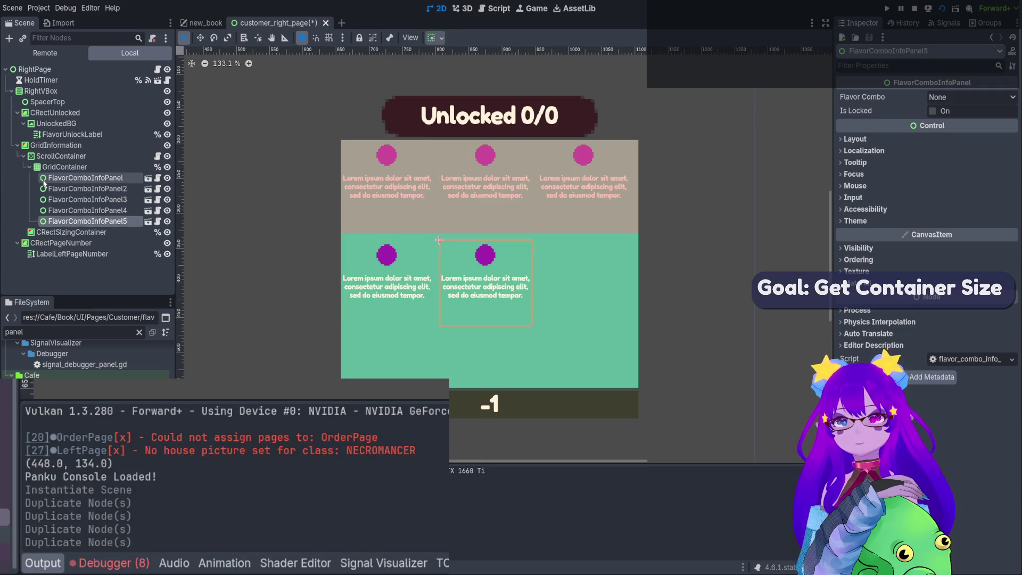
pyautogui.click(62, 180)
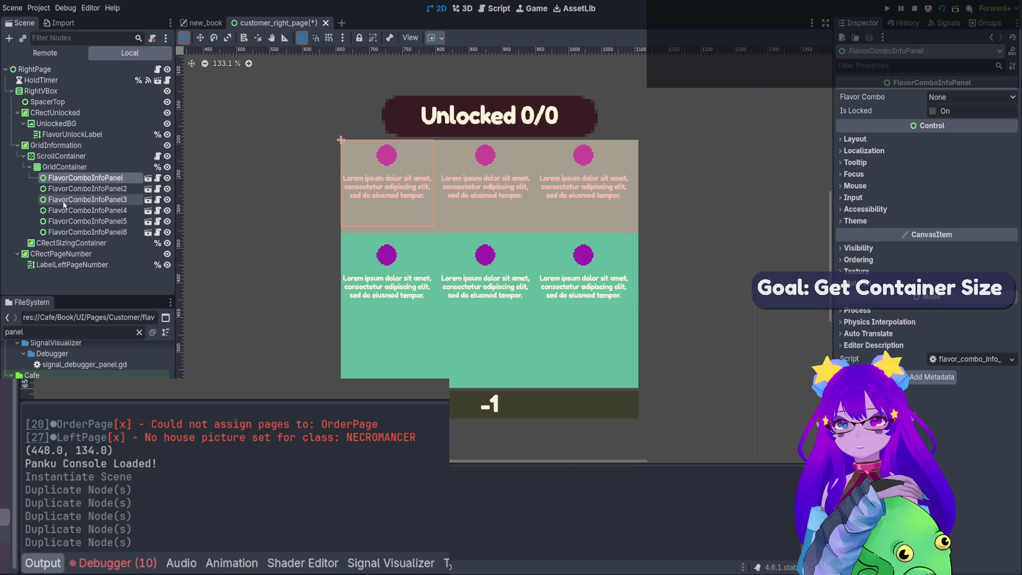
pyautogui.click(64, 168)
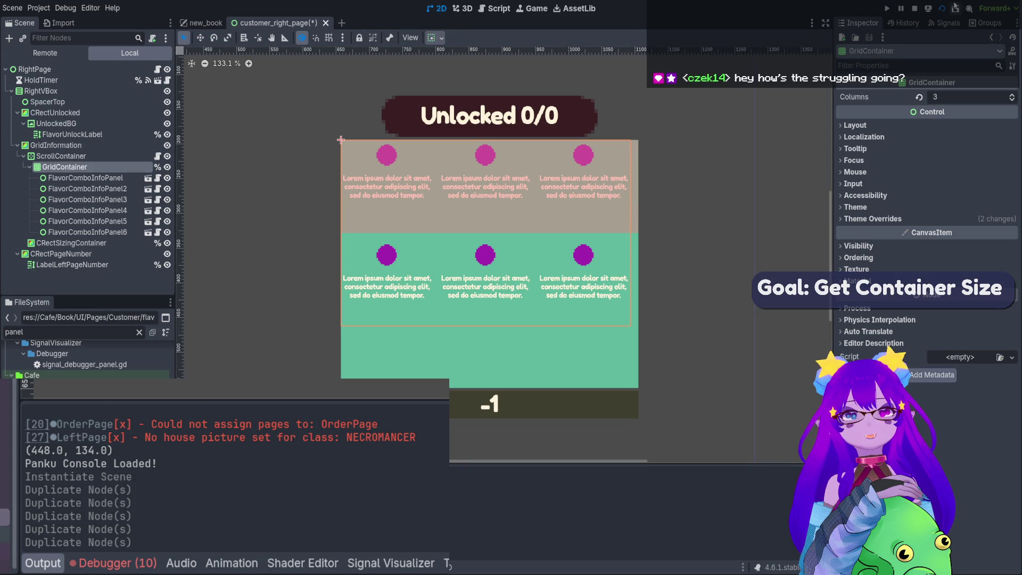
# Stop the game and review its runtime errors in the debugger
pyautogui.click(915, 9)
pyautogui.click(117, 563)
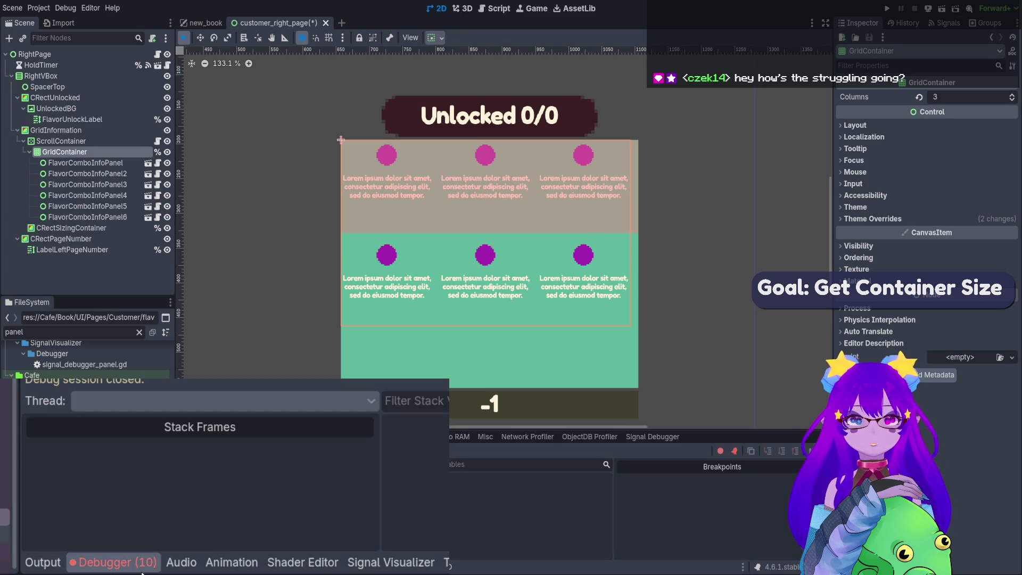
pyautogui.click(129, 382)
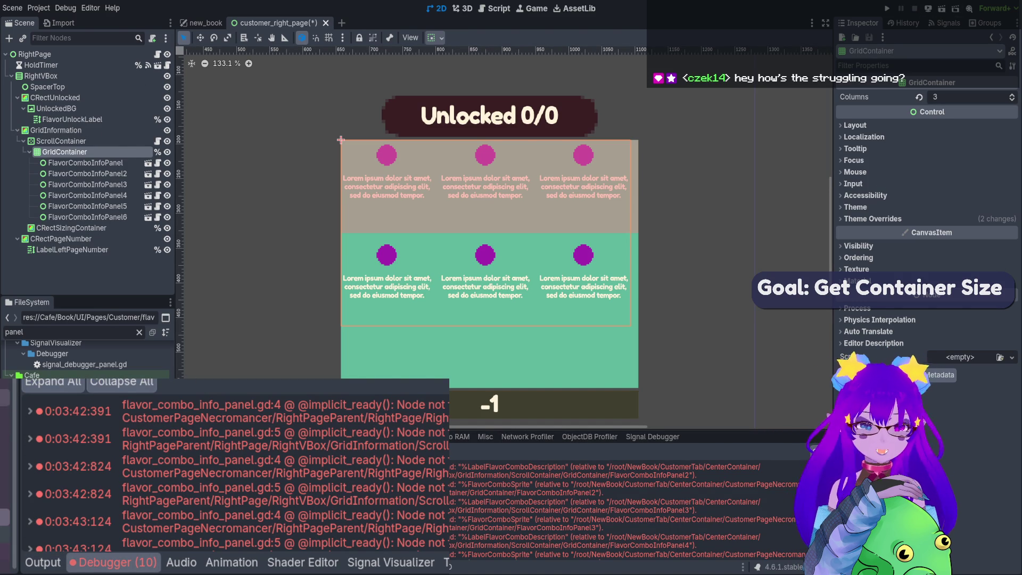
pyautogui.click(43, 563)
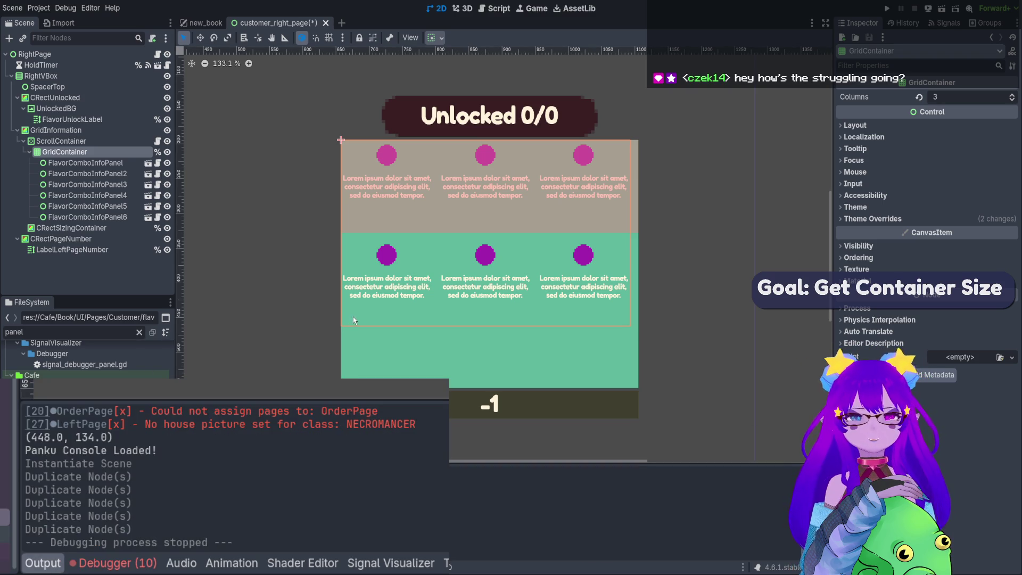
# Try 5 grid columns, revert to three, and add a ColorRect under GridContainer
pyautogui.click(991, 94)
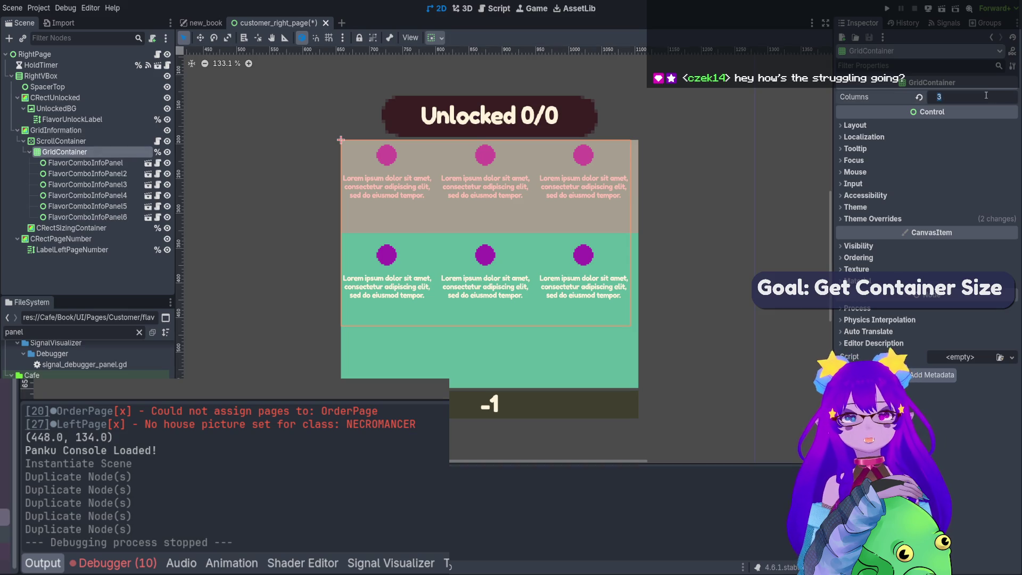
pyautogui.write('5')
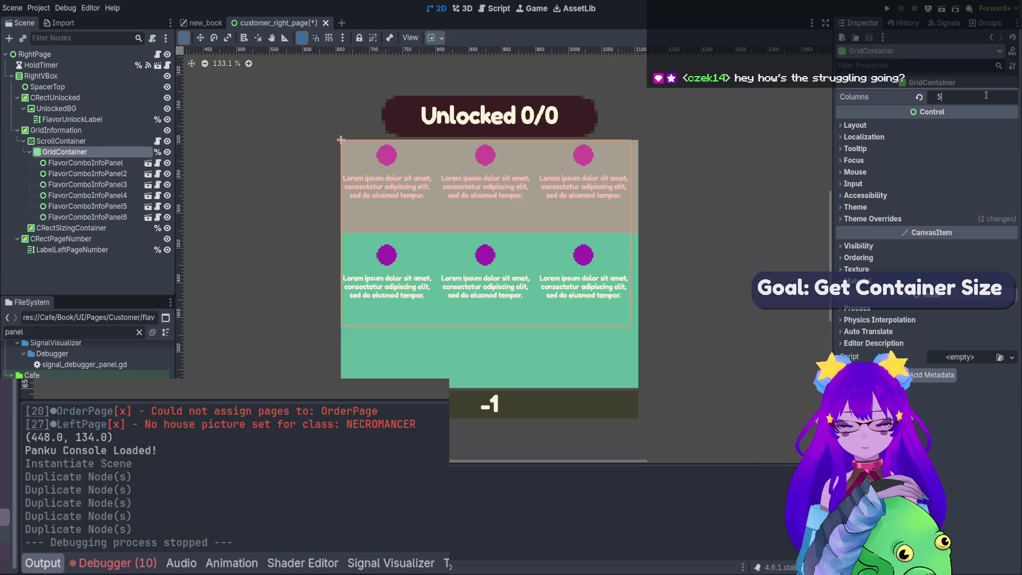
pyautogui.press('Return')
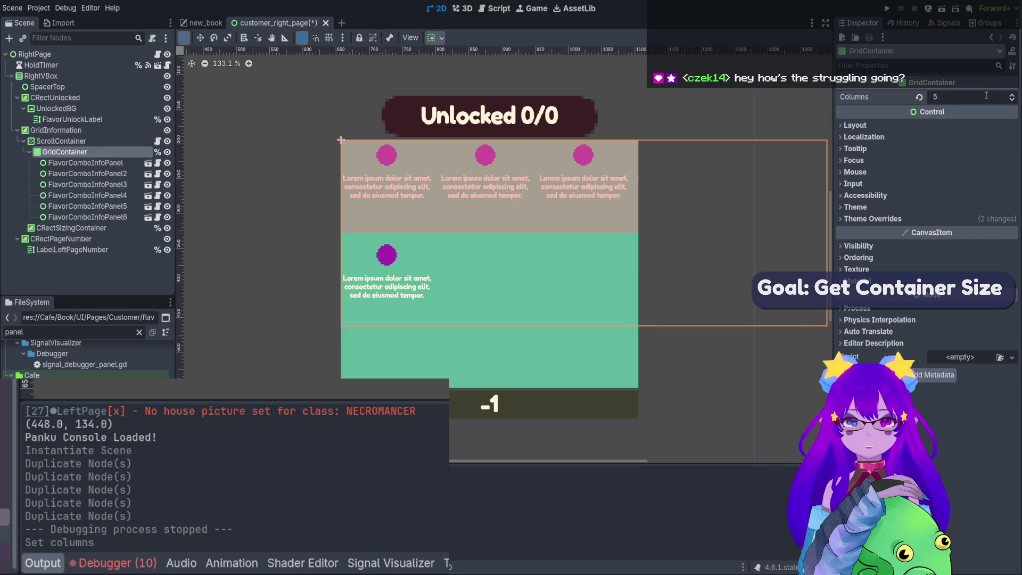
pyautogui.hotkey('ctrl', 'z')
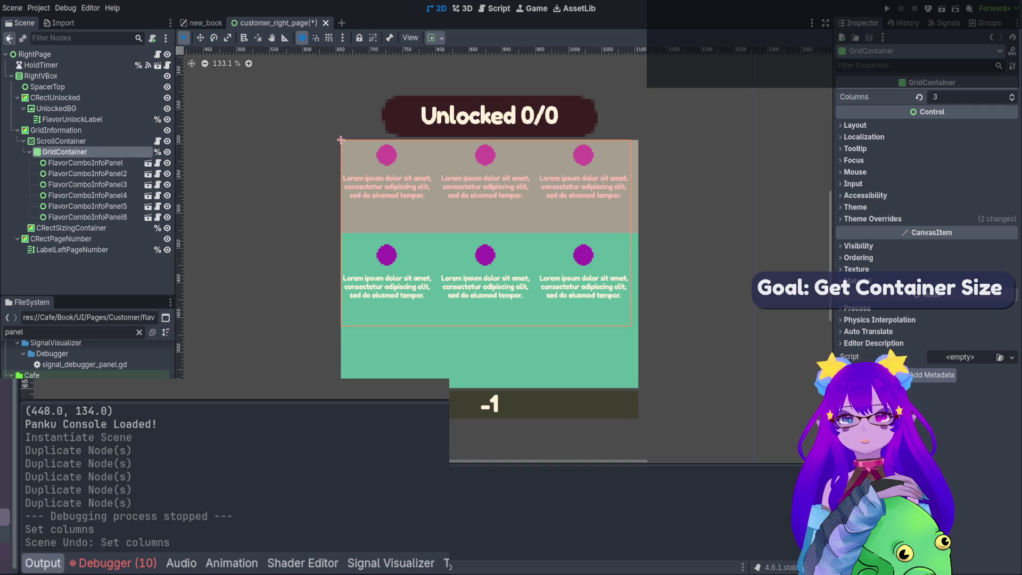
pyautogui.hotkey('ctrl', 'a')
pyautogui.press('Return')
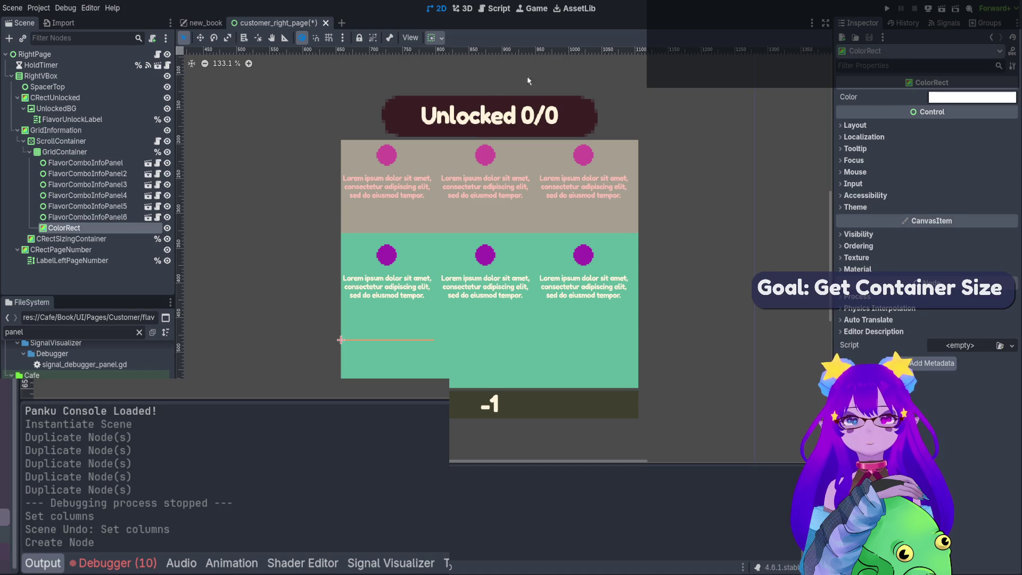
# Make the ColorRect expand both horizontally and vertically in its container
pyautogui.click(438, 41)
pyautogui.click(491, 138)
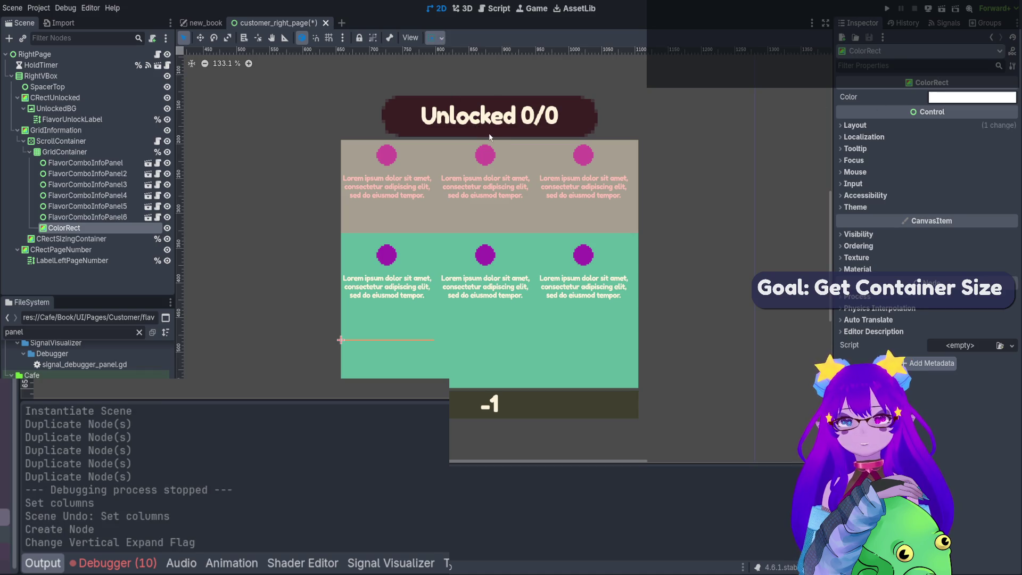
pyautogui.click(490, 84)
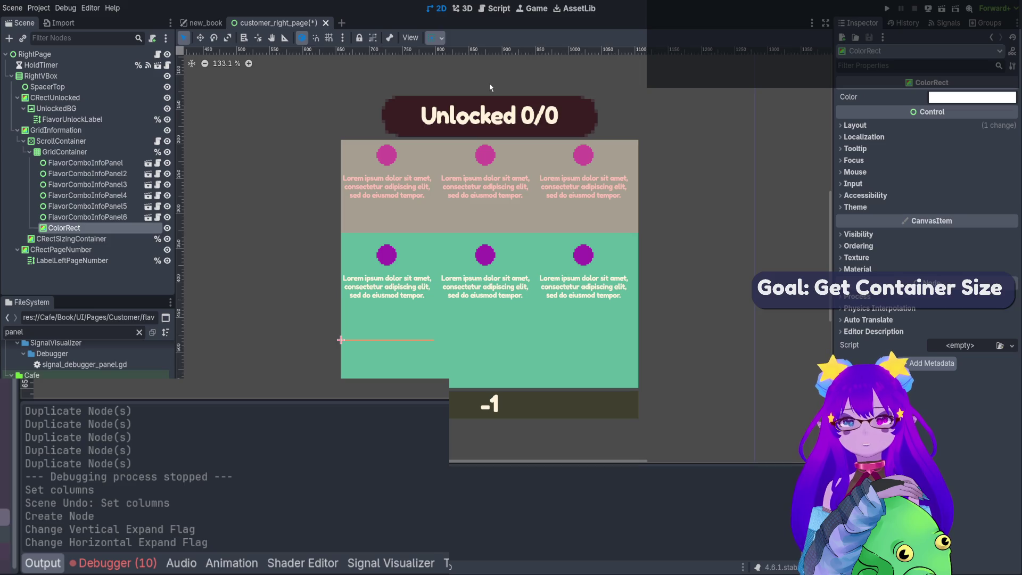
pyautogui.click(58, 153)
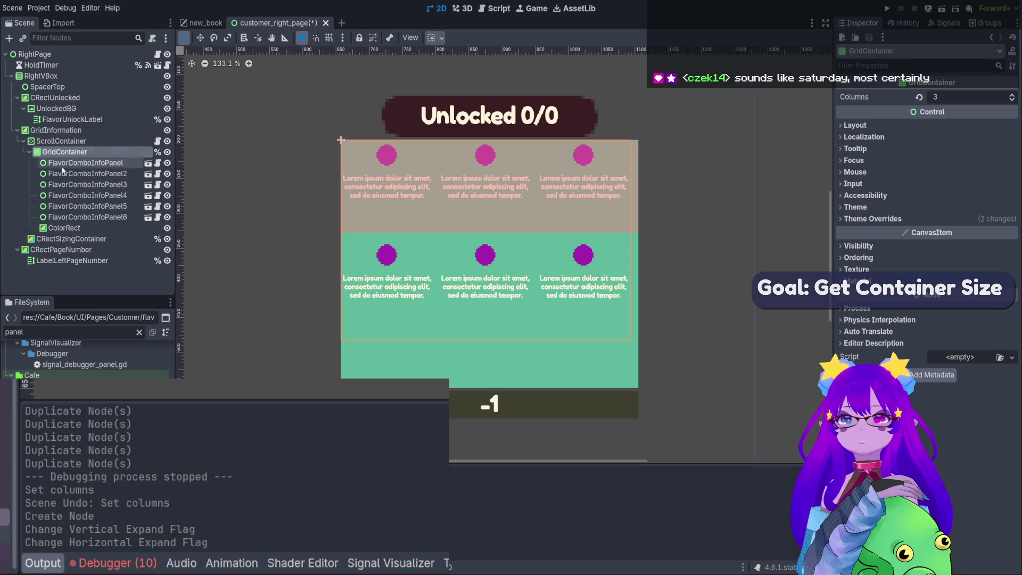
pyautogui.click(84, 229)
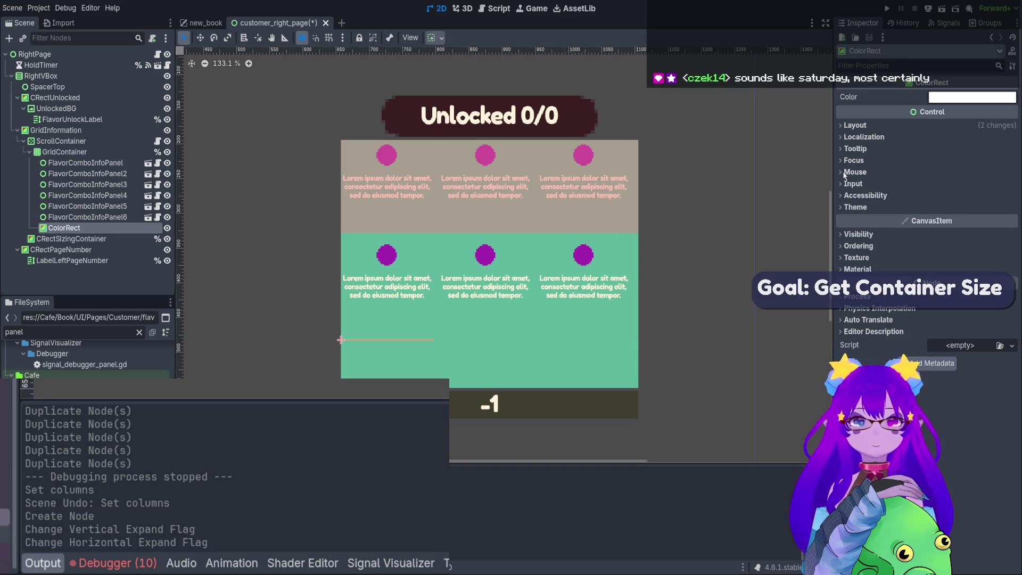
# Set the ColorRect's custom minimum height, first 100 then 50
pyautogui.click(903, 124)
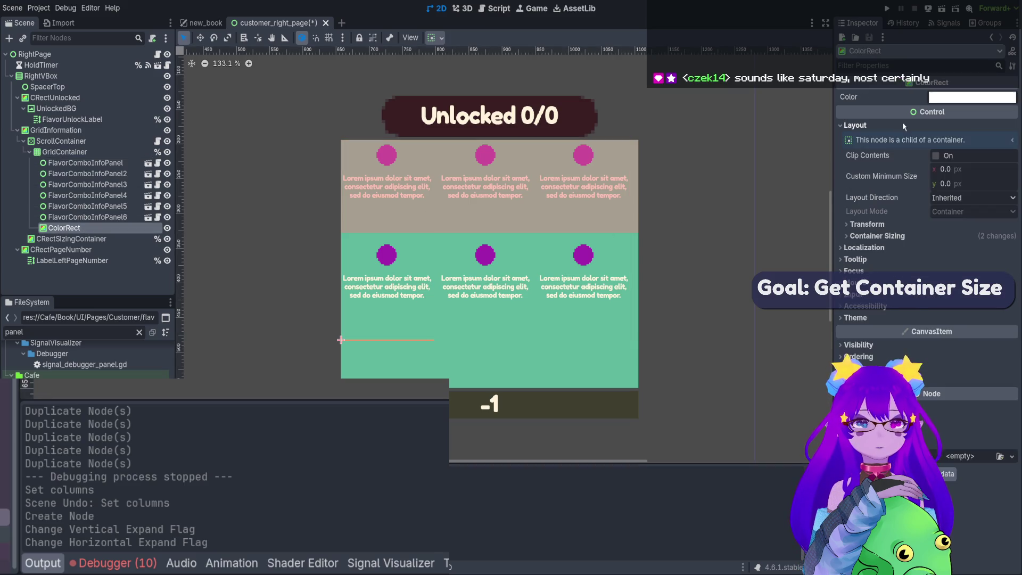
pyautogui.click(913, 235)
pyautogui.click(904, 225)
pyautogui.click(903, 224)
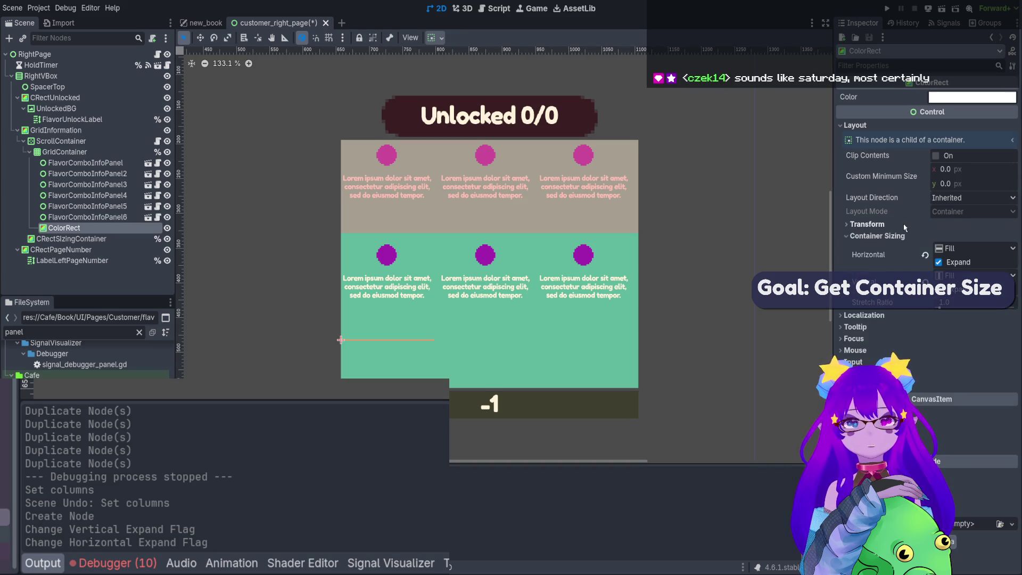
pyautogui.click(904, 236)
pyautogui.click(957, 183)
pyautogui.write('100')
pyautogui.press('Return')
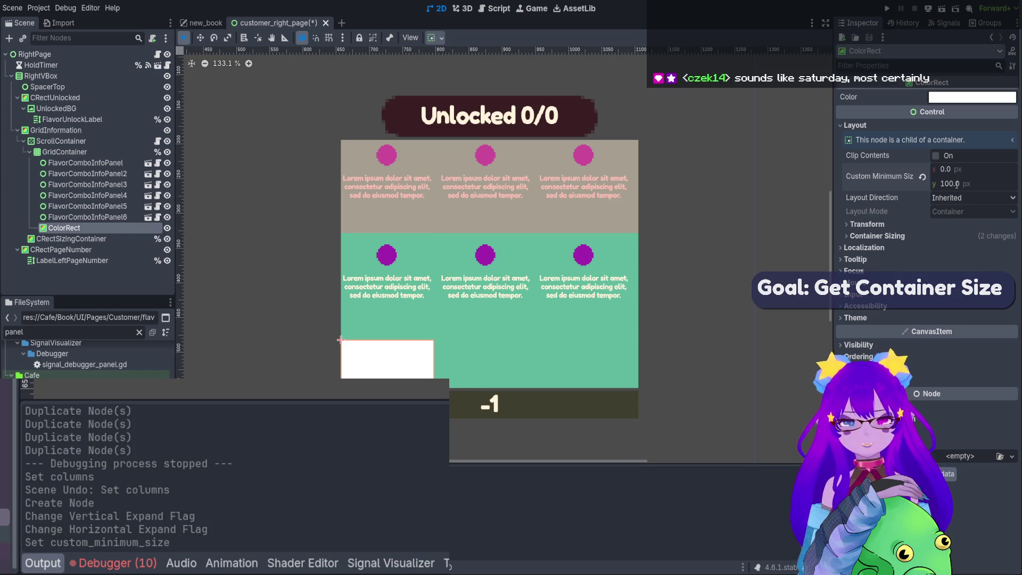
pyautogui.click(958, 184)
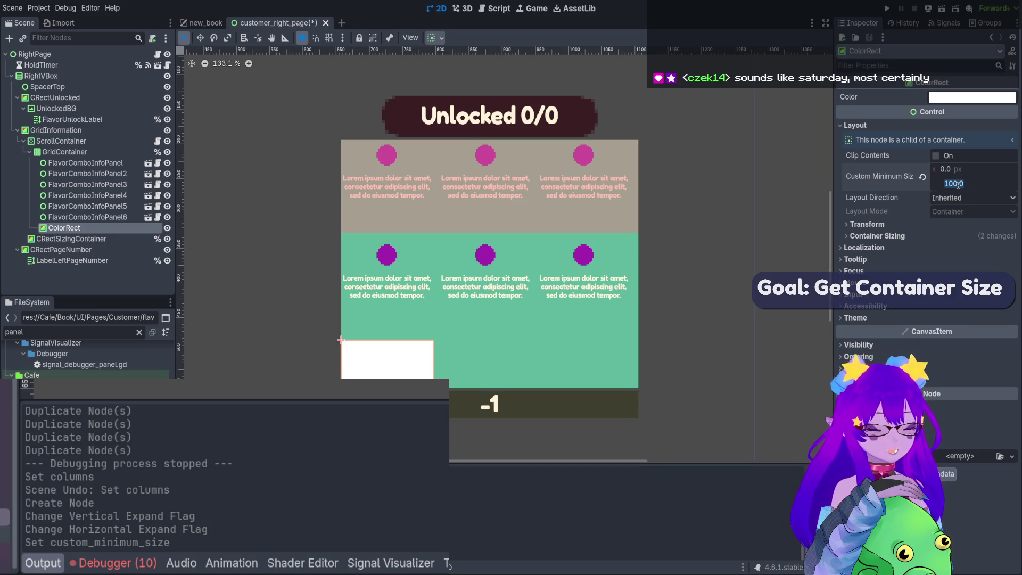
pyautogui.write('50')
pyautogui.press('Return')
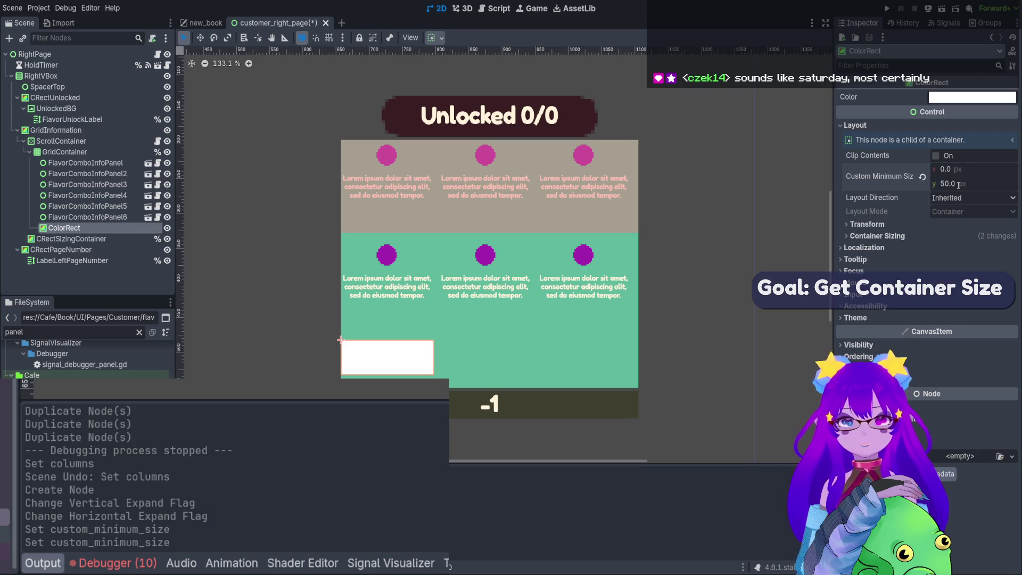
# Try ColorRect minimum widths of 700, 100 and 400, then select FlavorComboInfoPanel3
pyautogui.click(959, 171)
pyautogui.write('700')
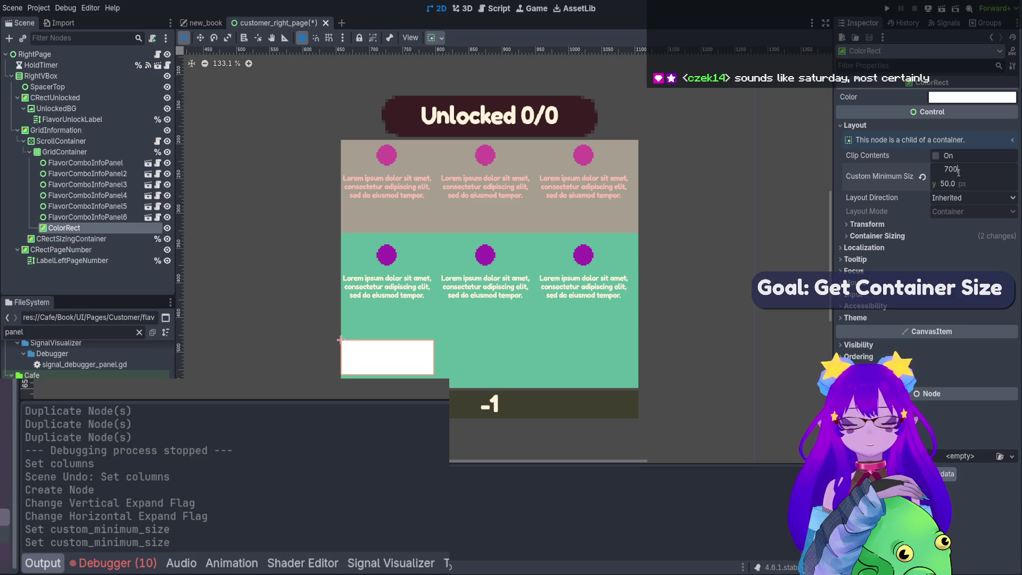
pyautogui.press('Return')
pyautogui.click(959, 170)
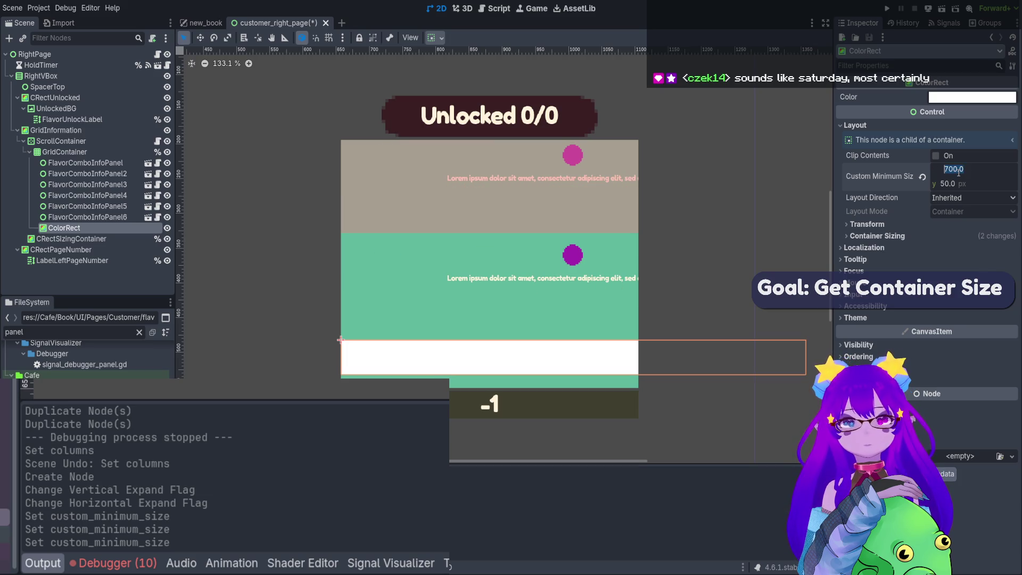
pyautogui.write('100')
pyautogui.press('Return')
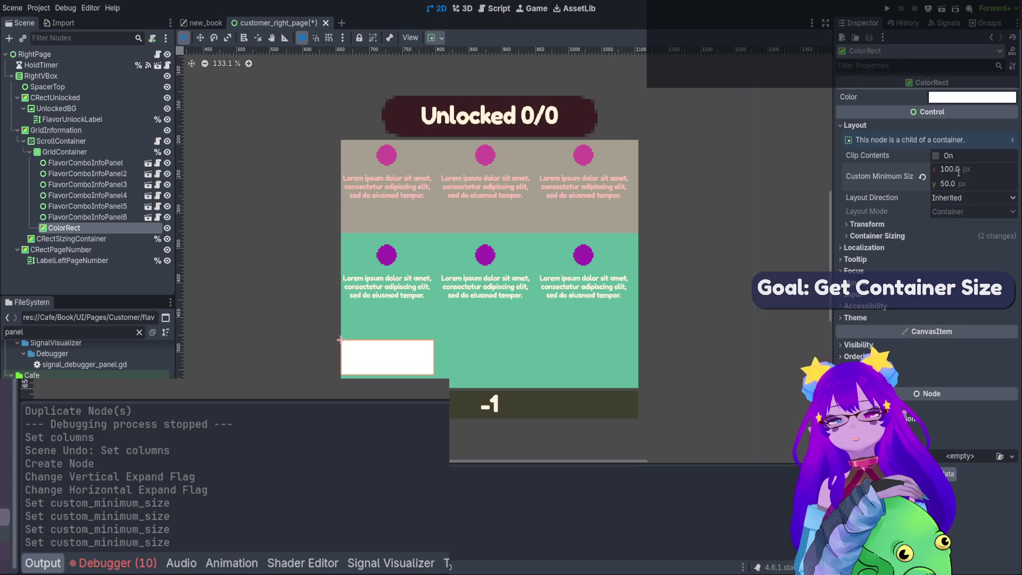
pyautogui.click(959, 172)
pyautogui.write('400')
pyautogui.press('Return')
pyautogui.click(960, 172)
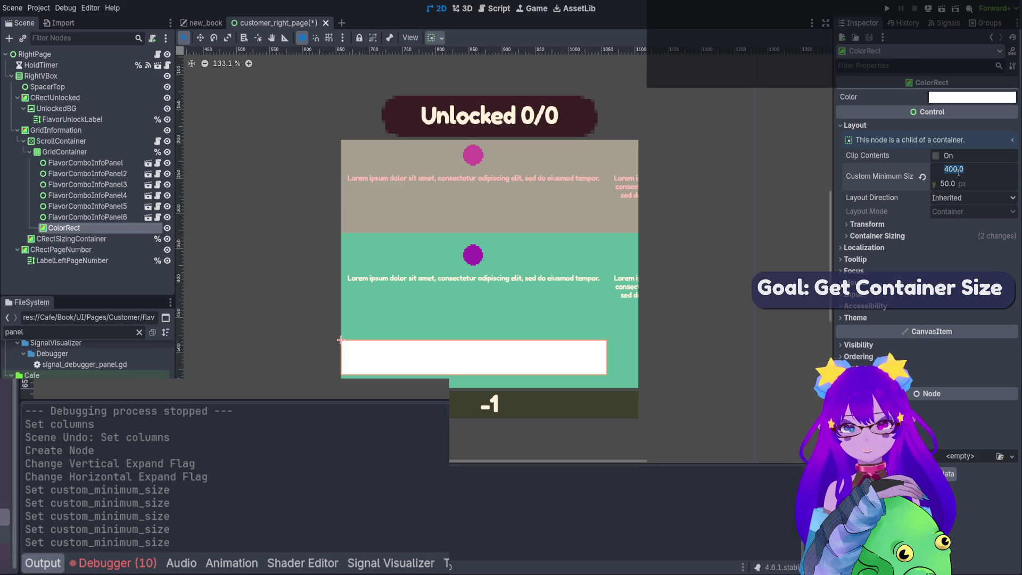
pyautogui.write('400')
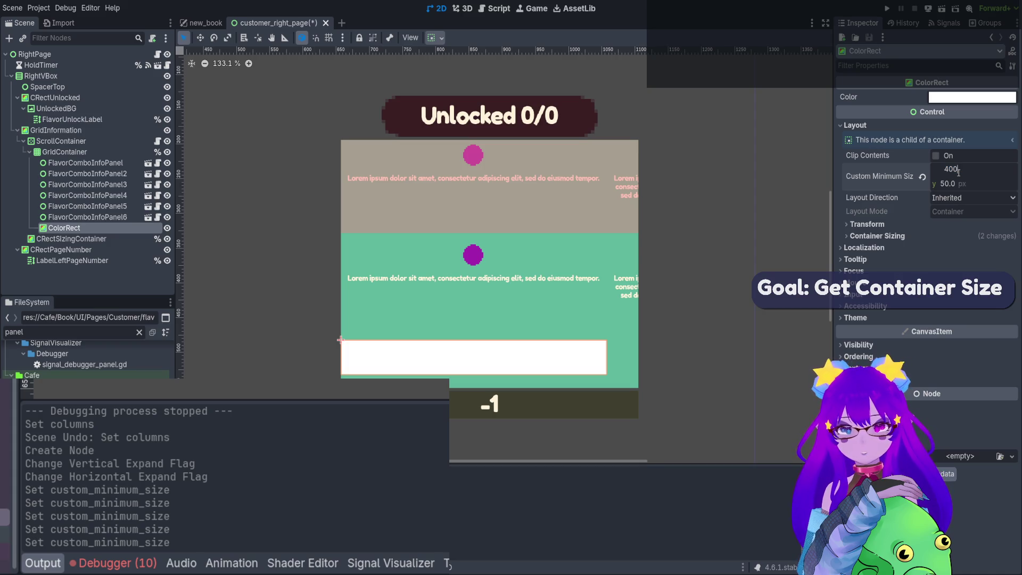
pyautogui.click(747, 224)
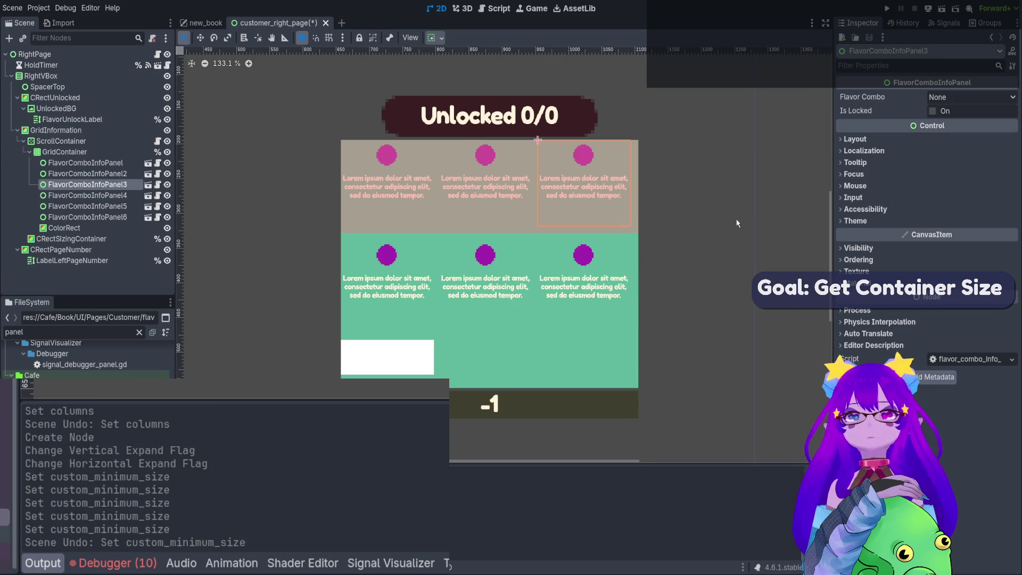
pyautogui.click(203, 23)
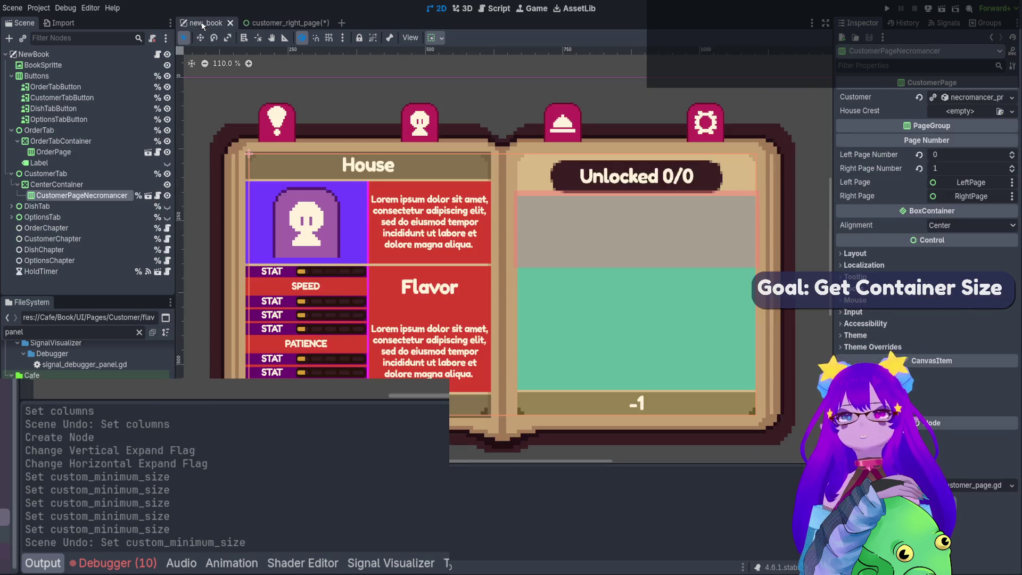
pyautogui.moveTo(362, 166)
pyautogui.mouseDown()
pyautogui.moveTo(354, 182)
pyautogui.moveTo(363, 186)
pyautogui.moveTo(367, 139)
pyautogui.moveTo(377, 140)
pyautogui.mouseUp()
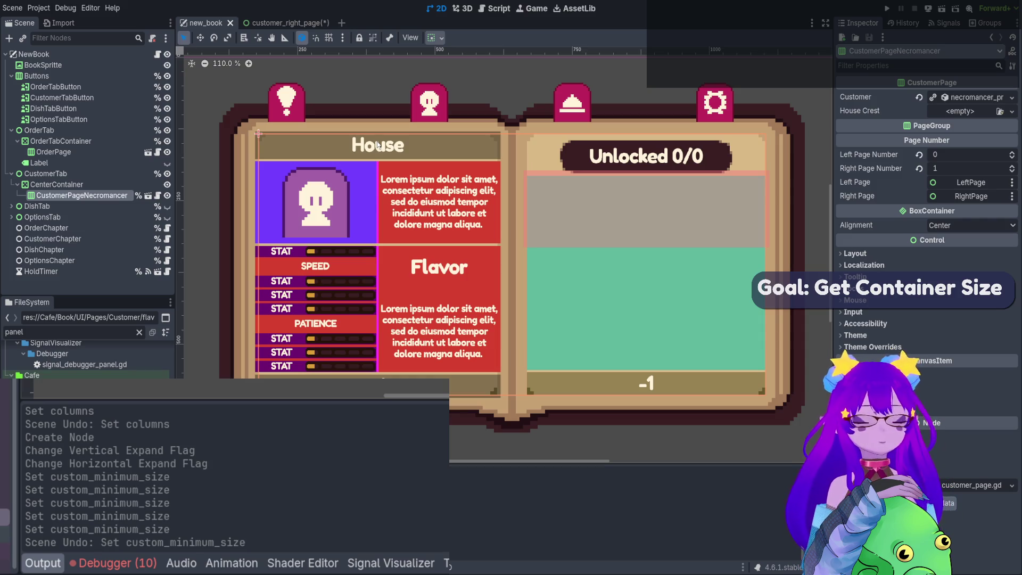
pyautogui.click(38, 274)
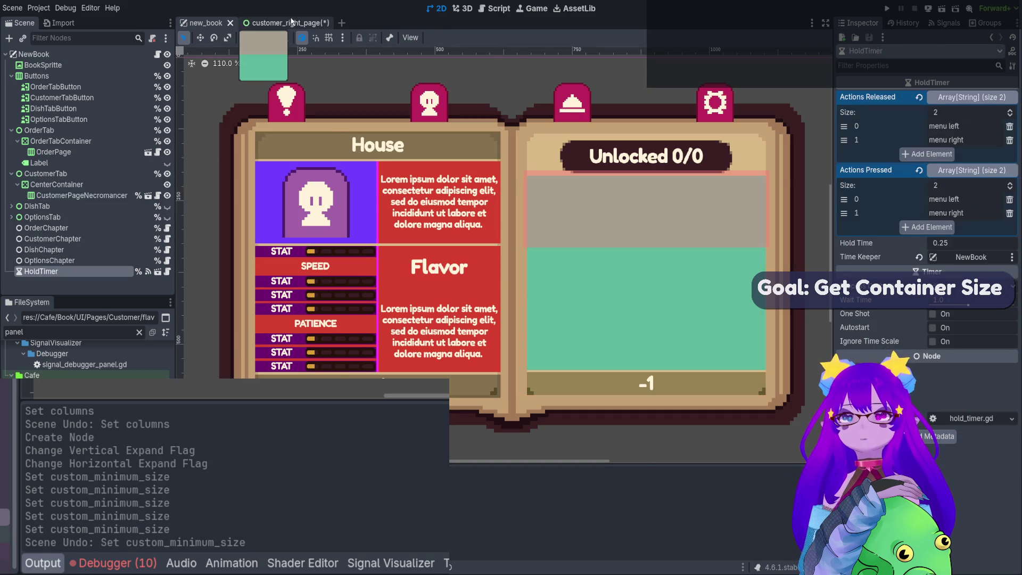
pyautogui.click(291, 22)
pyautogui.scroll(2, 548, 173)
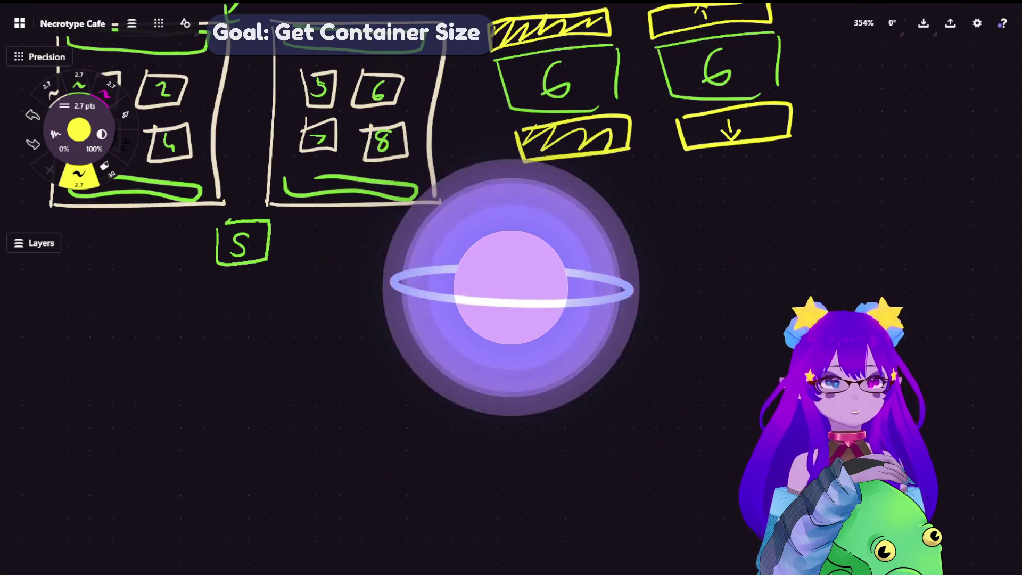
# Draw a beige bracket in the empty area and write 'Section' beside it
pyautogui.click(88, 77)
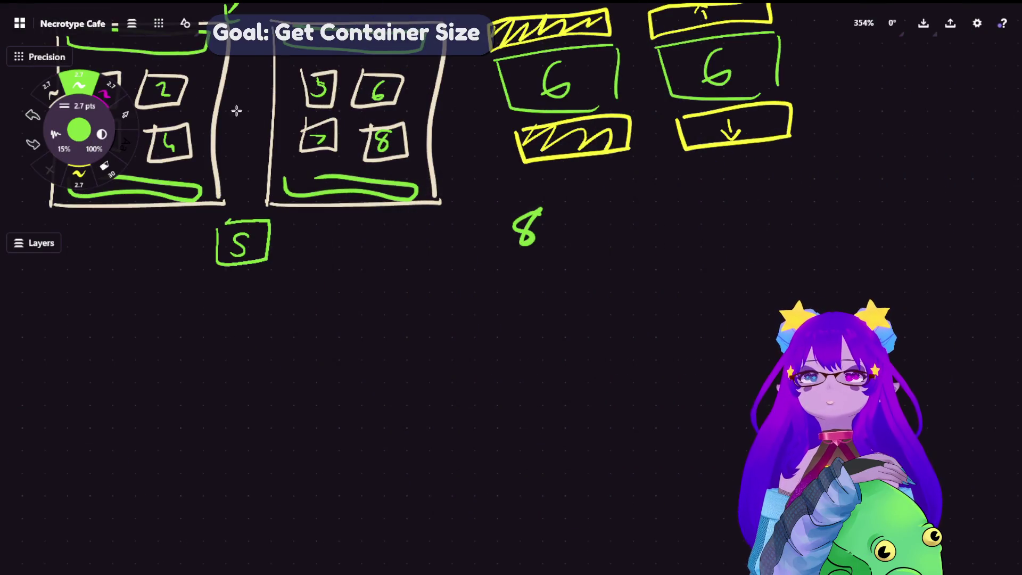
pyautogui.click(51, 89)
pyautogui.moveTo(496, 368)
pyautogui.mouseDown()
pyautogui.moveTo(476, 368)
pyautogui.moveTo(472, 499)
pyautogui.moveTo(509, 511)
pyautogui.mouseUp()
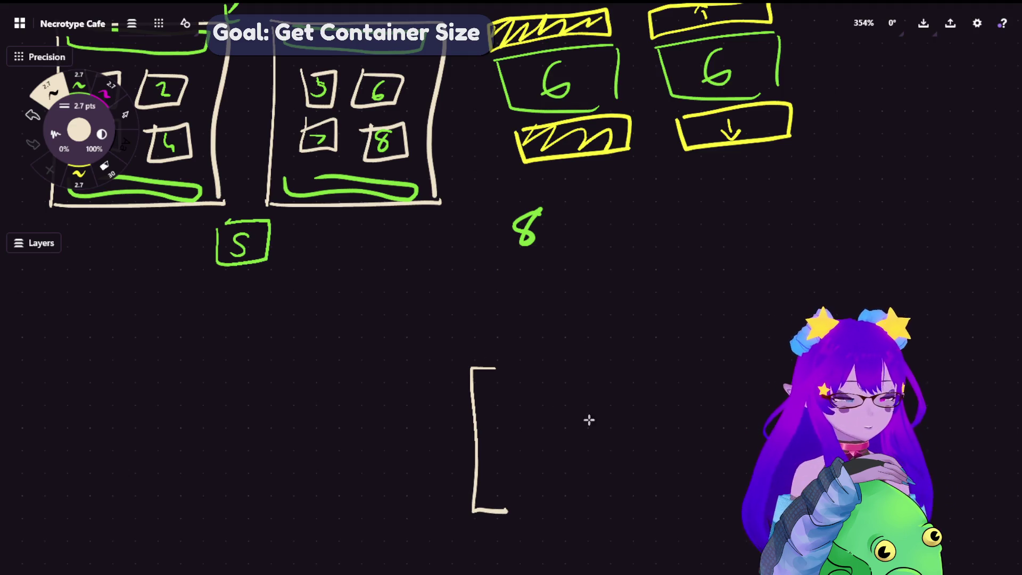
pyautogui.moveTo(507, 376)
pyautogui.mouseDown()
pyautogui.moveTo(495, 395)
pyautogui.moveTo(520, 380)
pyautogui.moveTo(548, 394)
pyautogui.mouseUp()
pyautogui.moveTo(554, 365)
pyautogui.mouseDown()
pyautogui.moveTo(555, 394)
pyautogui.moveTo(582, 380)
pyautogui.moveTo(600, 391)
pyautogui.mouseUp()
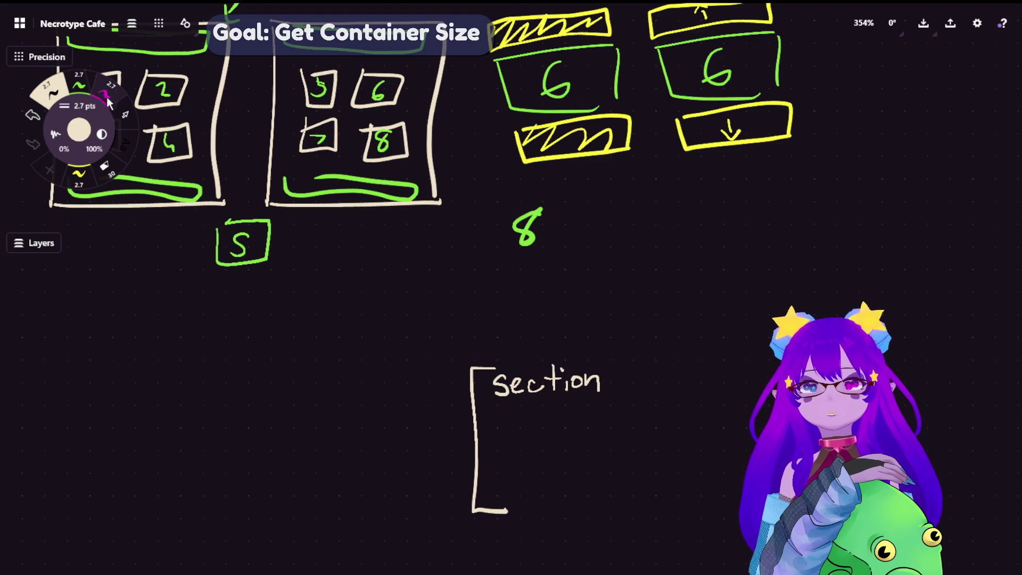
# Add a column of five green dots under the Section label
pyautogui.click(105, 95)
pyautogui.click(79, 82)
pyautogui.click(509, 416)
pyautogui.click(508, 434)
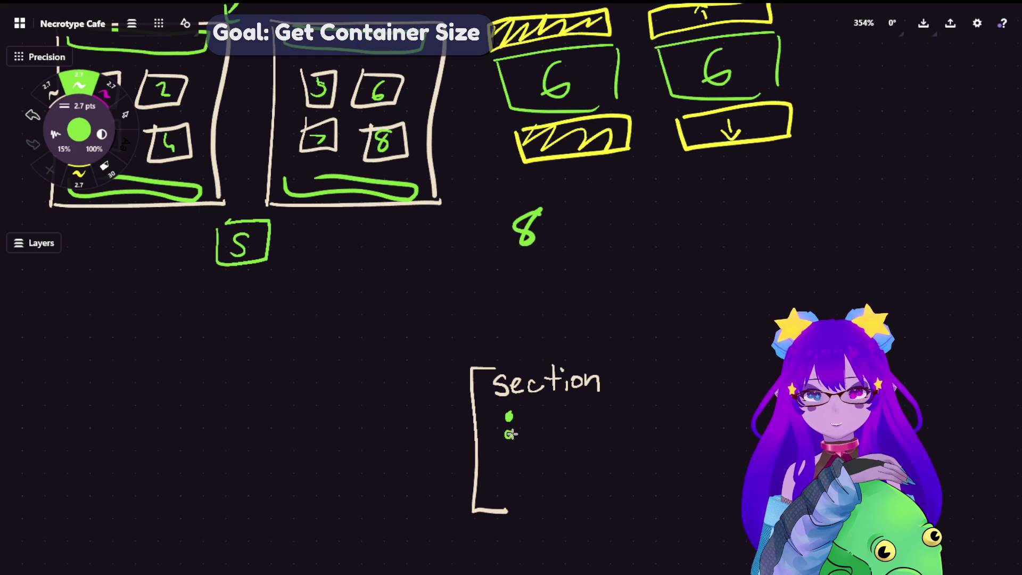
pyautogui.click(510, 454)
pyautogui.click(510, 473)
pyautogui.click(509, 487)
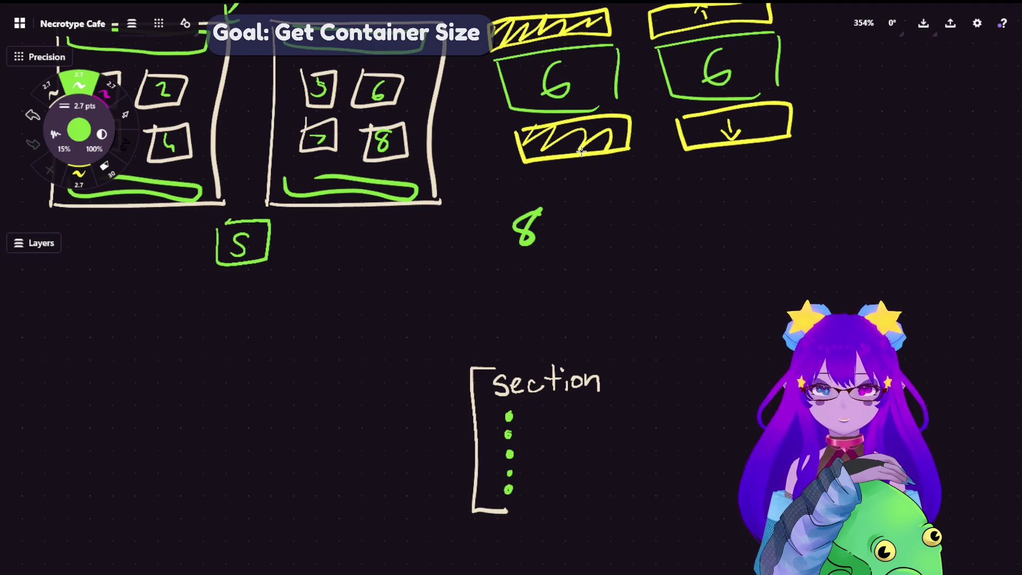
# Lasso-select the Section drawing, copy it, and place a pasted copy directly below
pyautogui.click(135, 119)
pyautogui.moveTo(656, 326)
pyautogui.mouseDown()
pyautogui.moveTo(368, 491)
pyautogui.moveTo(605, 495)
pyautogui.mouseUp()
pyautogui.hotkey('ctrl', 'c')
pyautogui.press('Escape')
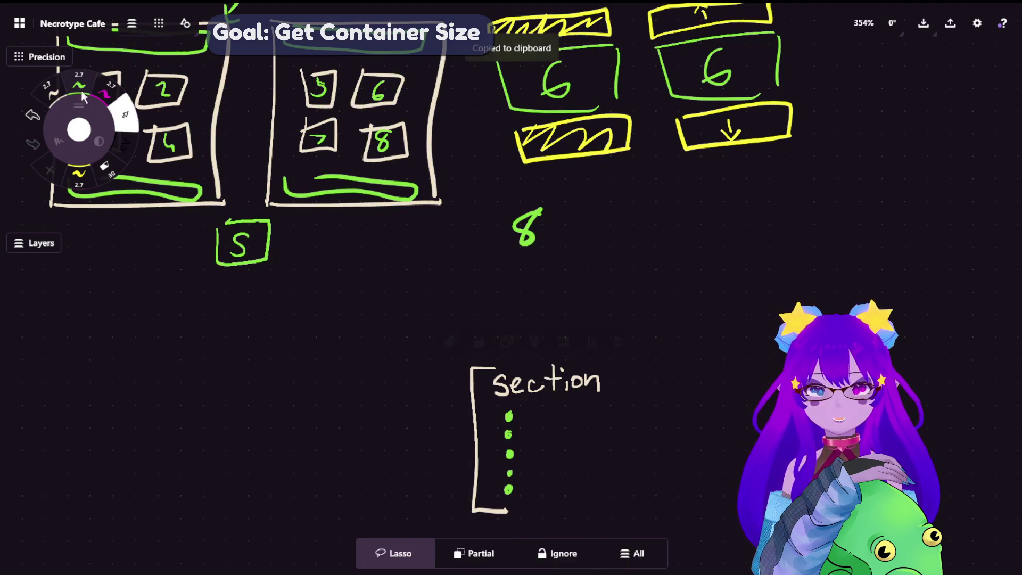
pyautogui.scroll(-3, 545, 318)
pyautogui.scroll(-3, 545, 319)
pyautogui.hotkey('ctrl', 'v')
pyautogui.moveTo(545, 342)
pyautogui.mouseDown()
pyautogui.moveTo(549, 468)
pyautogui.moveTo(559, 445)
pyautogui.mouseUp()
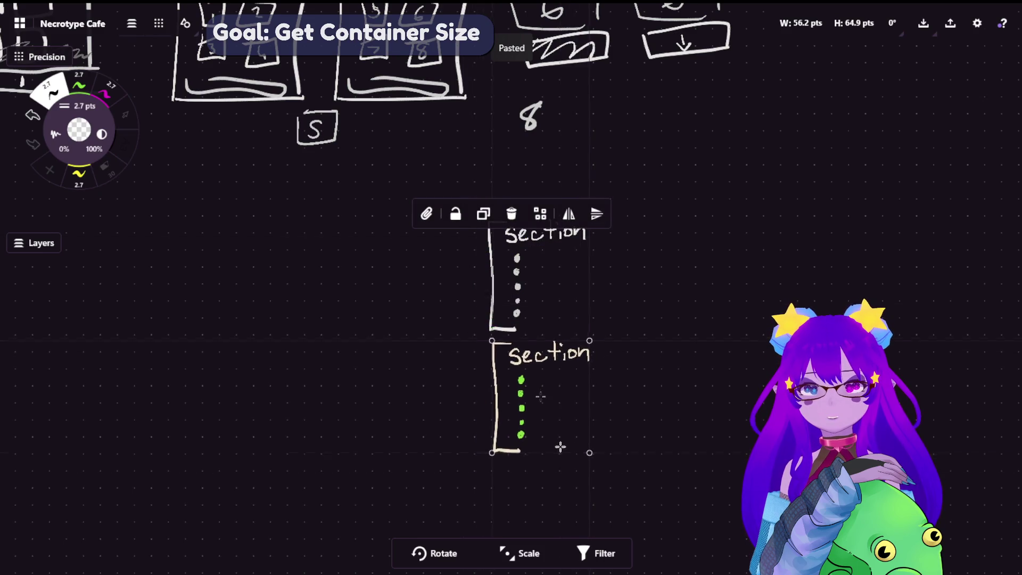
pyautogui.click(640, 298)
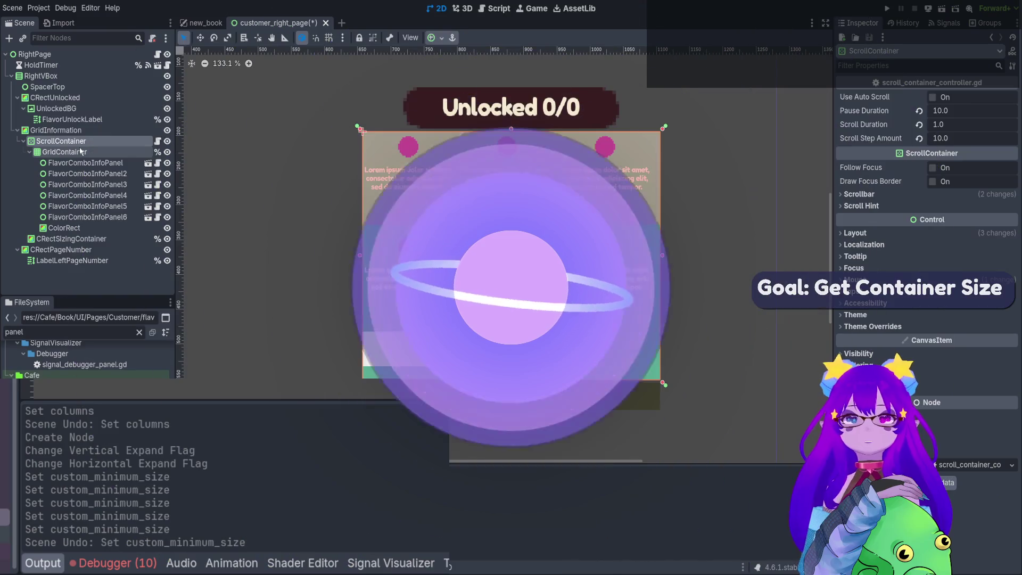
# Expand the ScrollContainer's Scrollbar settings in the Inspector
pyautogui.click(900, 192)
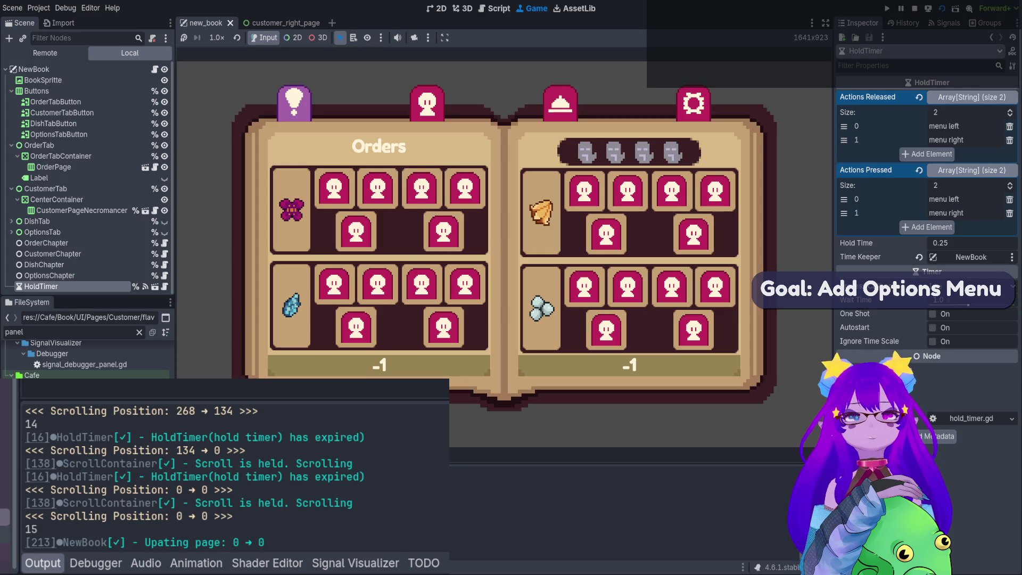
# Flip the running book past Customer and Dish to the Options page, then stop the game
pyautogui.press('Right')
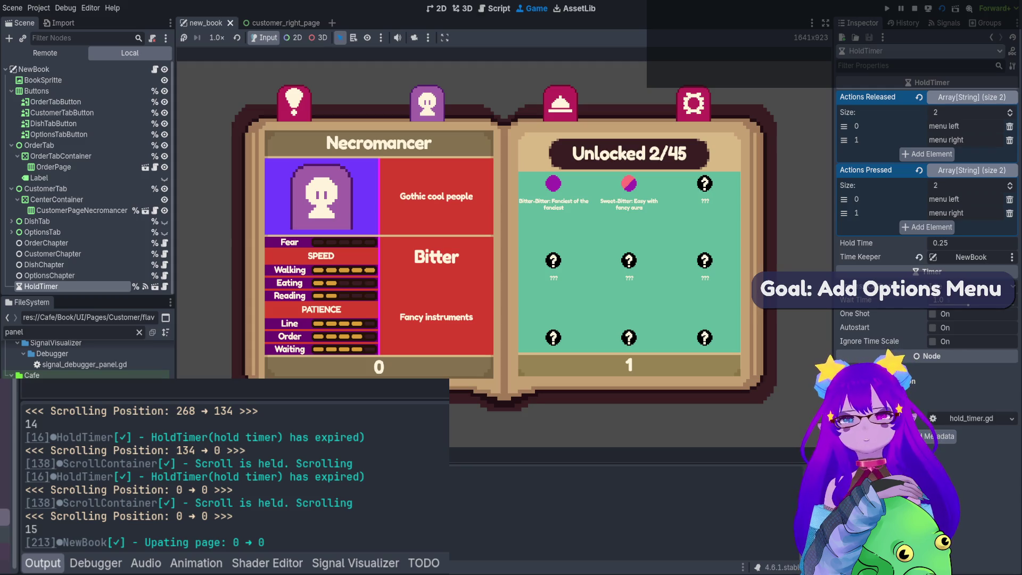
pyautogui.press('Right')
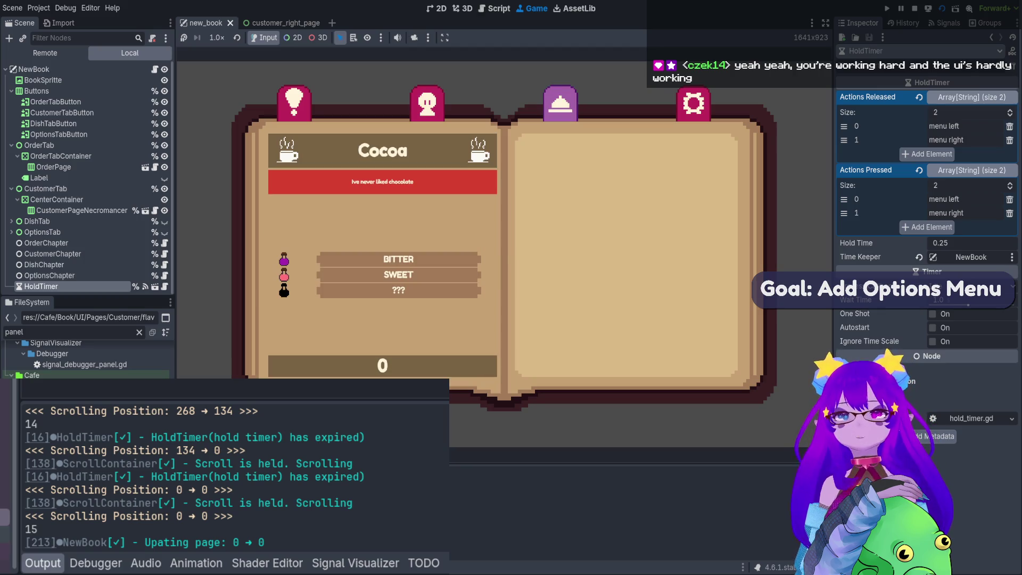
pyautogui.press('Right')
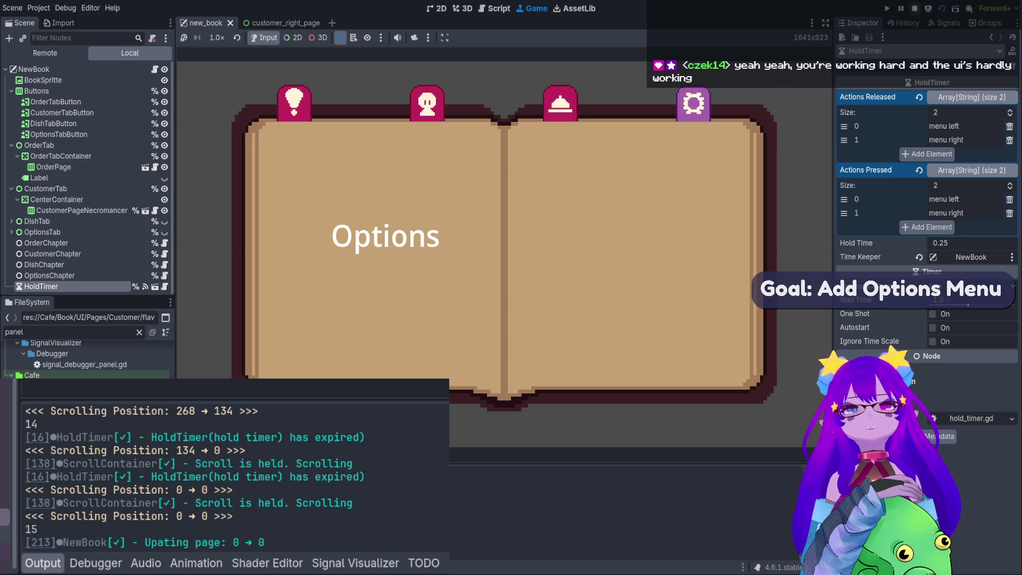
pyautogui.click(915, 8)
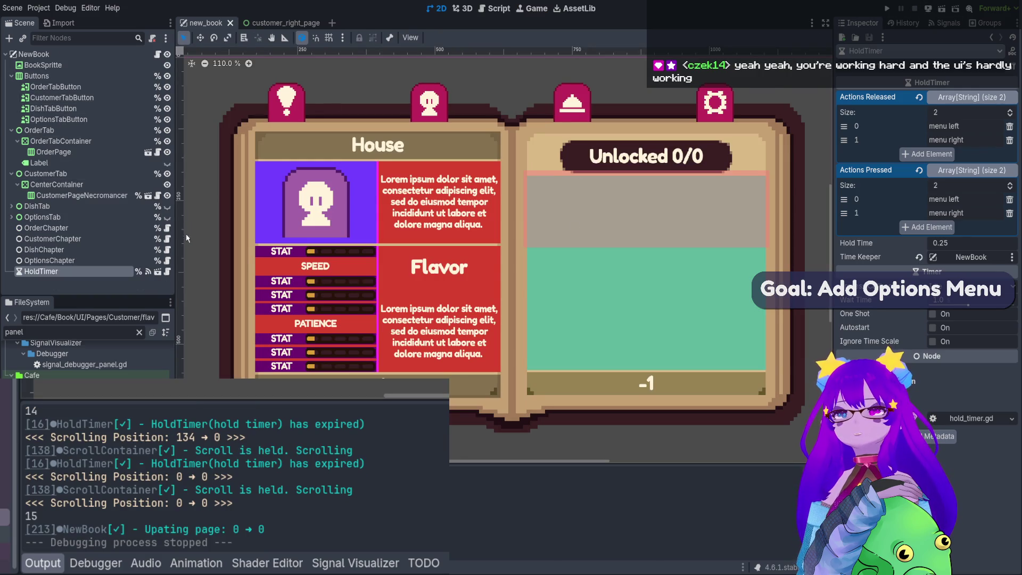
# Make OptionsTab visible, then collapse and hide OrderTab and CustomerTab in the Scene dock
pyautogui.click(158, 260)
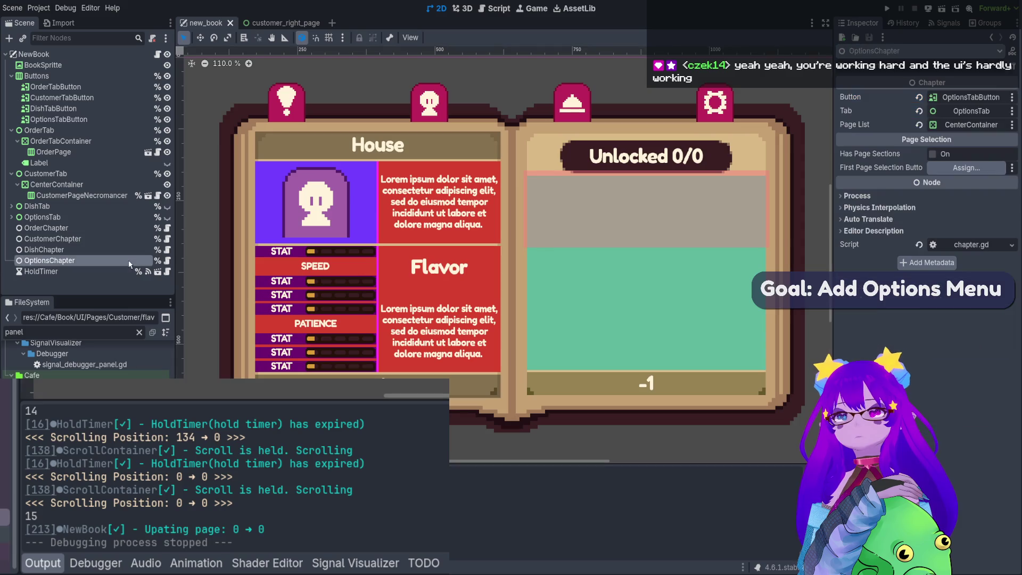
pyautogui.click(143, 215)
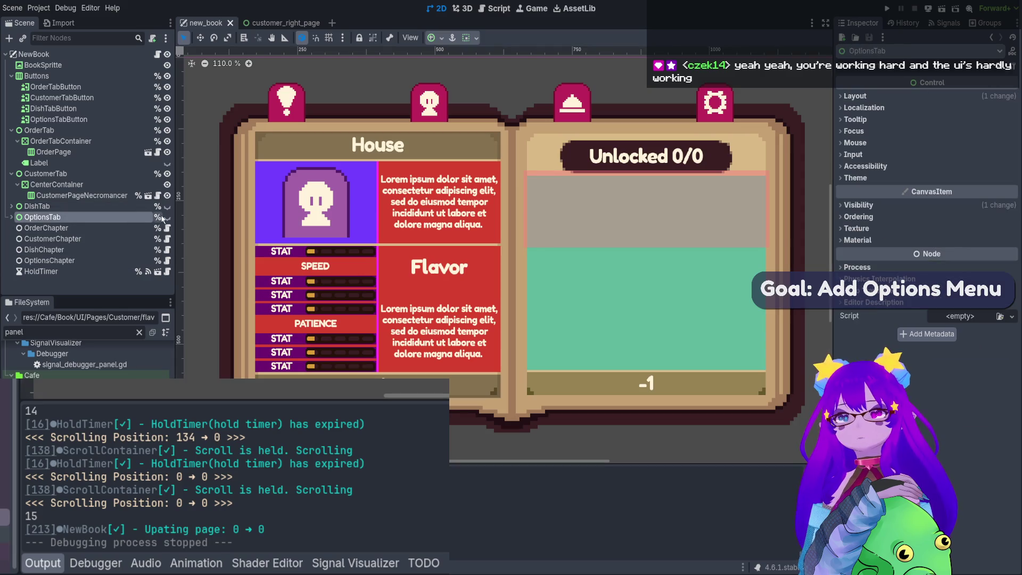
pyautogui.click(167, 217)
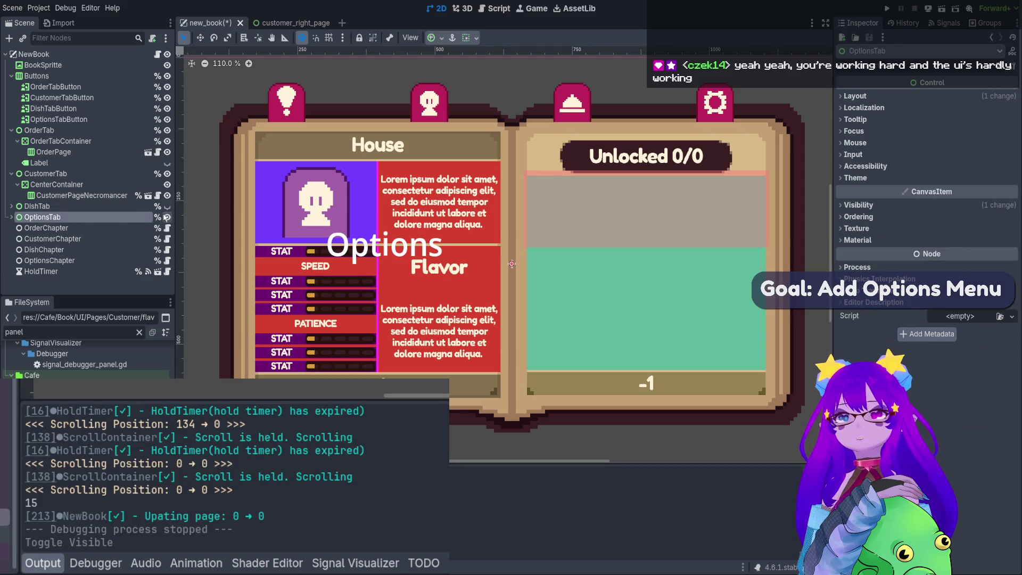
pyautogui.click(11, 130)
pyautogui.click(12, 141)
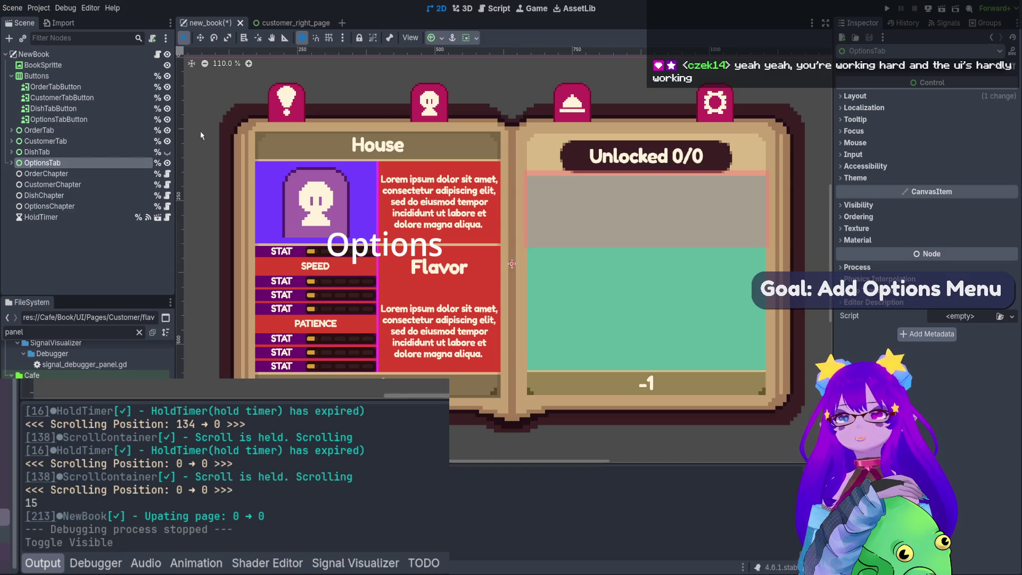
pyautogui.click(168, 130)
pyautogui.click(167, 141)
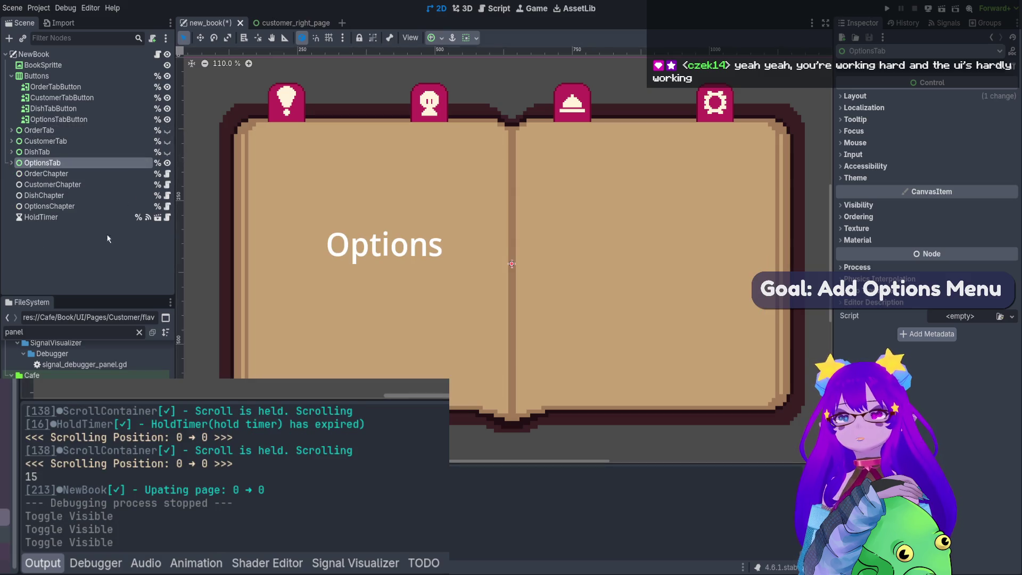
pyautogui.click(101, 251)
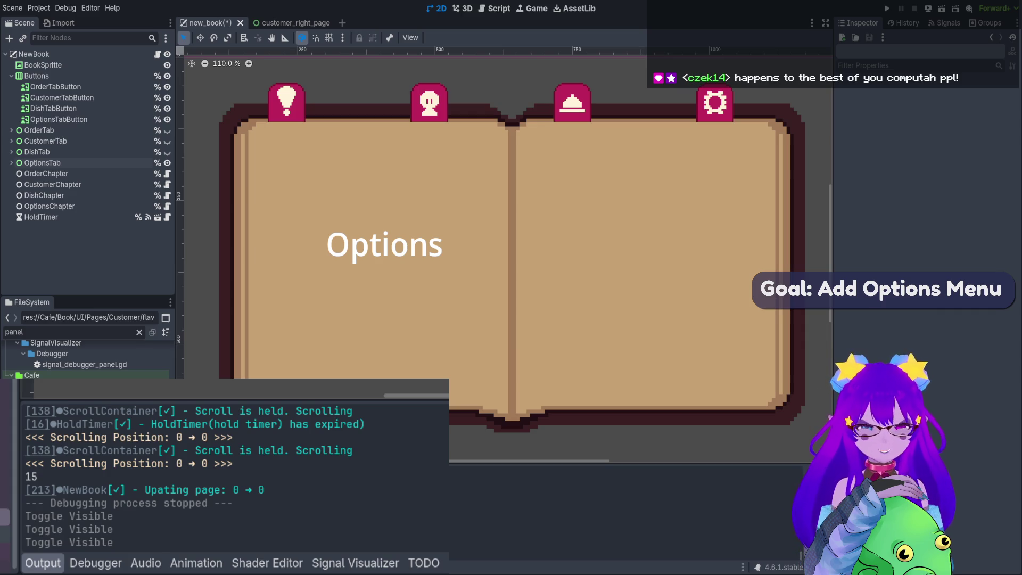
# Return to the 2D view and save the book scene
pyautogui.click(521, 11)
pyautogui.click(438, 9)
pyautogui.hotkey('ctrl', 's')
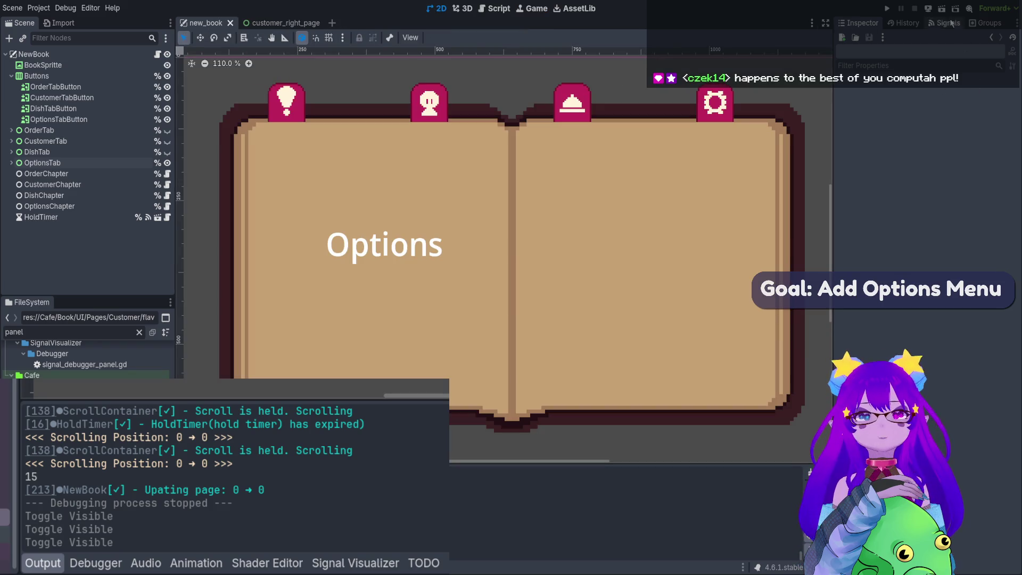
# Run the project and view the Controls bindings in the game's options menu
pyautogui.click(887, 8)
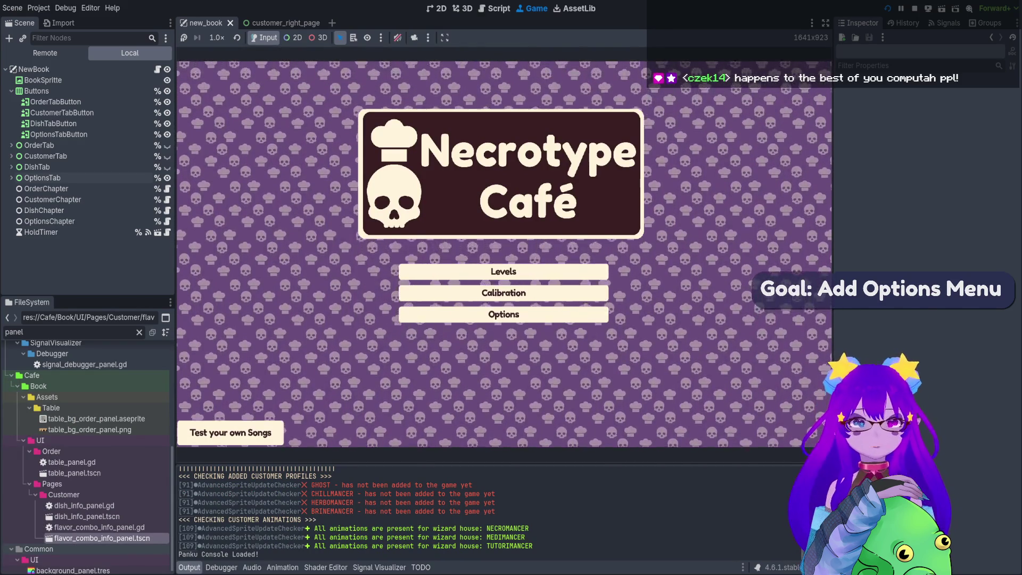
pyautogui.click(503, 314)
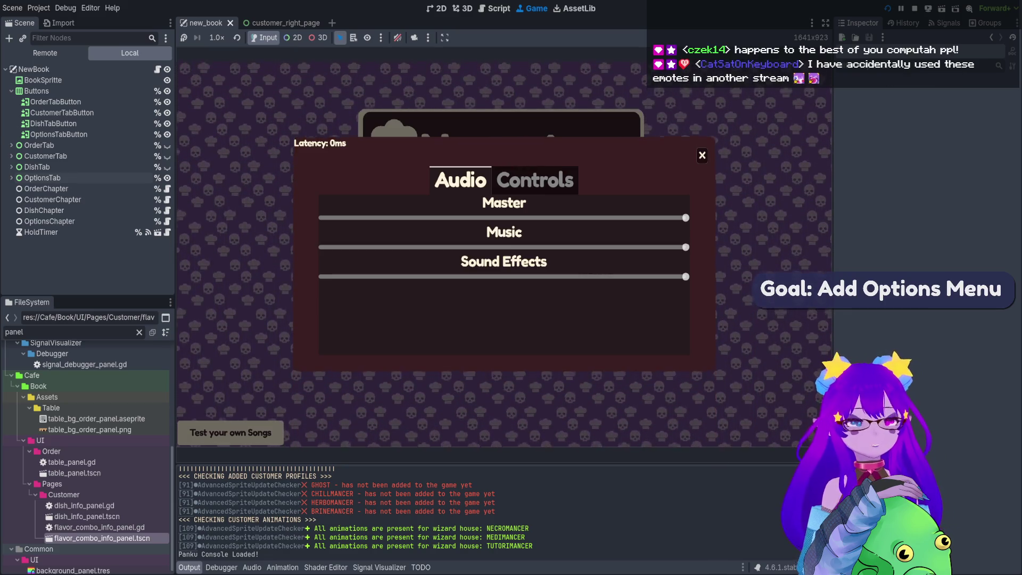
pyautogui.click(535, 180)
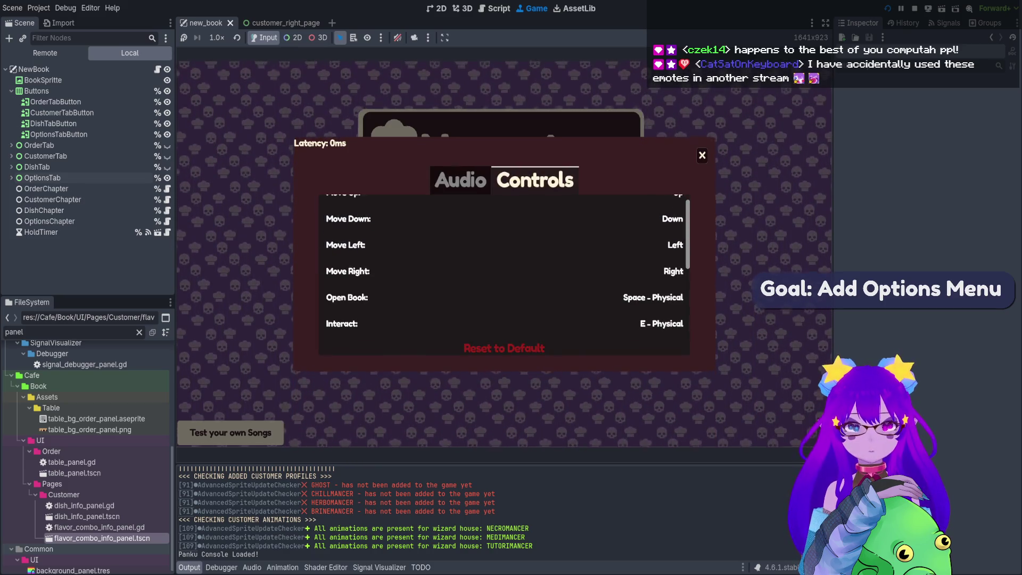
pyautogui.scroll(-1, 500, 282)
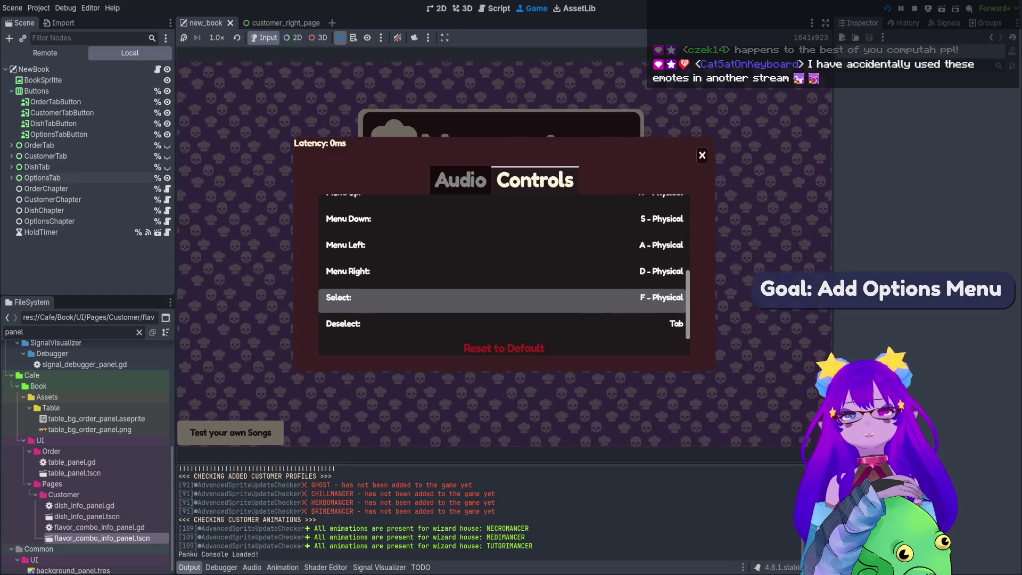
pyautogui.scroll(5, 501, 282)
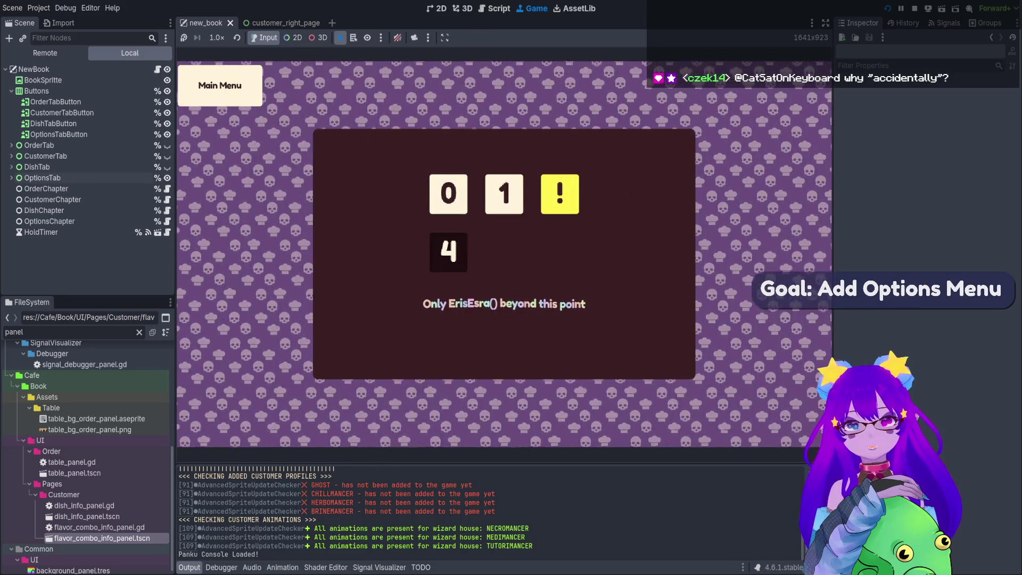
# Enter the café and spawn a customer with the spawn_customer cheat in the debug console
pyautogui.press('Return')
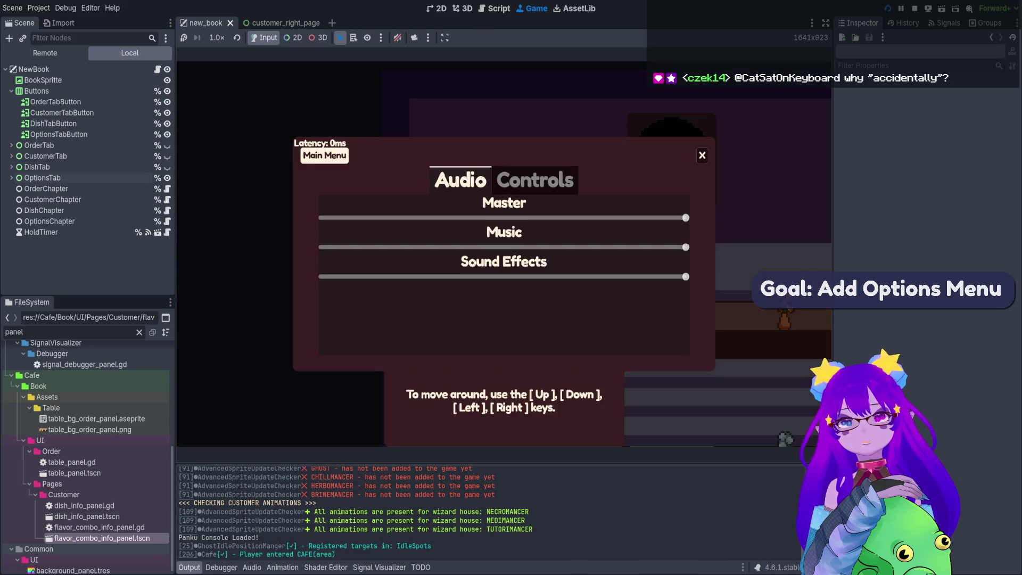
pyautogui.press('Escape')
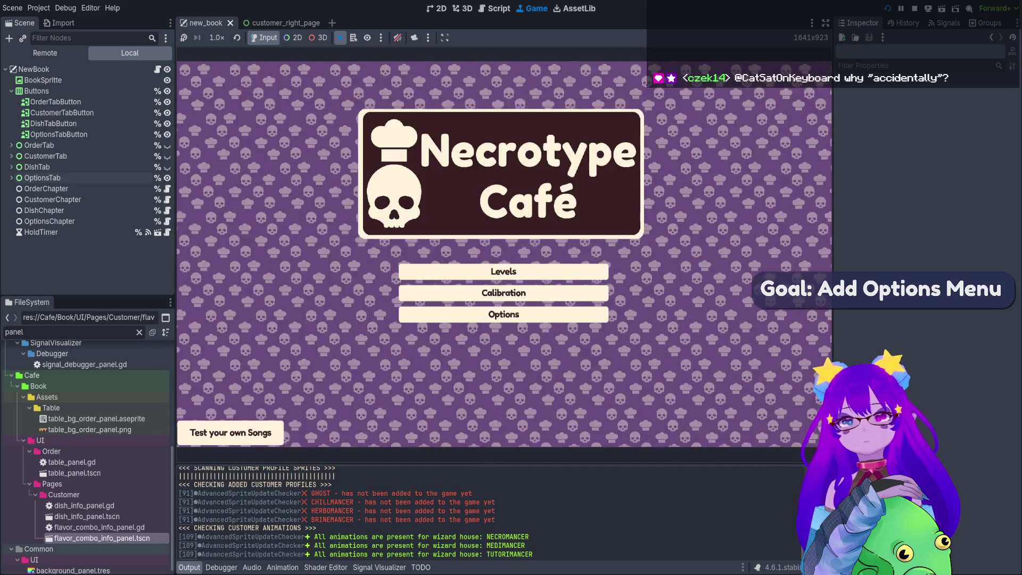
pyautogui.press('Return')
pyautogui.press('Return')
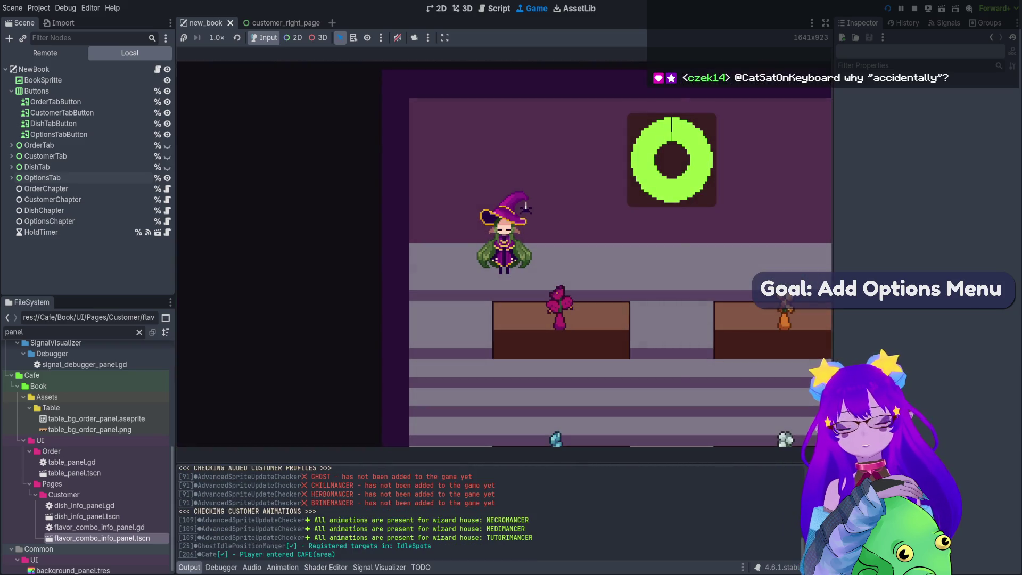
pyautogui.press('quoteleft')
pyautogui.write('spawn')
pyautogui.press('Tab')
pyautogui.press('Tab')
pyautogui.press('Tab')
pyautogui.press('Tab')
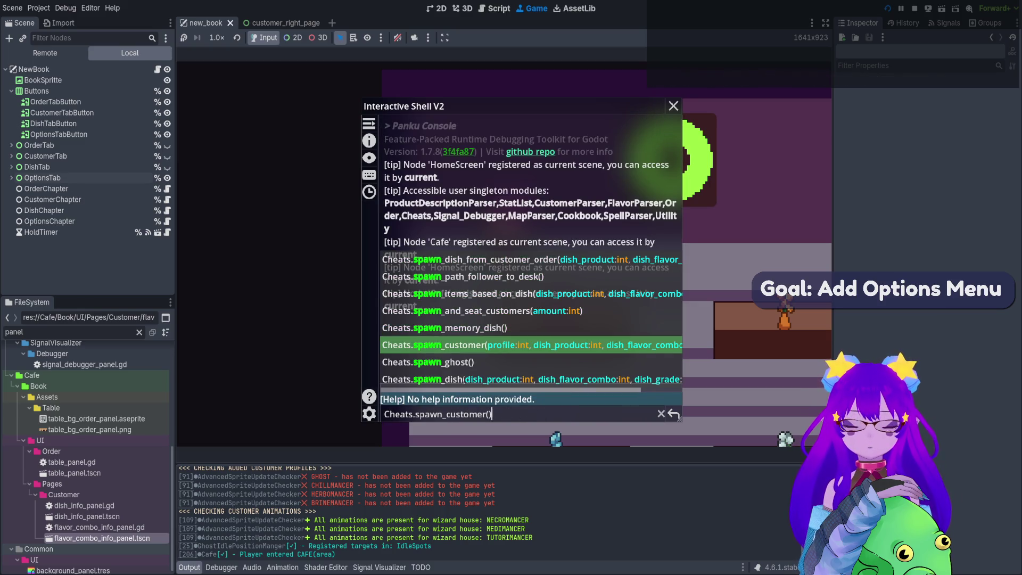
pyautogui.press('Return')
pyautogui.press('quoteleft')
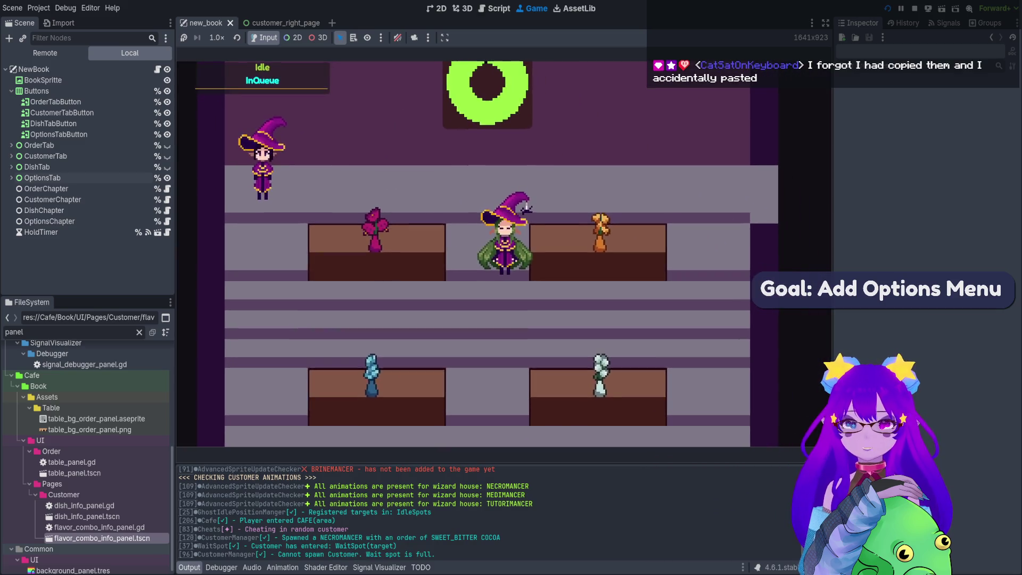
# Check the options and order table panels, then stop the running game
pyautogui.press('quoteleft')
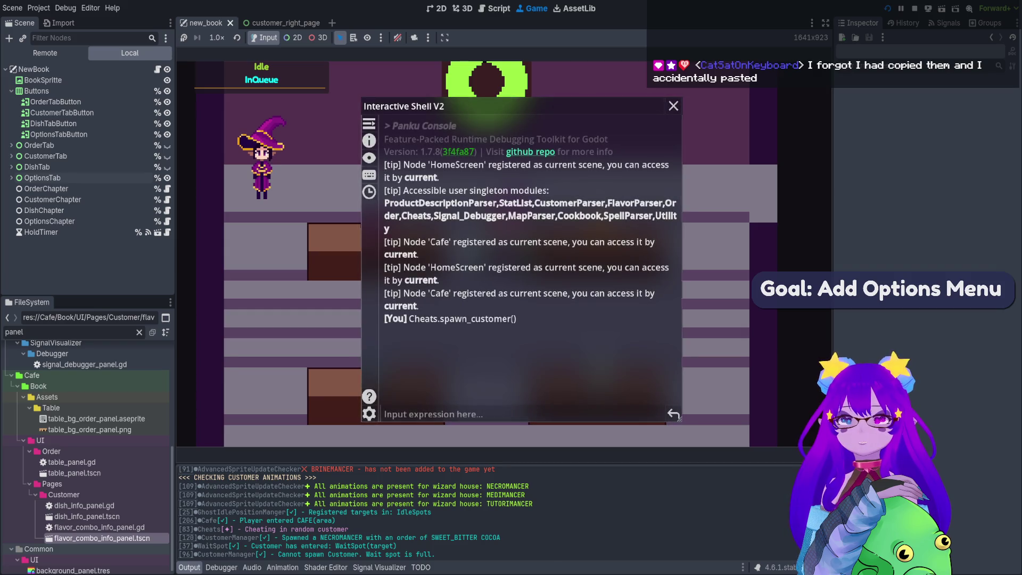
pyautogui.press('Escape')
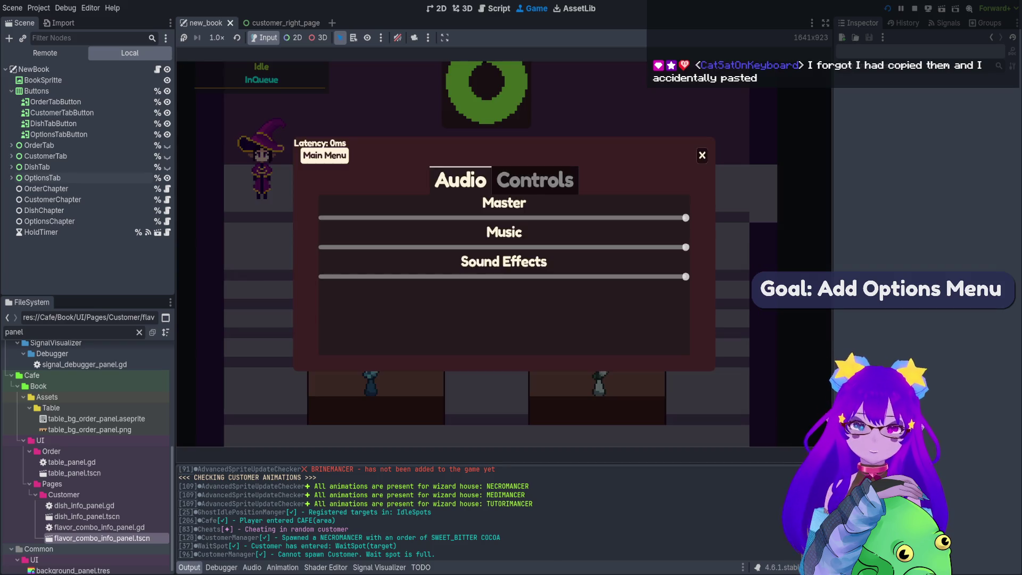
pyautogui.press('Escape')
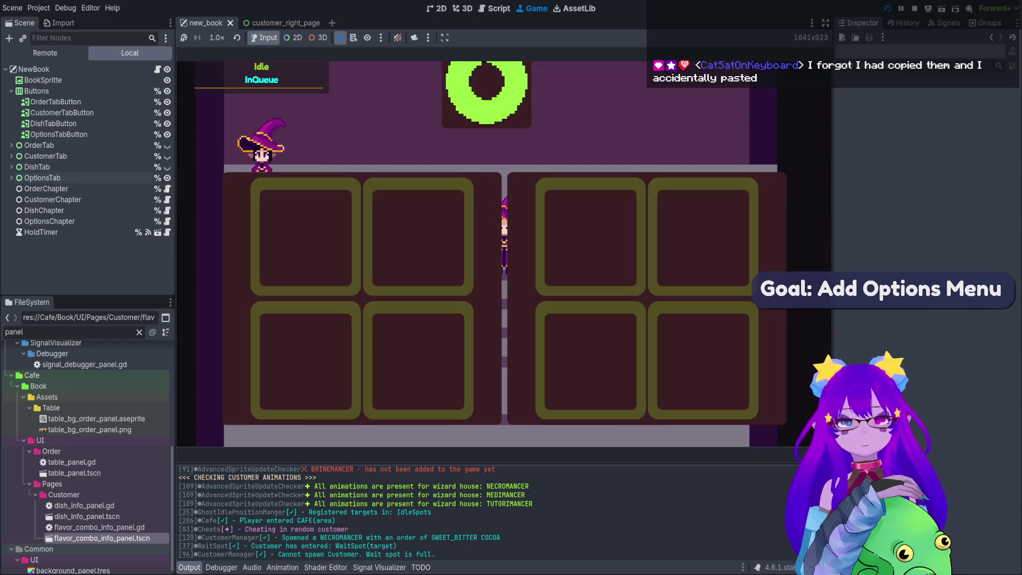
pyautogui.press('Escape')
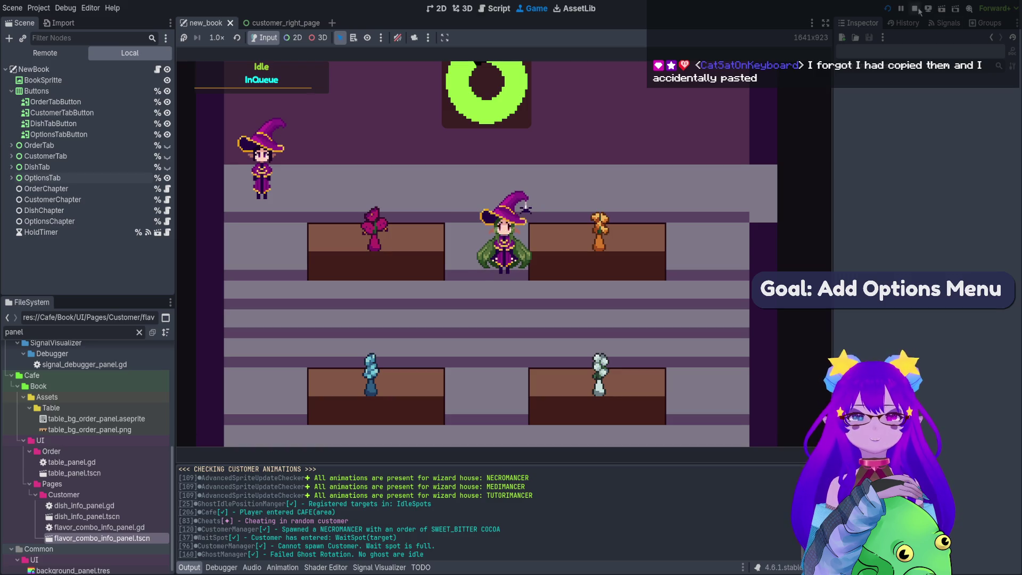
pyautogui.press('F8')
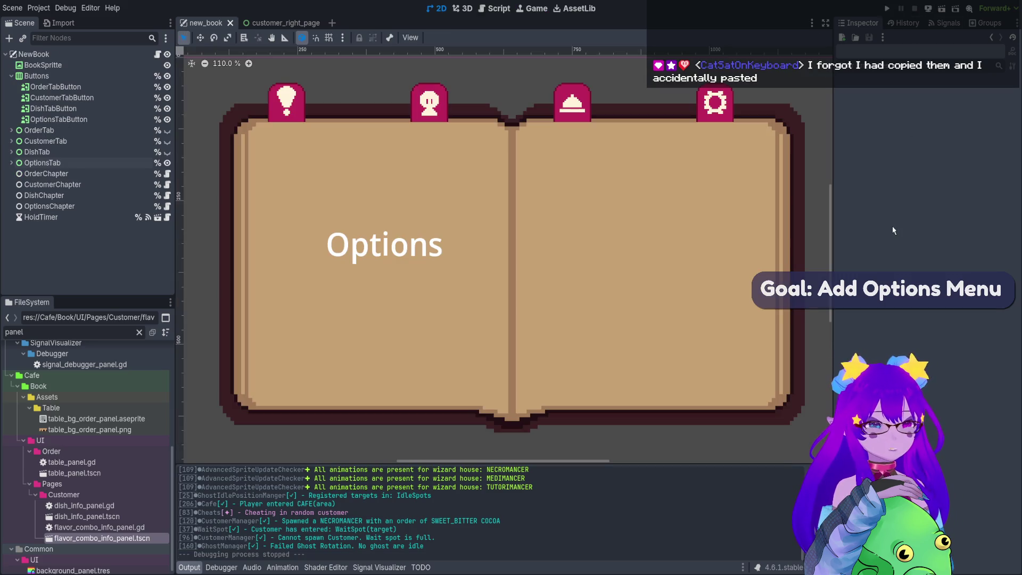
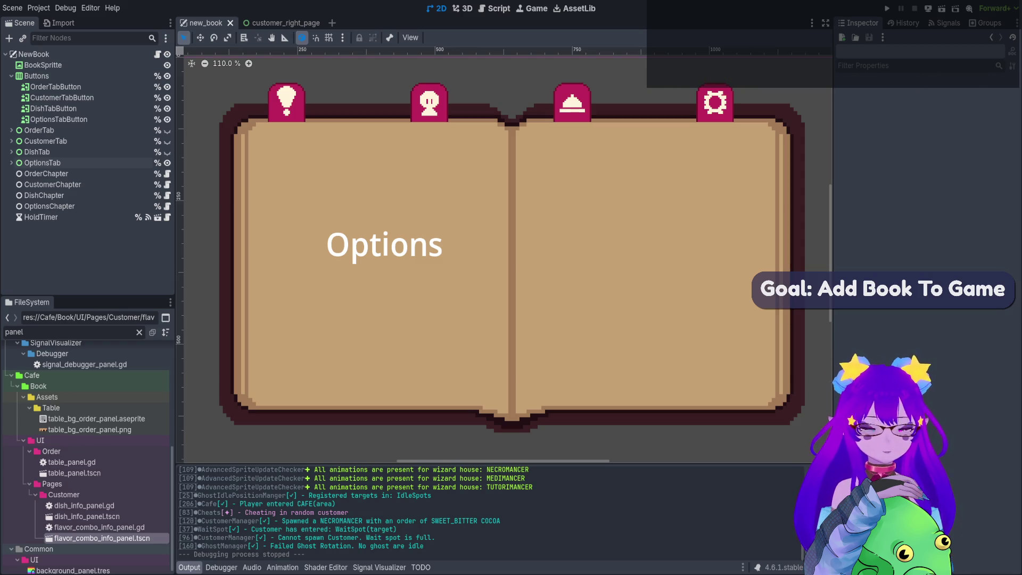
# Select the NewBook root in the Scene dock and open its new_book.gd script
pyautogui.click(138, 65)
pyautogui.click(140, 55)
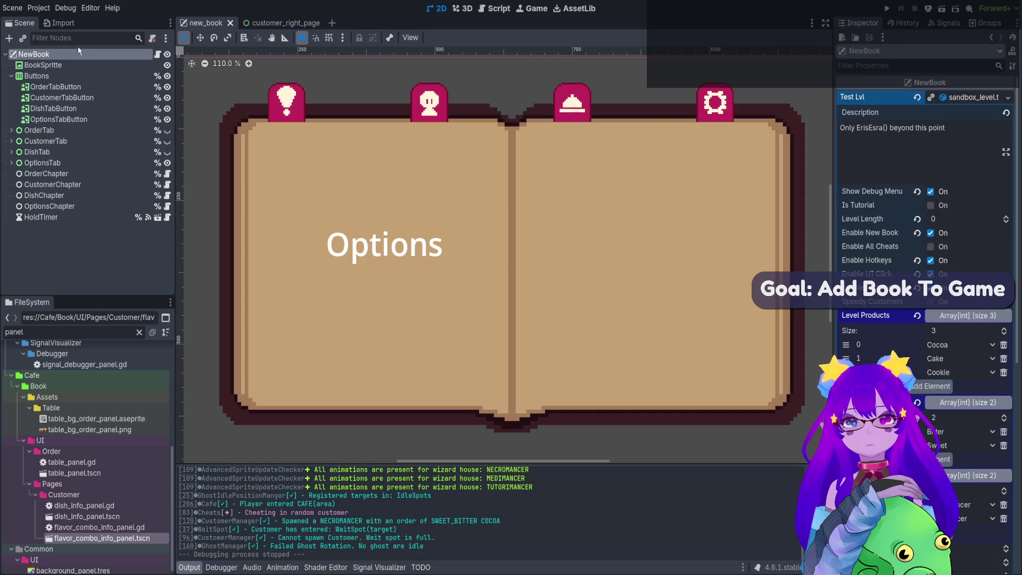
pyautogui.click(159, 55)
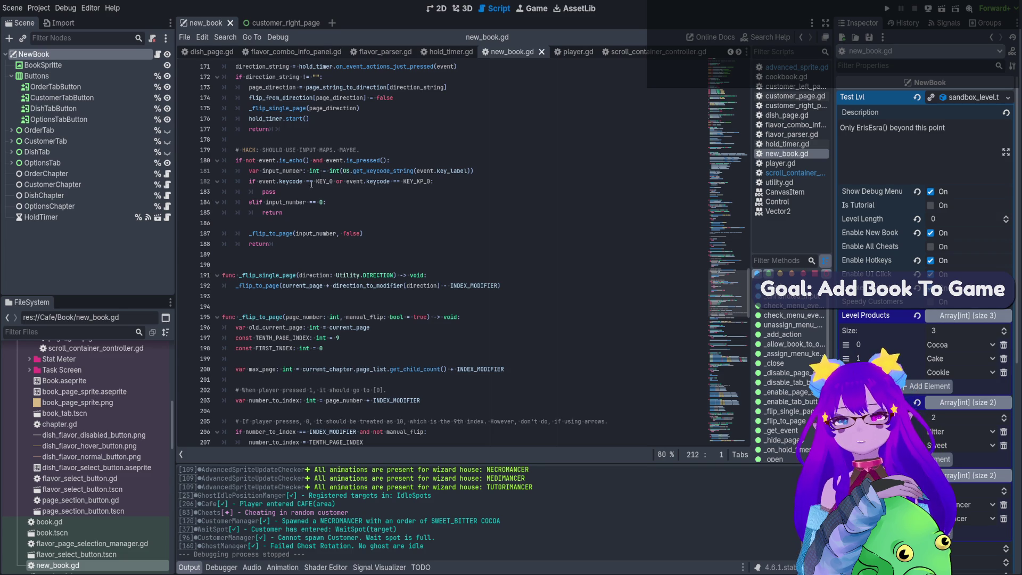
# Search new_book.gd for 'test' to review the test_lvl export and its use in _ready
pyautogui.scroll(20, 729, 81)
pyautogui.click(730, 81)
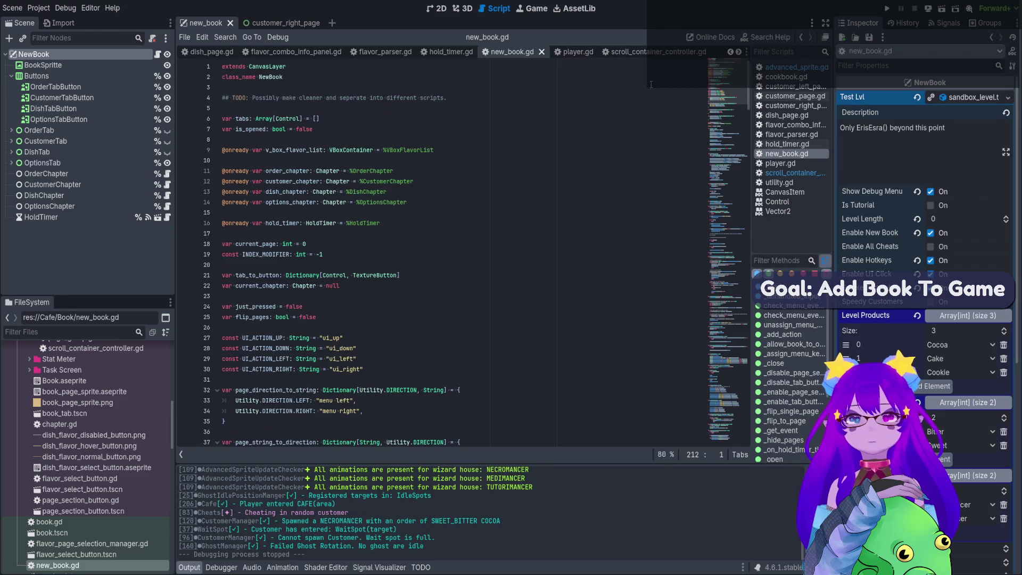
pyautogui.scroll(-4, 242, 252)
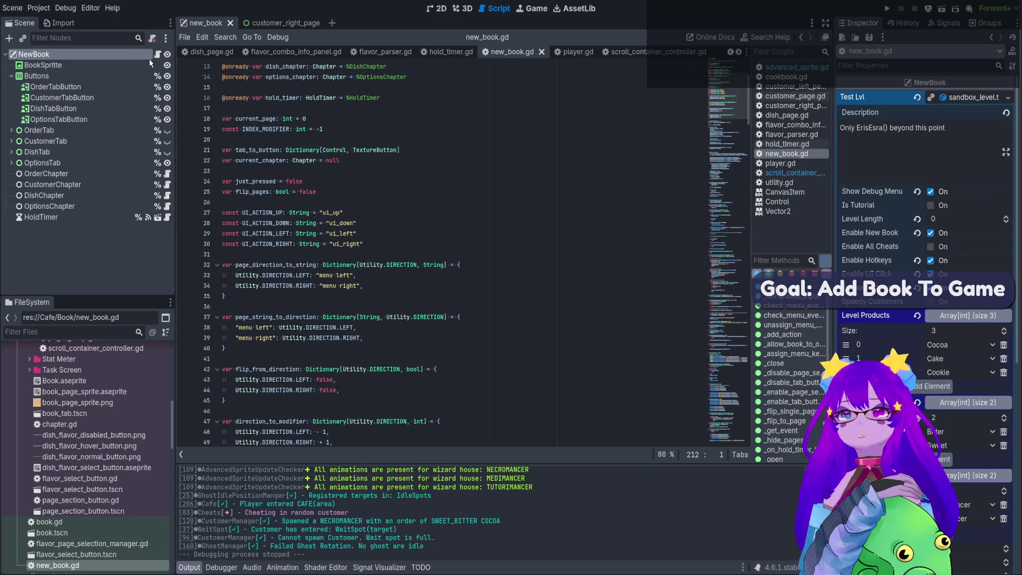
pyautogui.scroll(4, 313, 163)
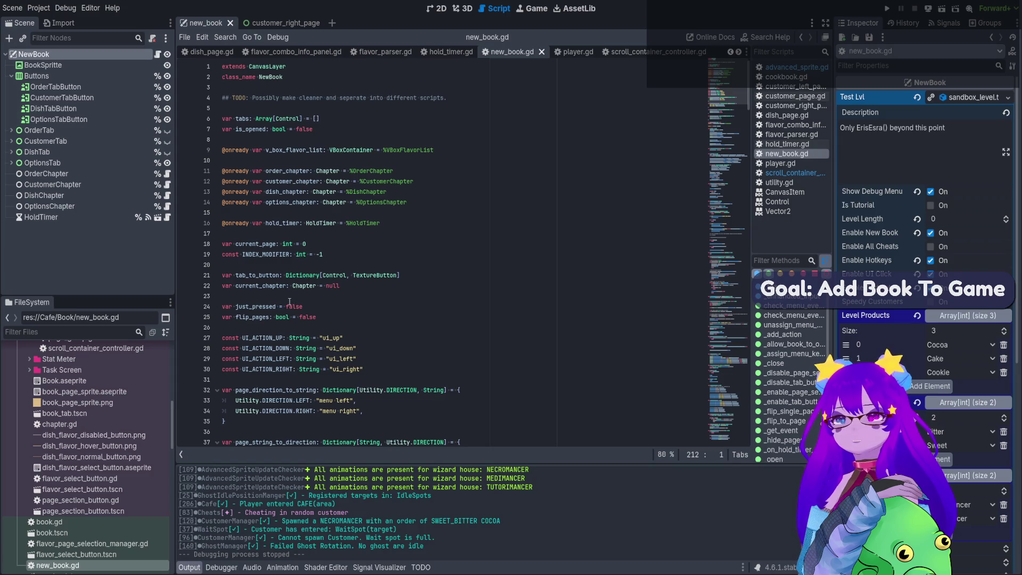
pyautogui.hotkey('ctrl', 'f')
pyautogui.write('test')
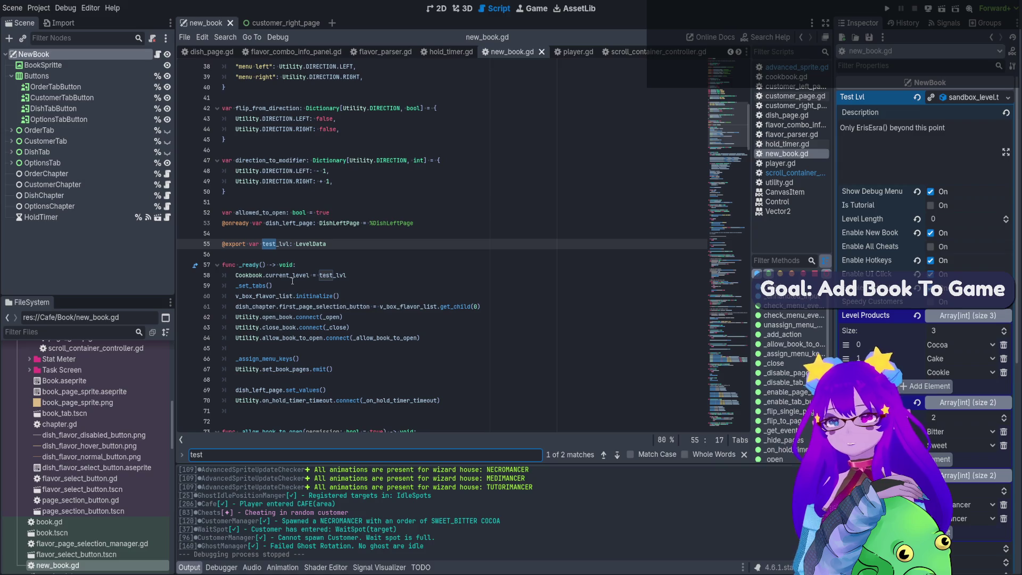
pyautogui.click(292, 276)
pyautogui.scroll(-1, 344, 276)
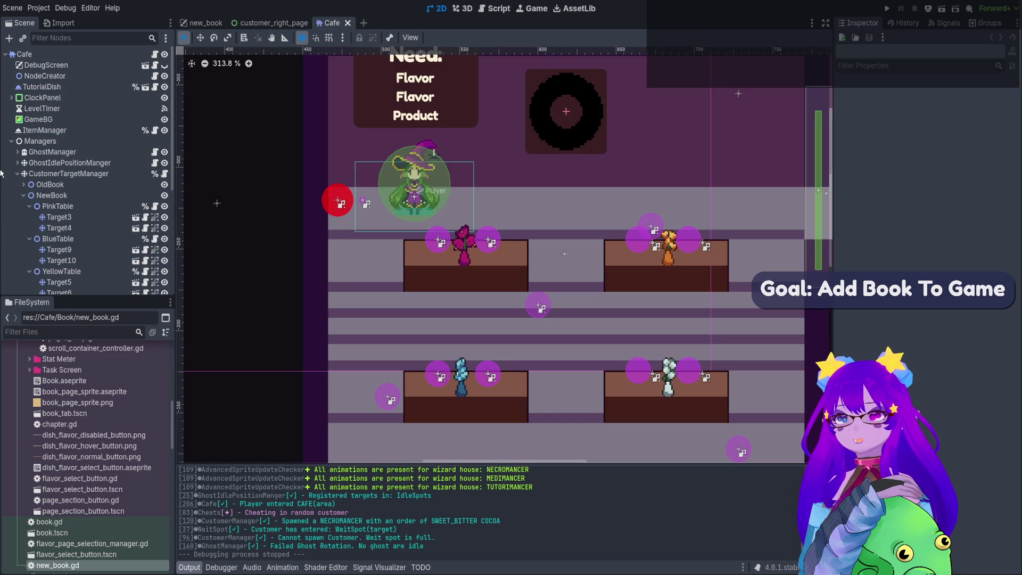
# Collapse CustomerTargetManager, expand GameStateManager and inspect the OptionsMenu node's properties
pyautogui.click(18, 174)
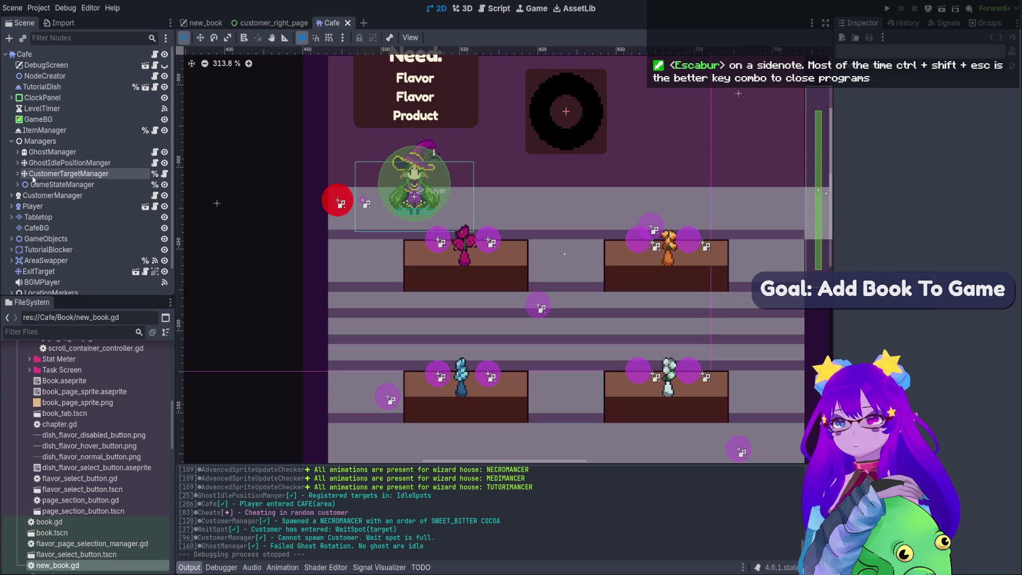
pyautogui.click(24, 185)
pyautogui.click(18, 185)
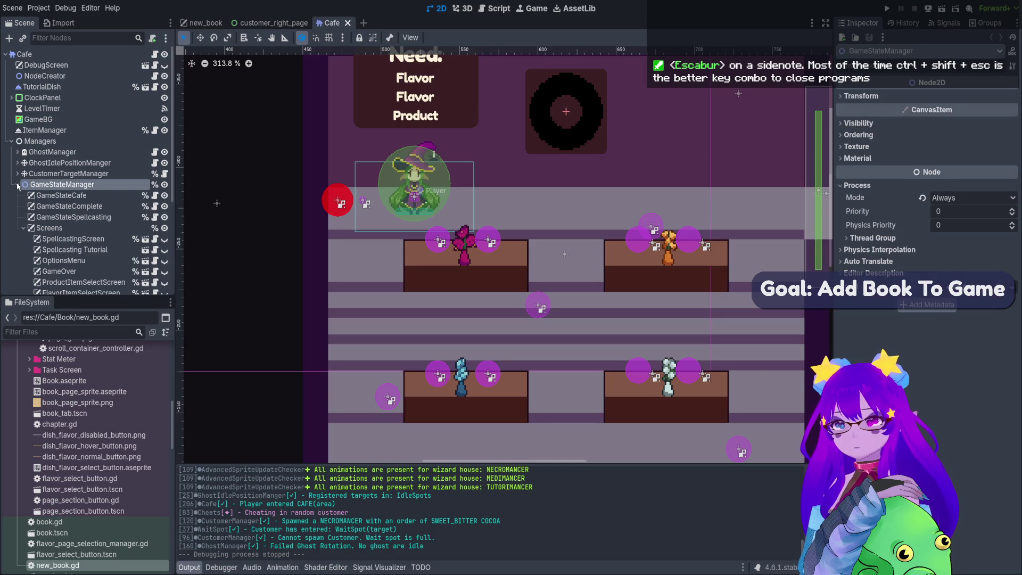
pyautogui.scroll(-2, 22, 192)
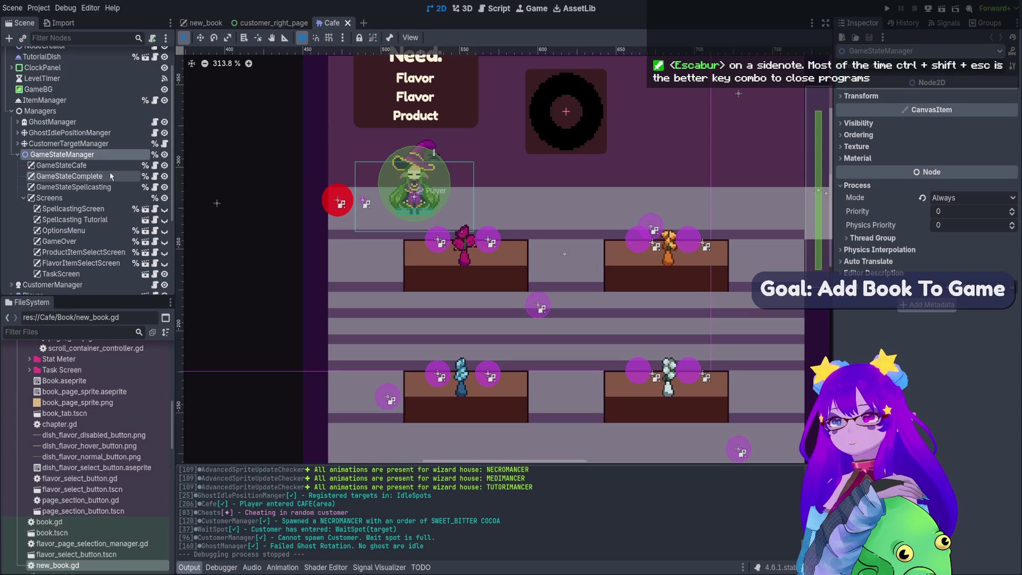
pyautogui.click(126, 230)
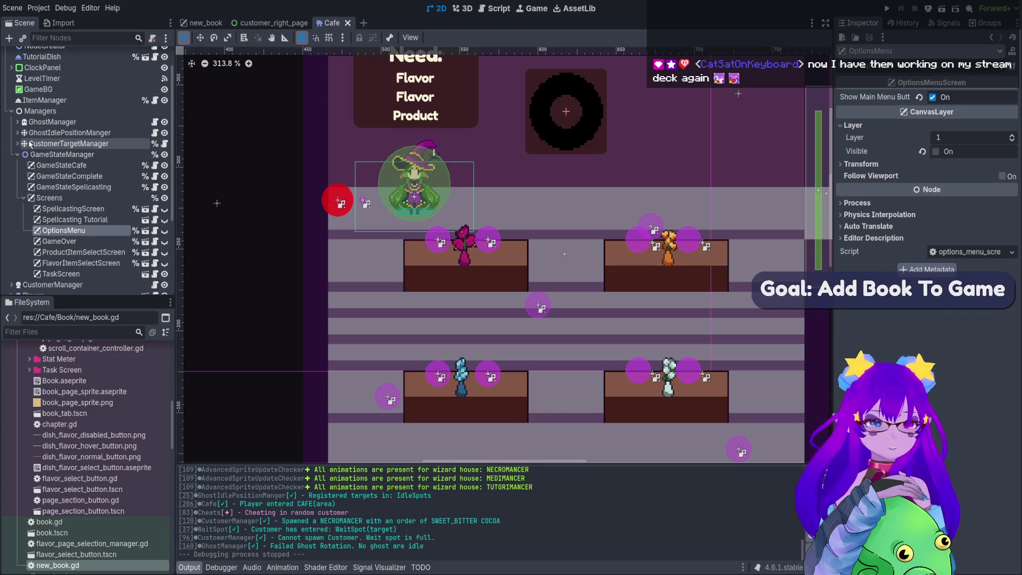
pyautogui.scroll(-1, 31, 160)
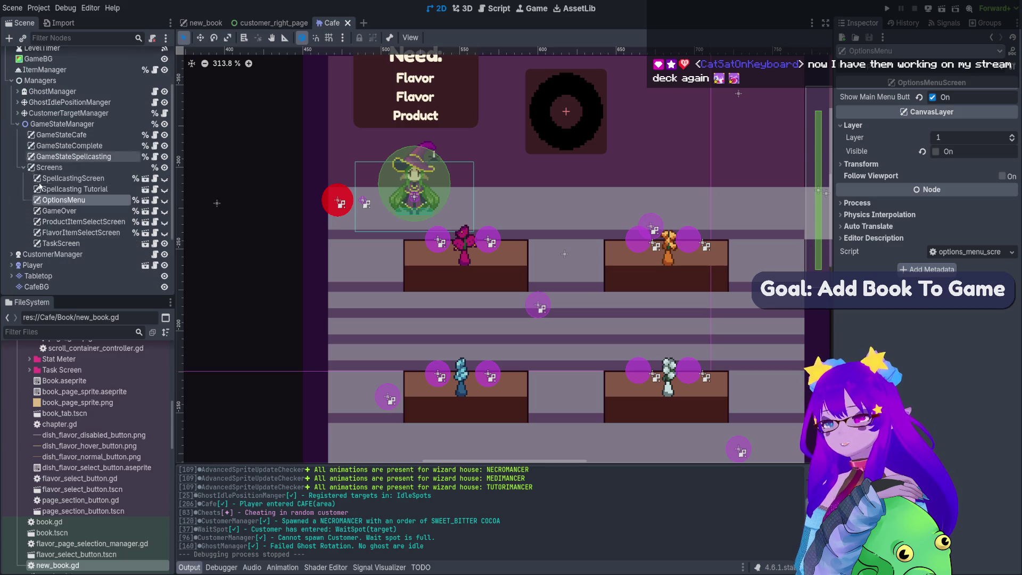
# Collapse the Screens and GameStateManager branches and open the Cafe root's cafe.gd script
pyautogui.click(24, 167)
pyautogui.click(17, 123)
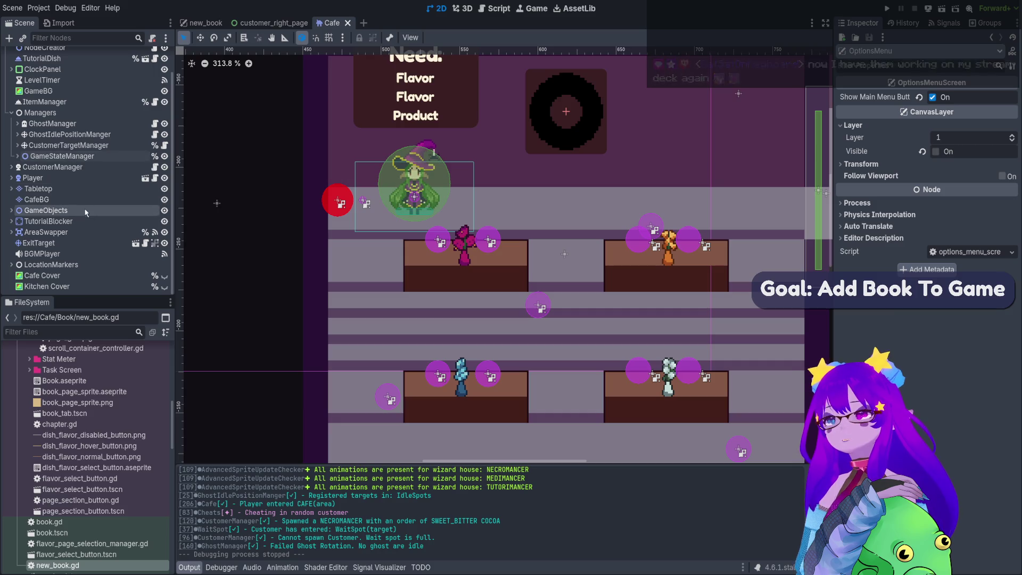
pyautogui.scroll(1, 82, 215)
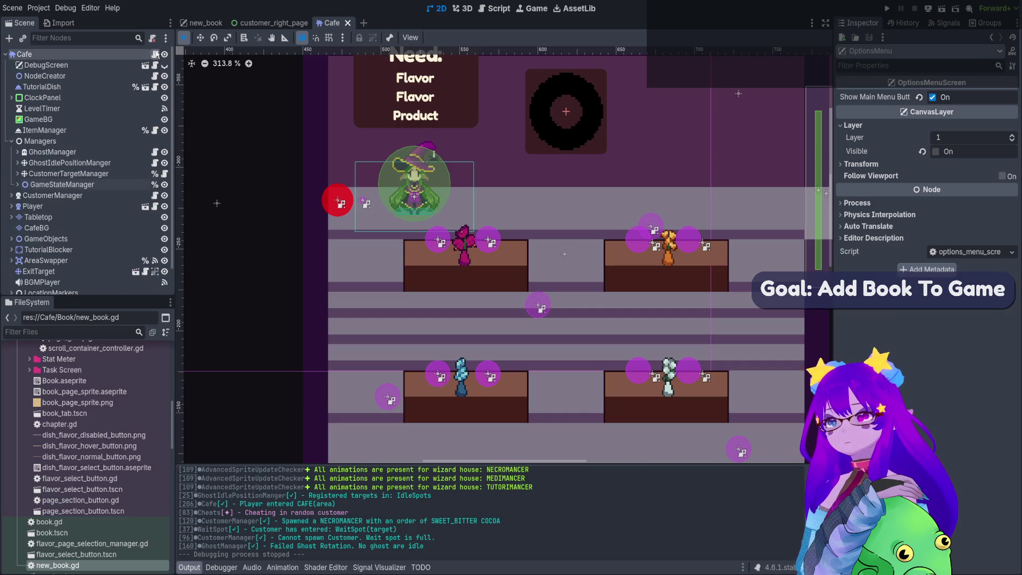
pyautogui.click(155, 55)
pyautogui.scroll(-9, 353, 266)
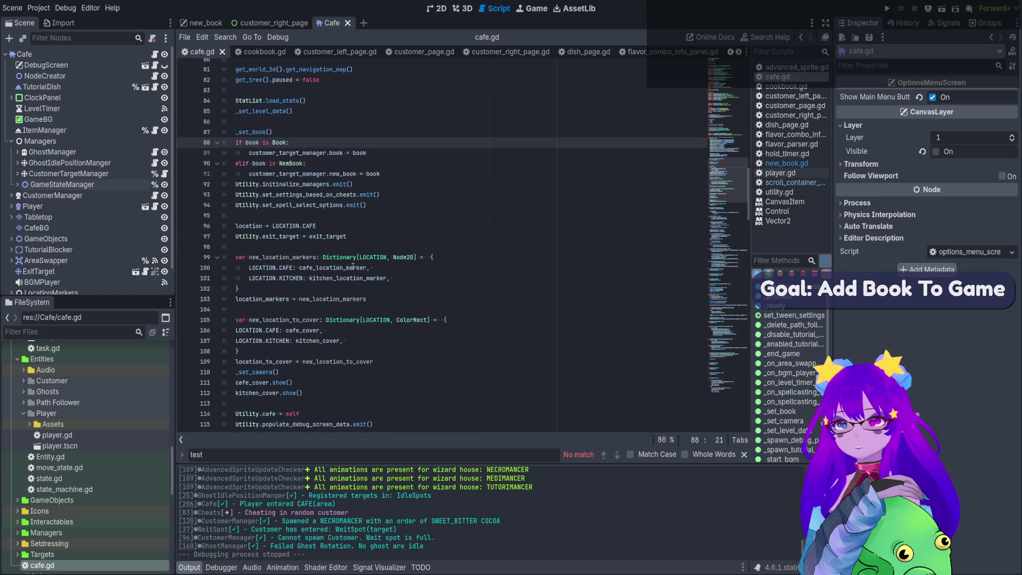
# Select 'book' on line 88 and step through its matches to the _set_book call
pyautogui.scroll(-1, 353, 266)
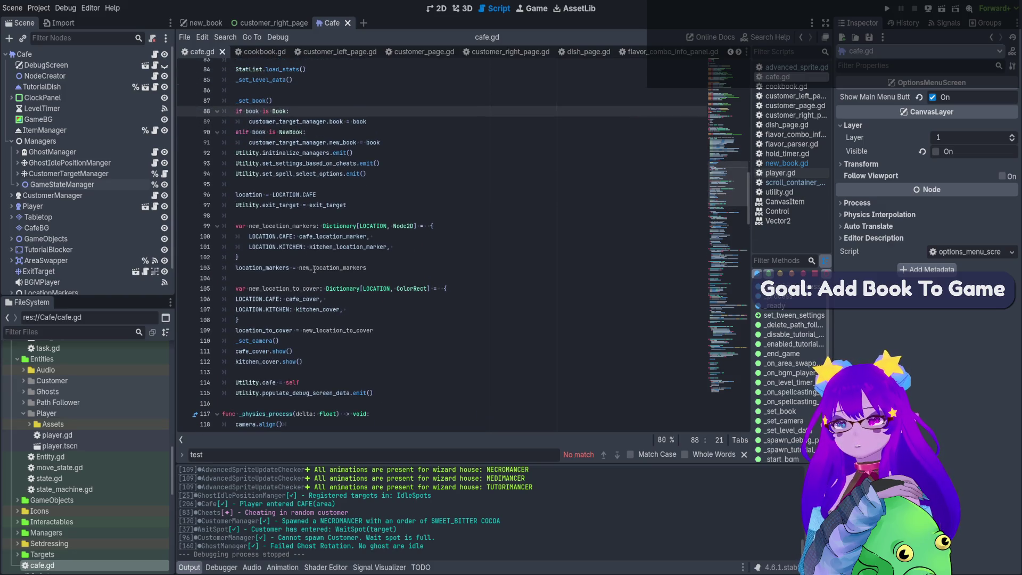
pyautogui.scroll(1, 296, 185)
pyautogui.click(318, 152)
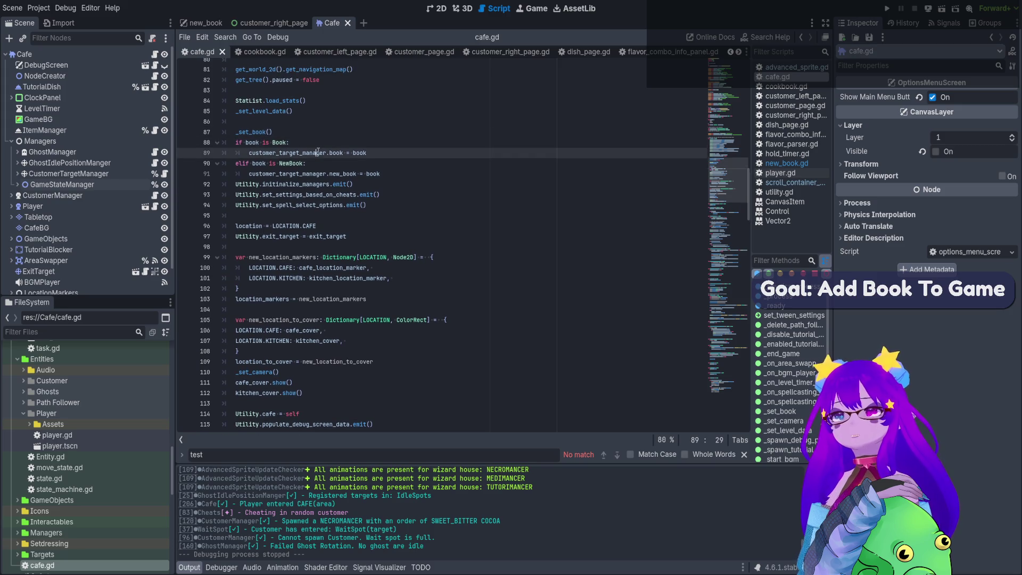
pyautogui.click(343, 173)
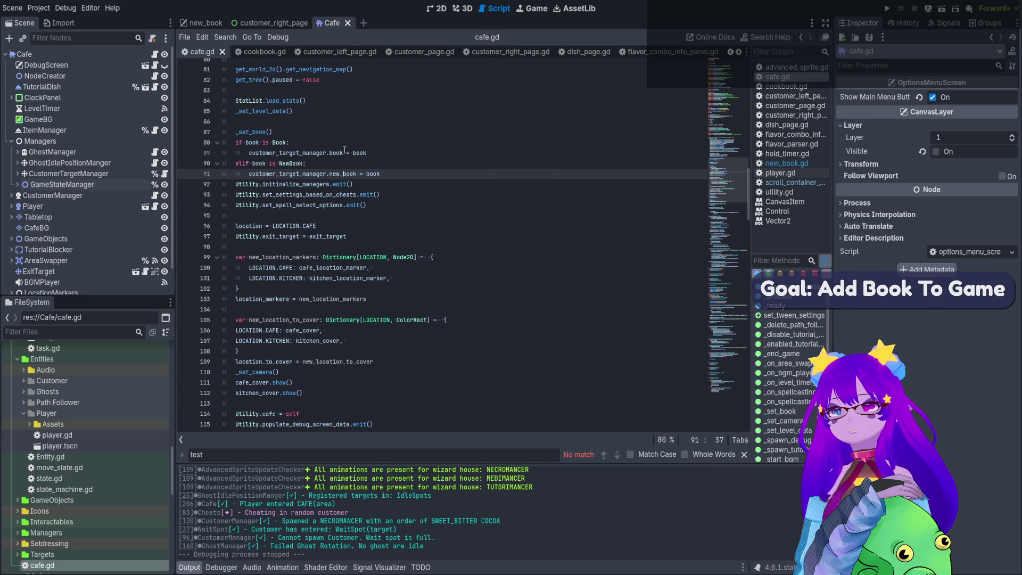
pyautogui.click(344, 153)
pyautogui.doubleClick(252, 142)
pyautogui.hotkey('ctrl', 'f')
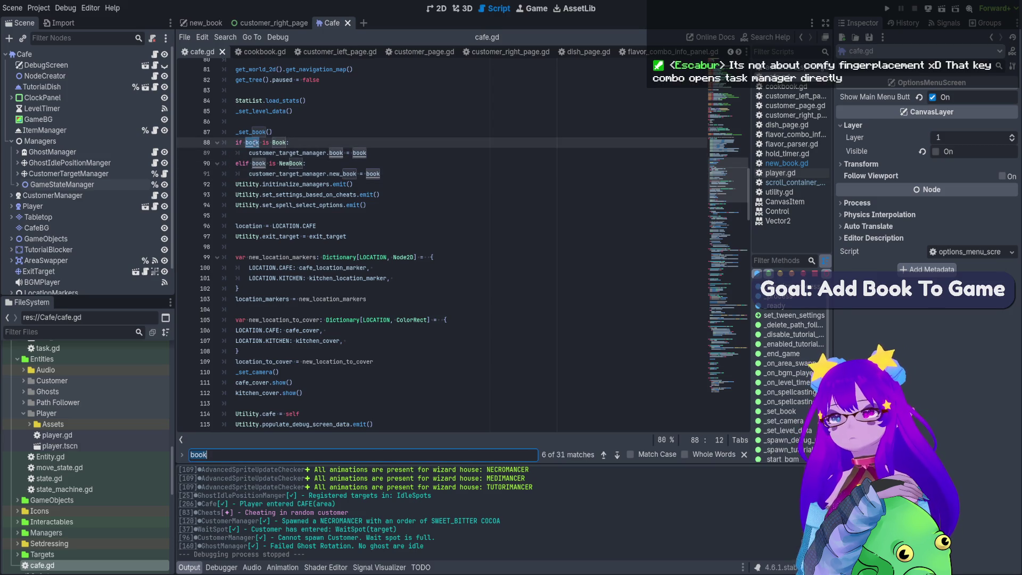
pyautogui.click(617, 455)
pyautogui.click(617, 454)
pyautogui.click(617, 454)
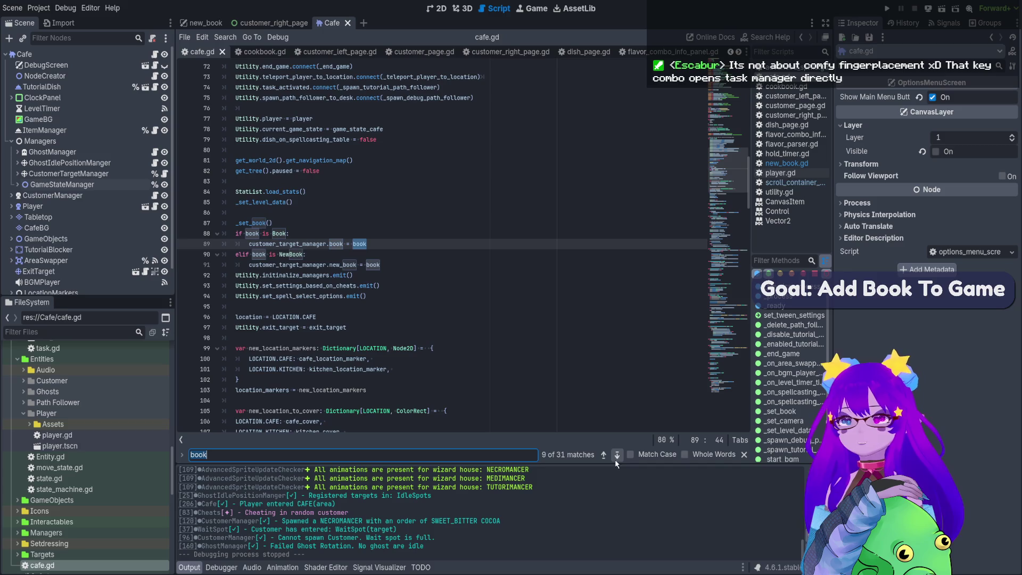
pyautogui.click(246, 223)
# Jump to the _set_book definition, review its NewBook and Book branches, and save cafe.gd
pyautogui.keyDown('ctrl'); pyautogui.click(254, 224); pyautogui.keyUp('ctrl')
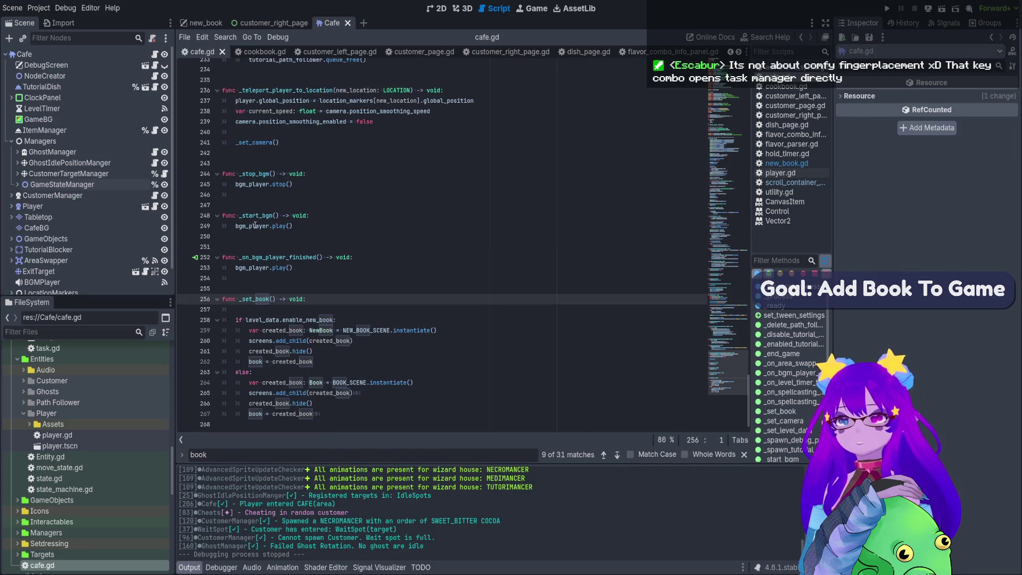
pyautogui.click(386, 354)
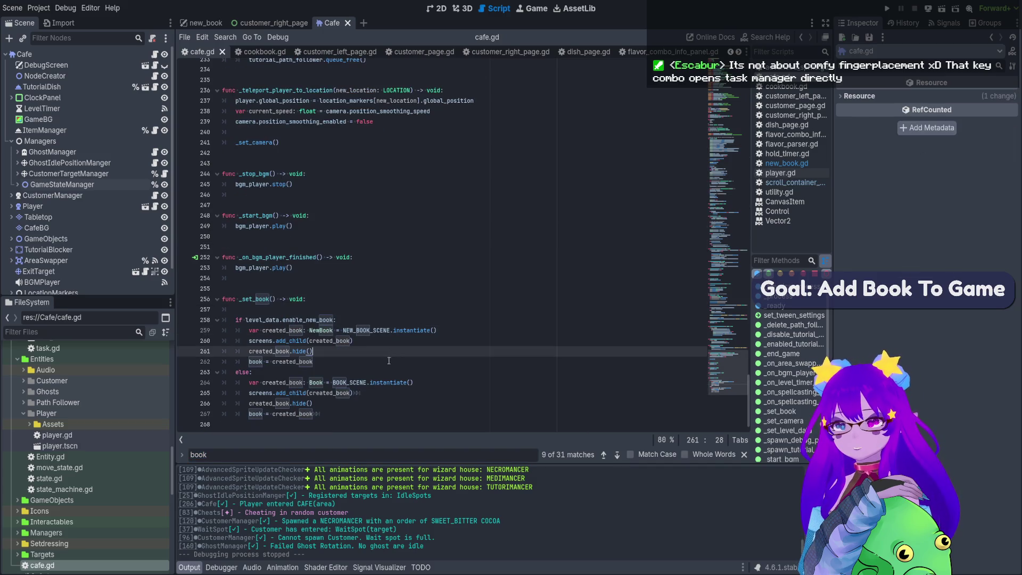
pyautogui.click(345, 401)
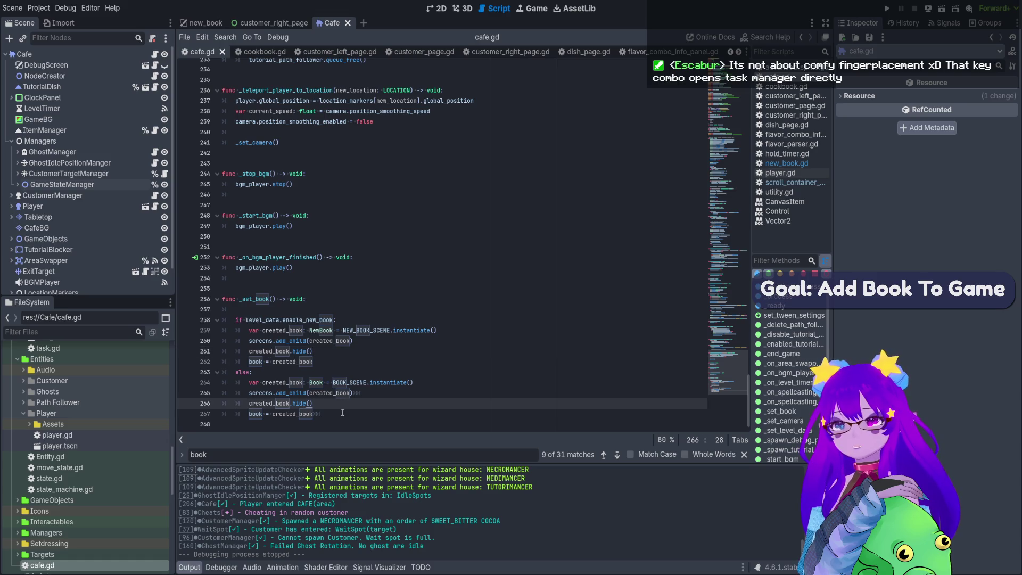
pyautogui.click(343, 413)
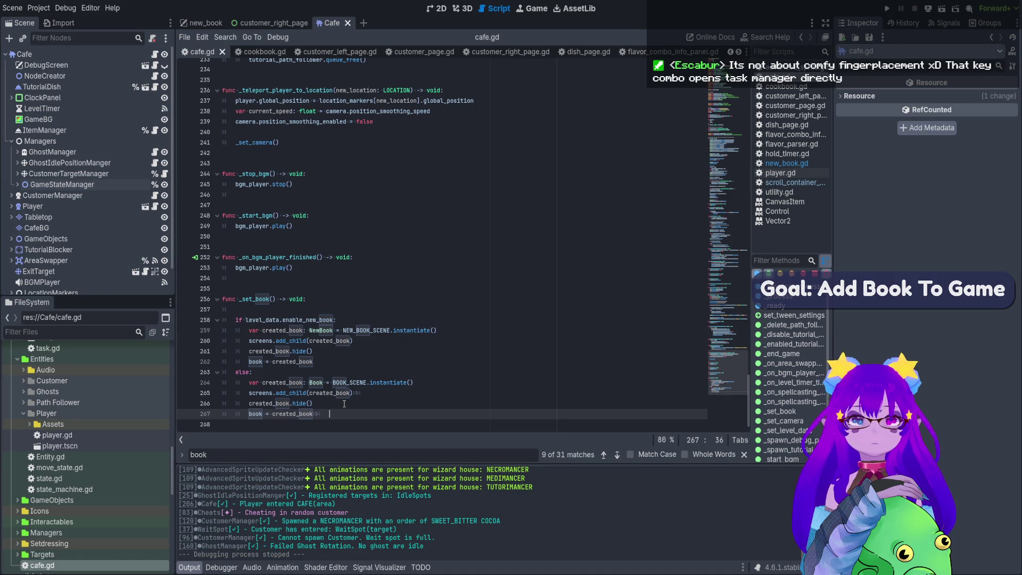
pyautogui.hotkey('ctrl', 's')
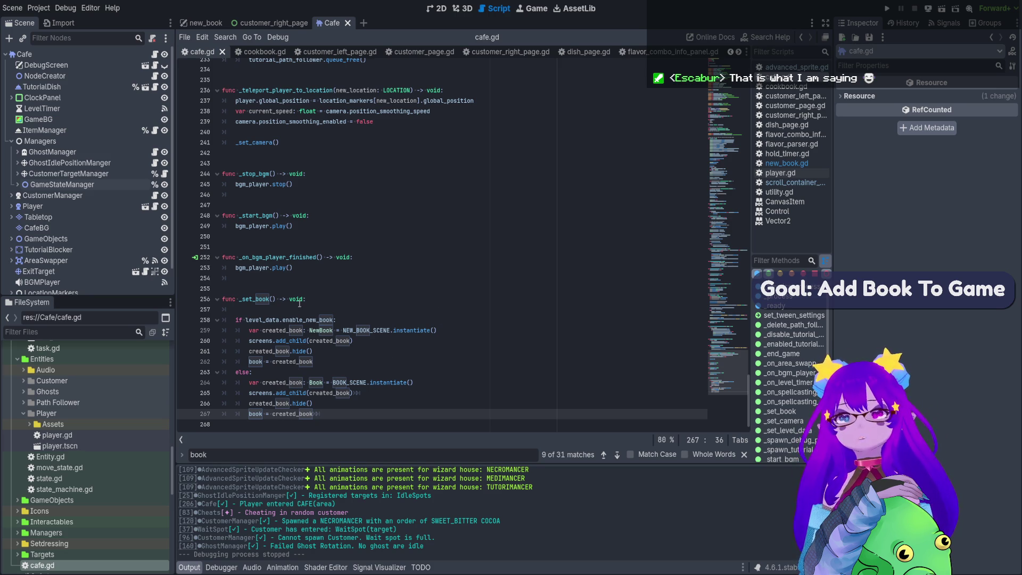
pyautogui.click(330, 383)
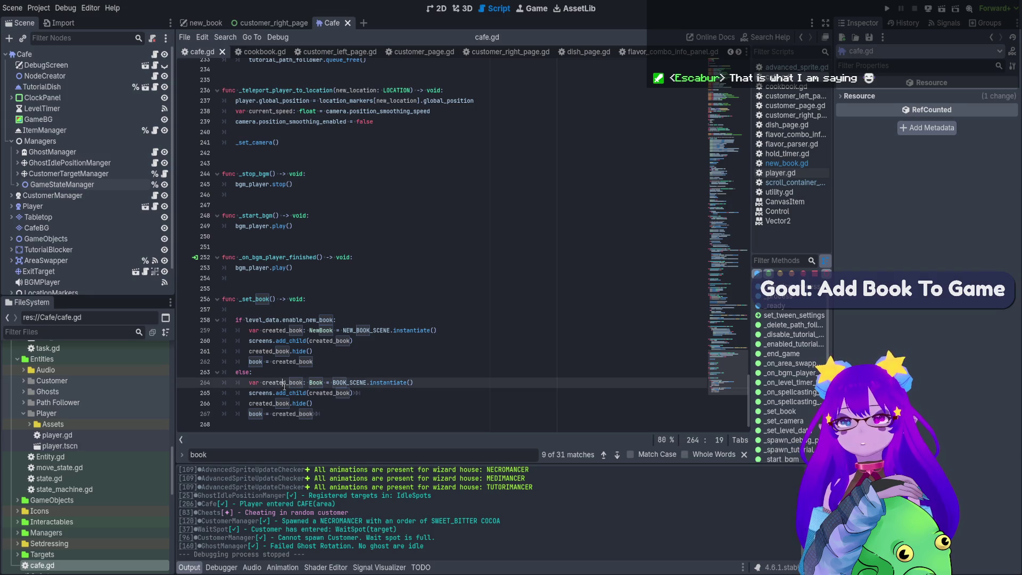
pyautogui.click(373, 331)
pyautogui.click(372, 343)
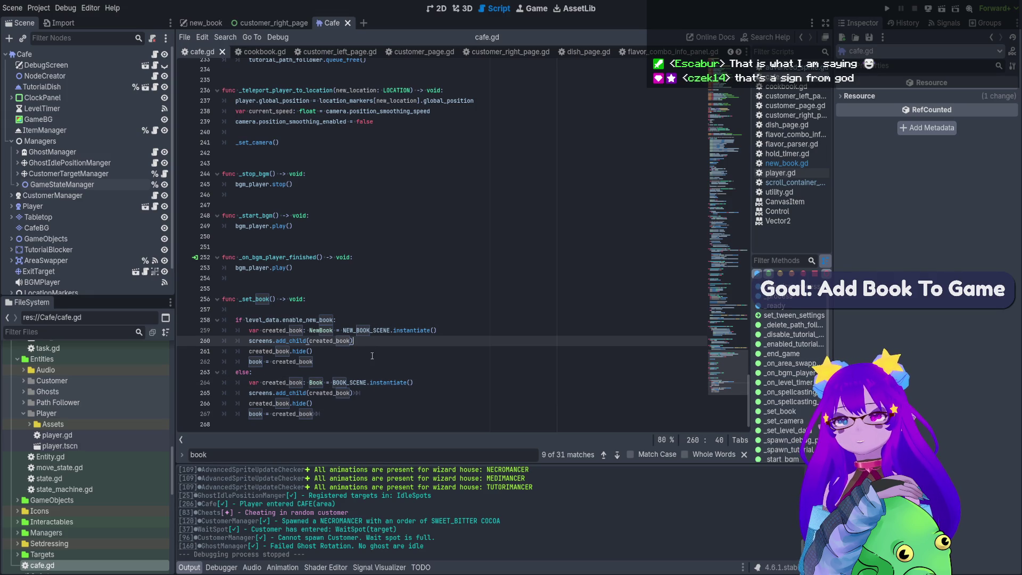
# Add created_book.update_level() below created_book.hide() in the NewBook branch, then open new_book.gd
pyautogui.click(373, 354)
pyautogui.press('Return')
pyautogui.write('eated_book.')
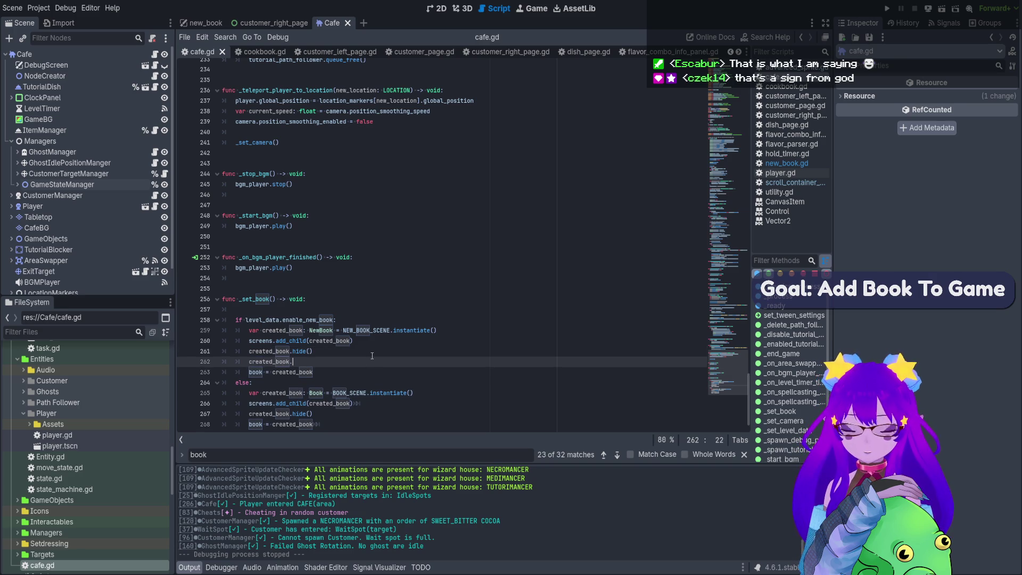
pyautogui.write('set_le')
pyautogui.press('Return')
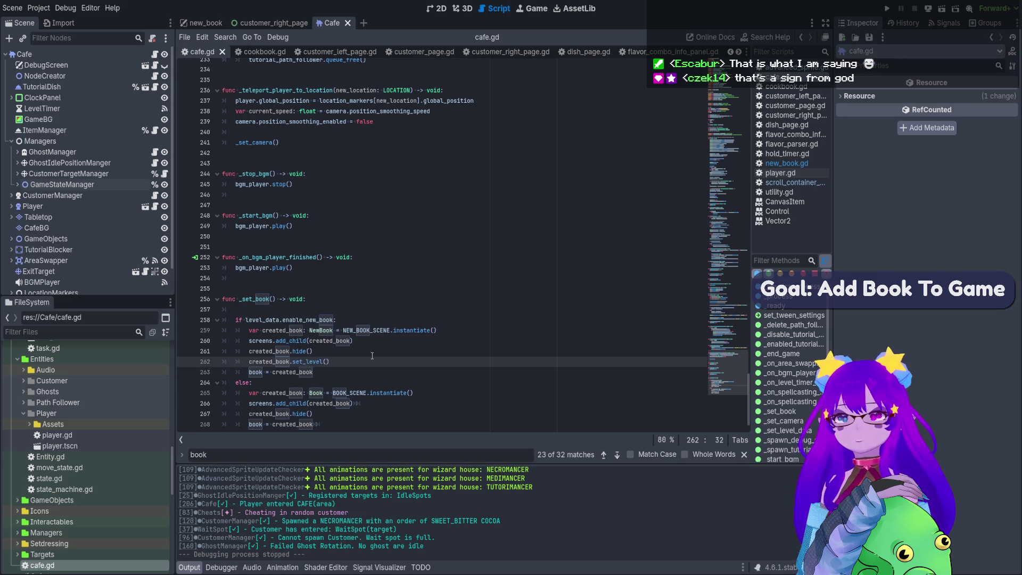
pyautogui.write('Cookb')
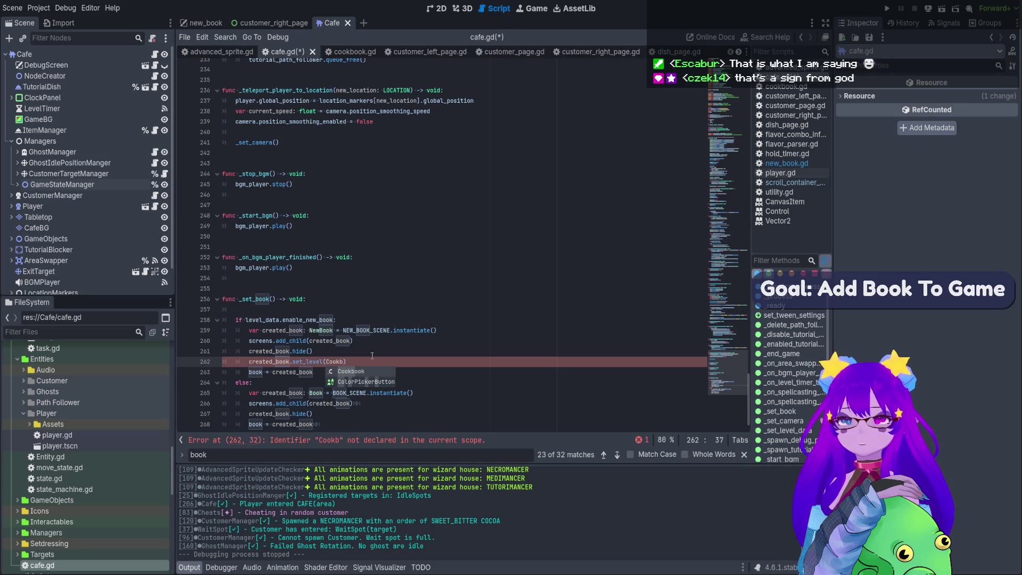
pyautogui.press('BackSpace')
pyautogui.press('BackSpace')
pyautogui.press('BackSpace')
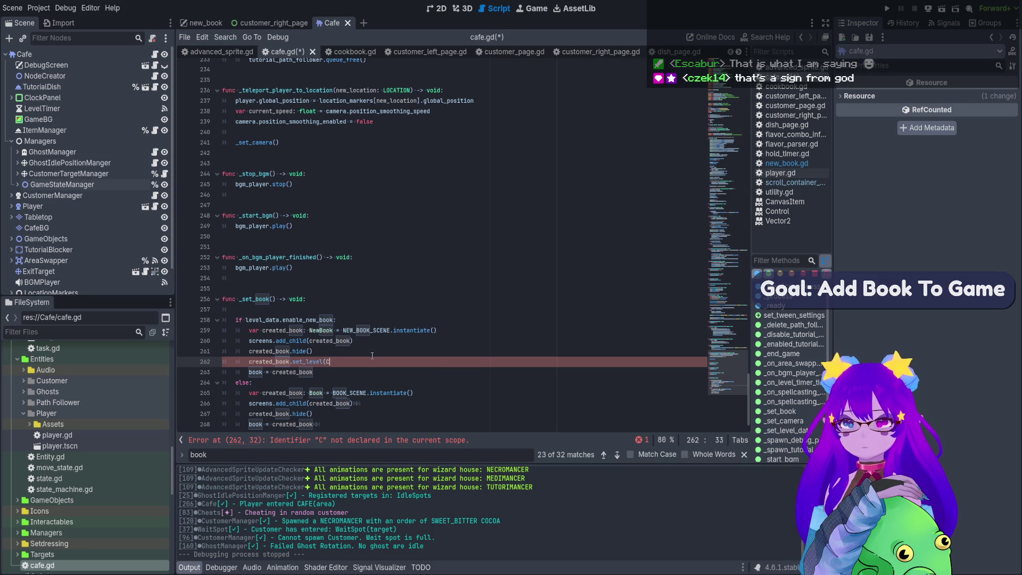
pyautogui.press('BackSpace')
pyautogui.press('BackSpace')
pyautogui.press('BackSpace')
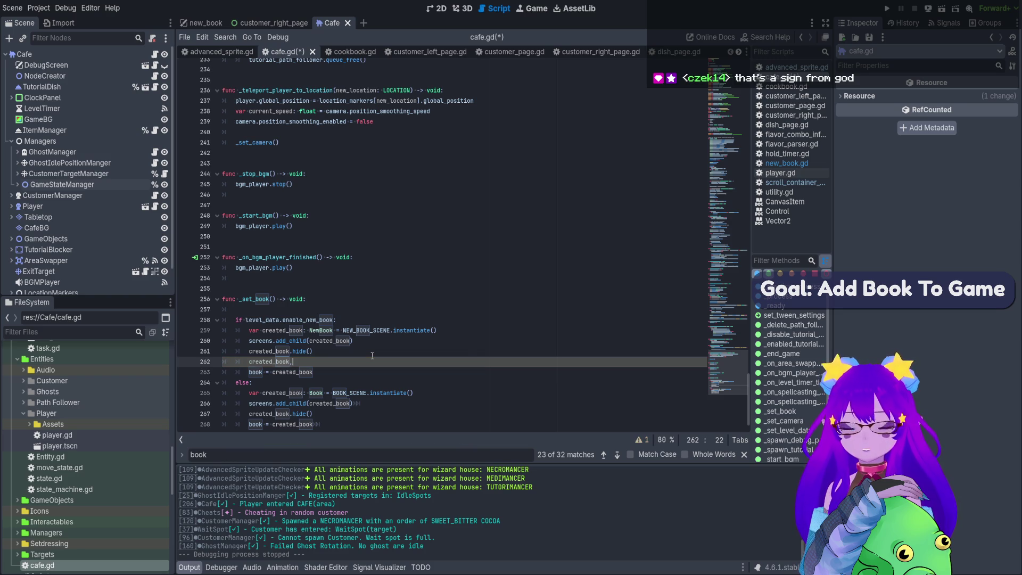
pyautogui.write('up')
pyautogui.press('BackSpace')
pyautogui.press('BackSpace')
pyautogui.press('BackSpace')
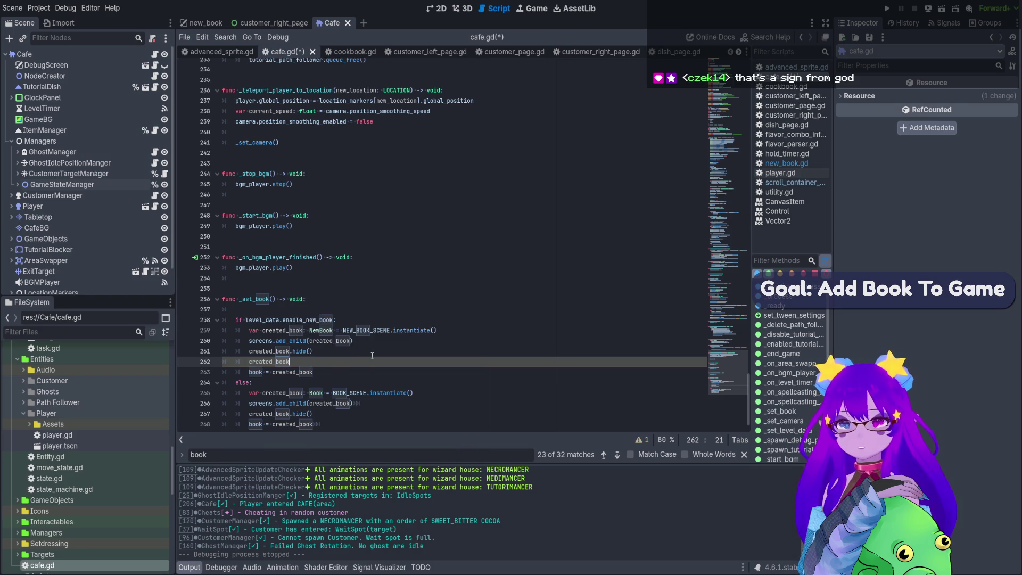
pyautogui.write('update_')
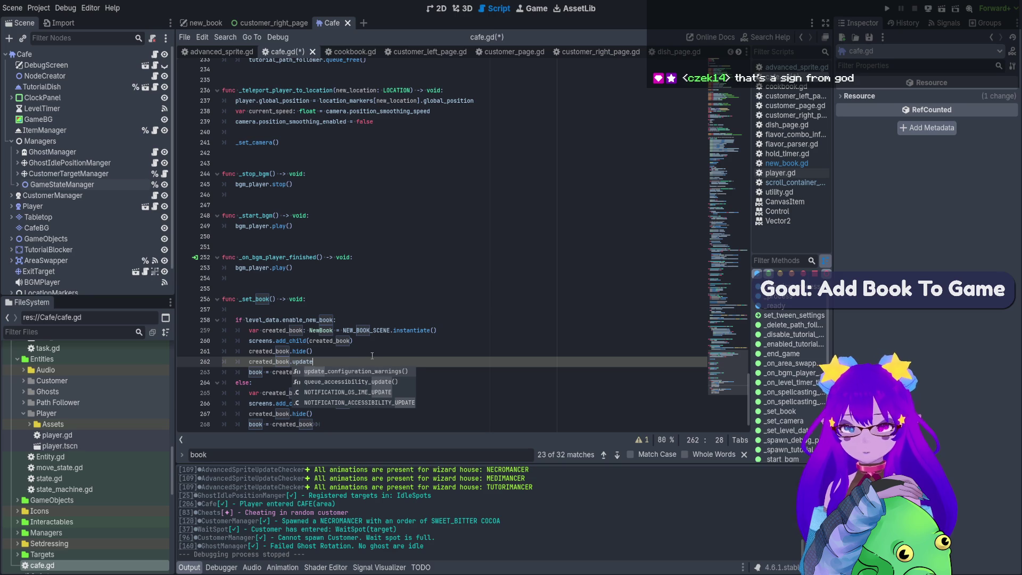
pyautogui.write('level(')
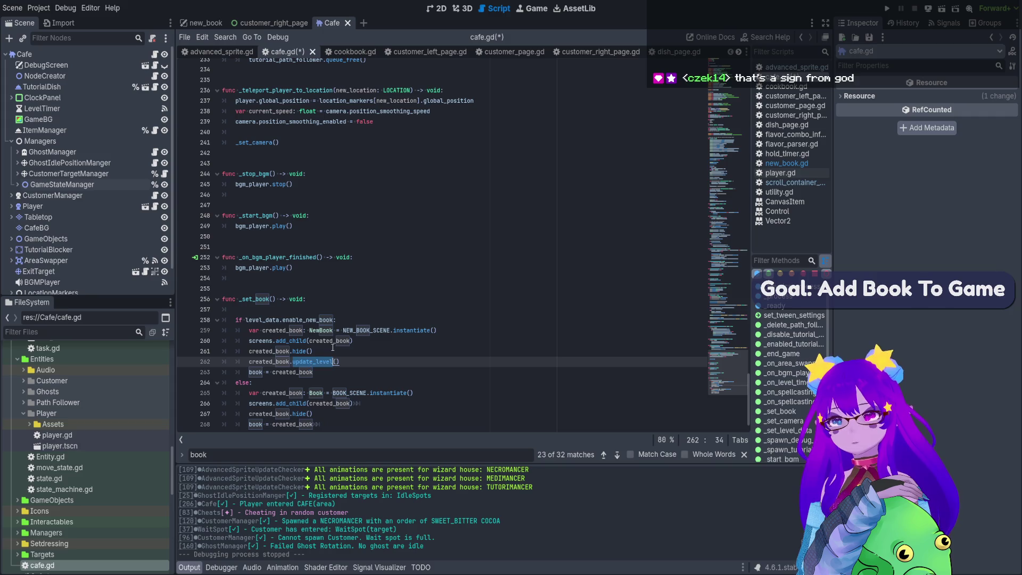
pyautogui.keyDown('ctrl'); pyautogui.click(322, 331); pyautogui.keyUp('ctrl')
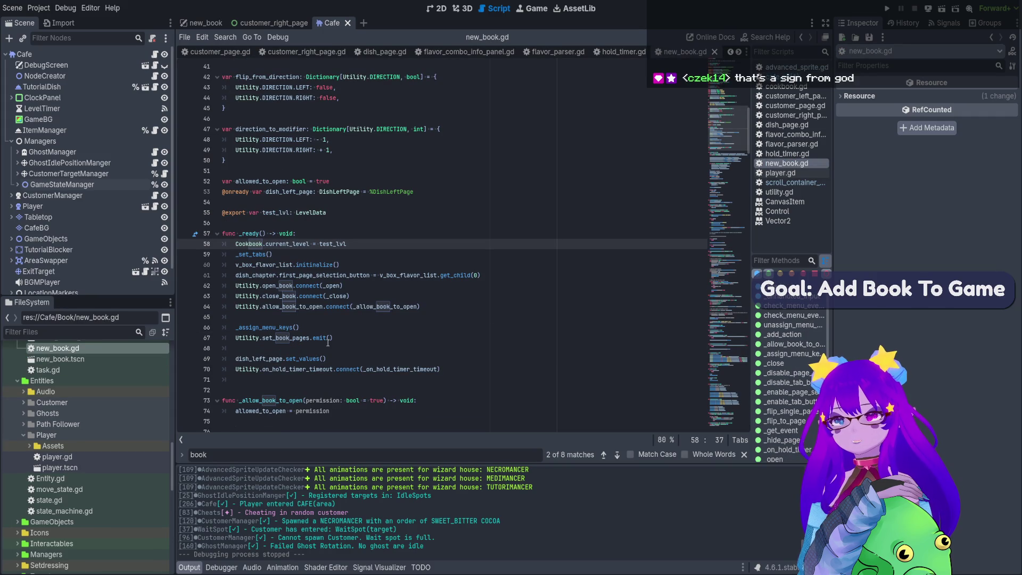
# Add a new function 'func update_level() -> void:' below _ready in new_book.gd and save
pyautogui.click(230, 391)
pyautogui.press('Return')
pyautogui.press('Return')
pyautogui.click(230, 391)
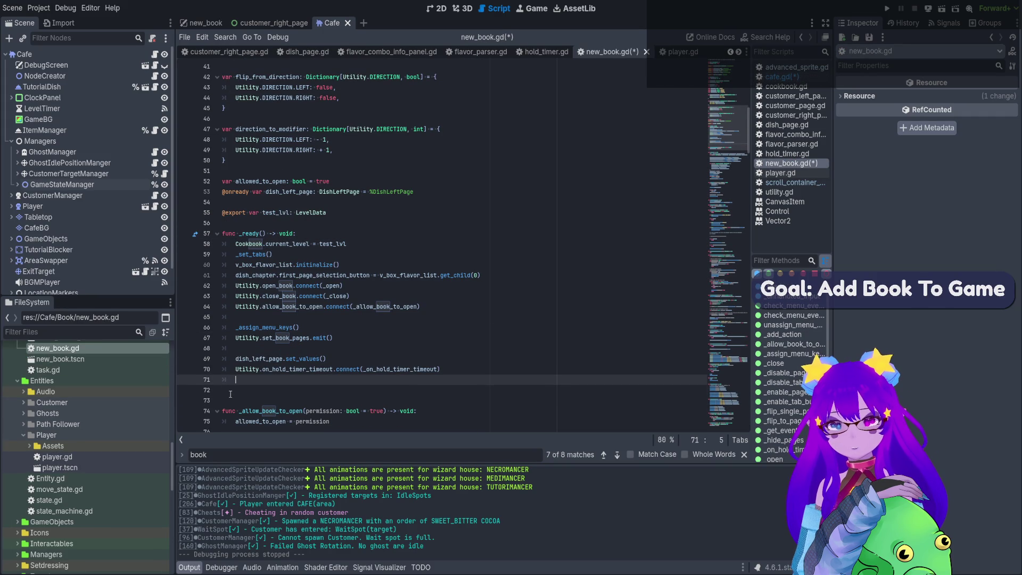
pyautogui.click(231, 394)
pyautogui.write('func update_level')
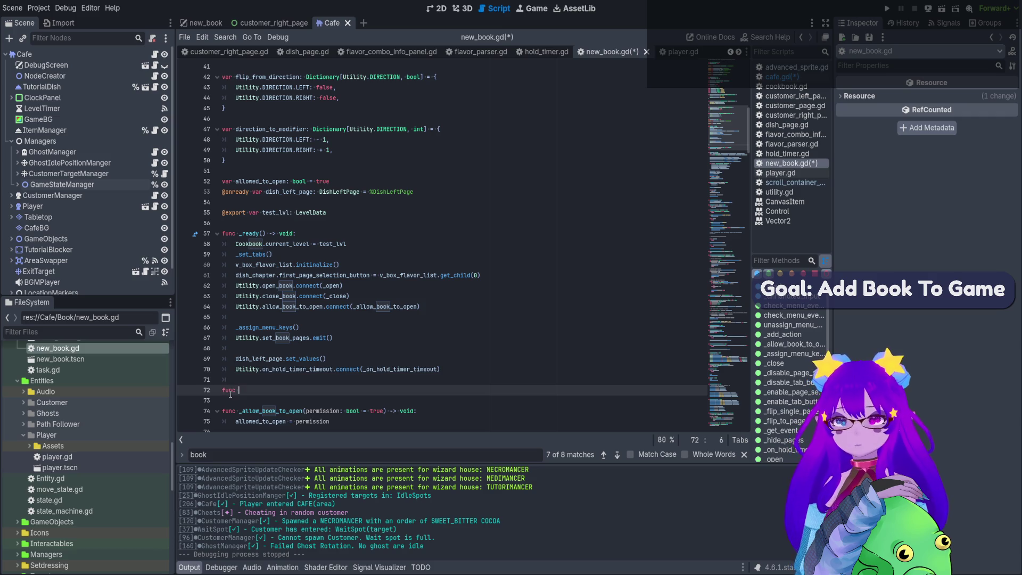
pyautogui.write('() -> void')
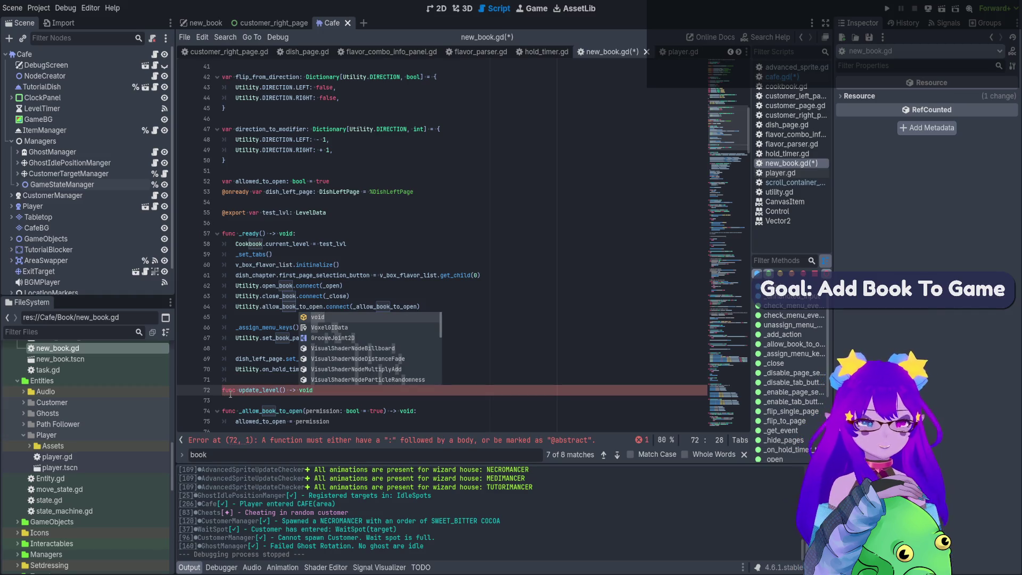
pyautogui.write(':')
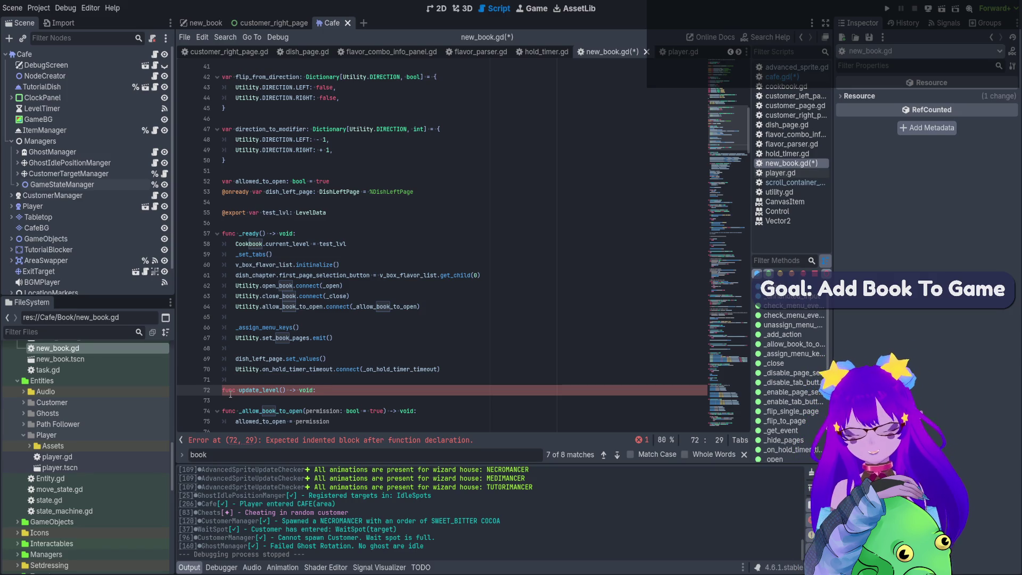
pyautogui.press('Return')
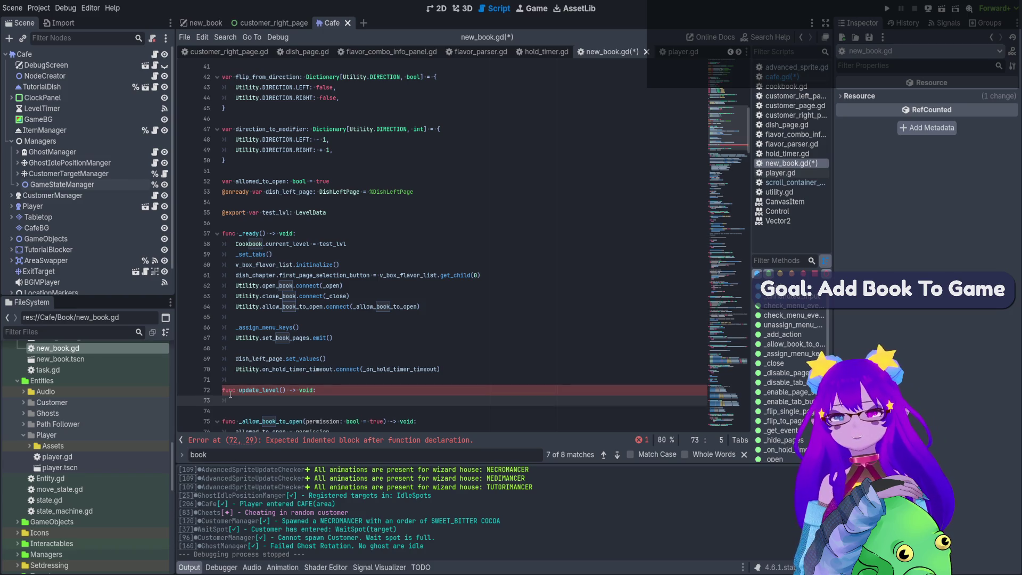
pyautogui.hotkey('ctrl', 's')
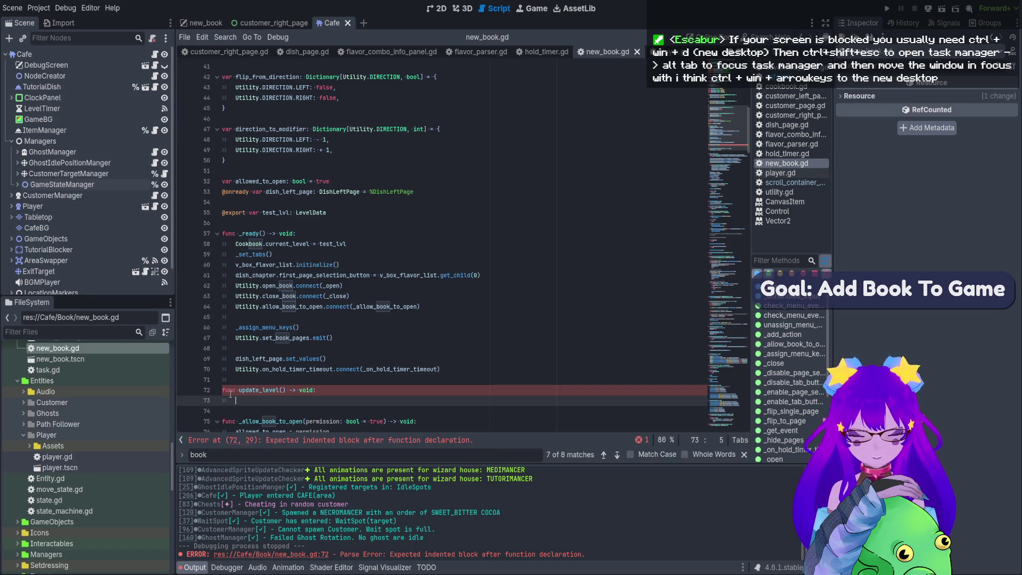
# Give update_level the body 'test_lvl = Cookbook.current_level' and save the script
pyautogui.scroll(-2, 230, 394)
pyautogui.scroll(-1, 231, 394)
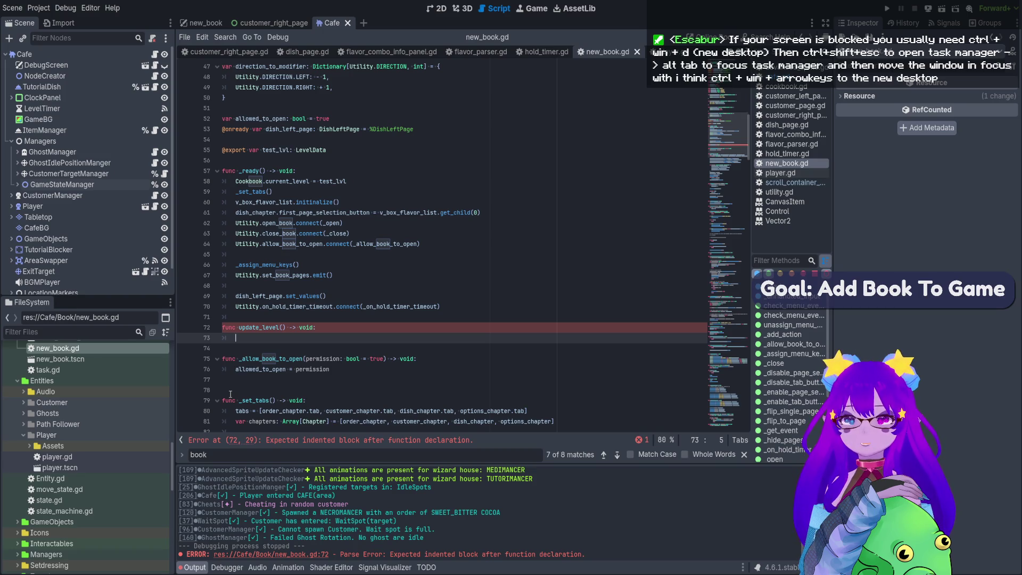
pyautogui.moveTo(313, 181)
pyautogui.mouseDown()
pyautogui.moveTo(228, 179)
pyautogui.moveTo(237, 181)
pyautogui.mouseUp()
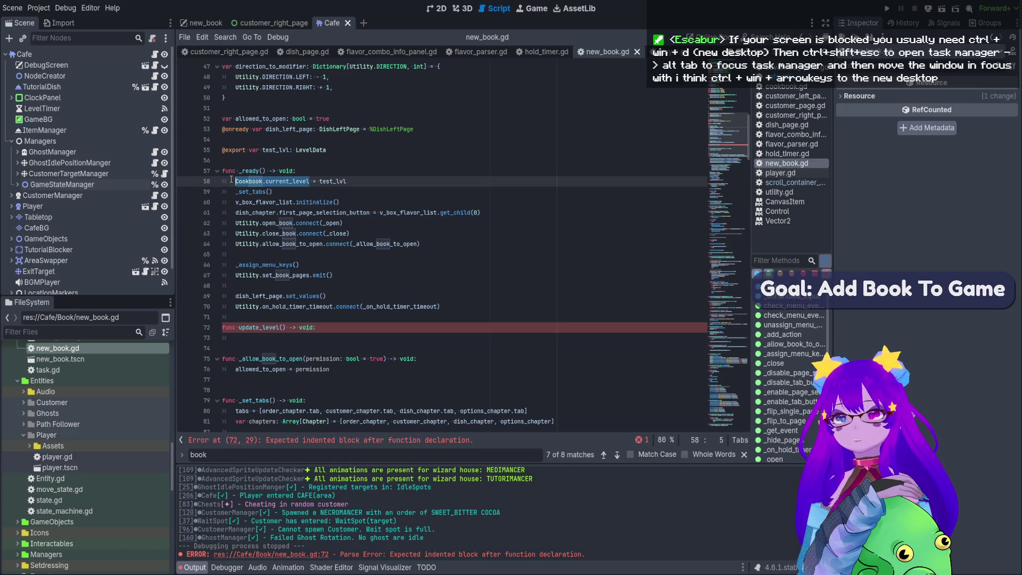
pyautogui.doubleClick(276, 150)
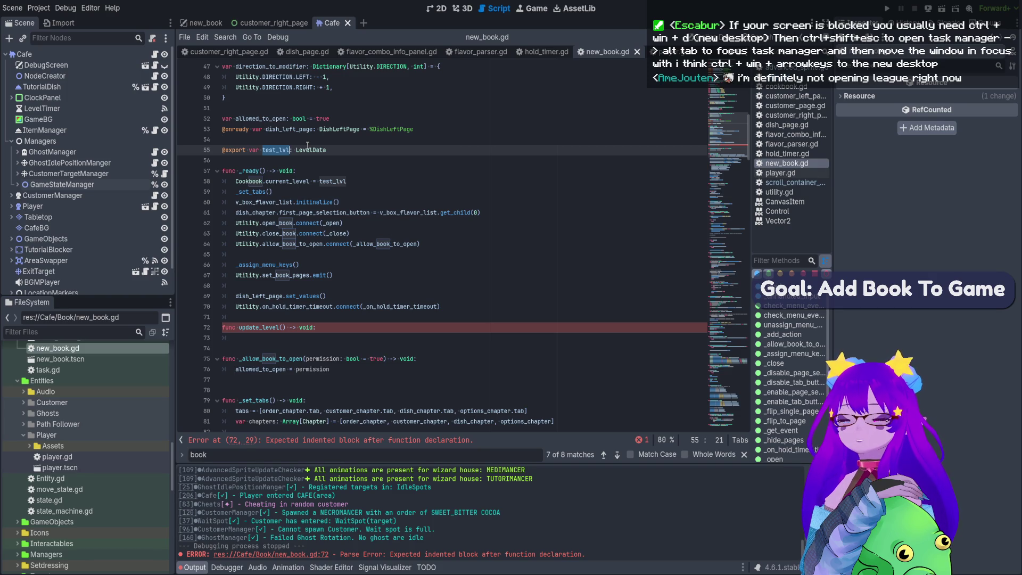
pyautogui.scroll(15, 308, 145)
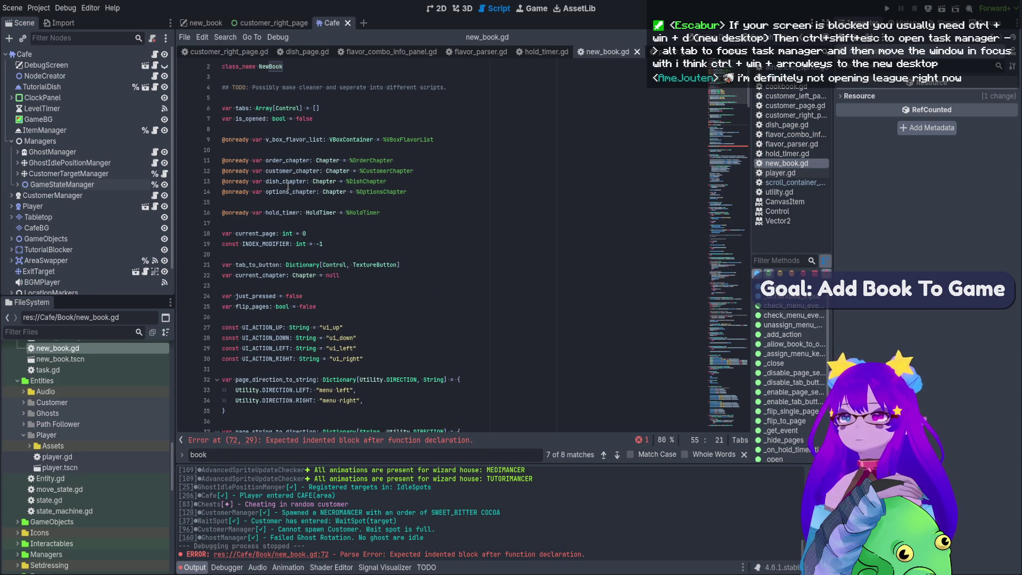
pyautogui.scroll(-8, 288, 185)
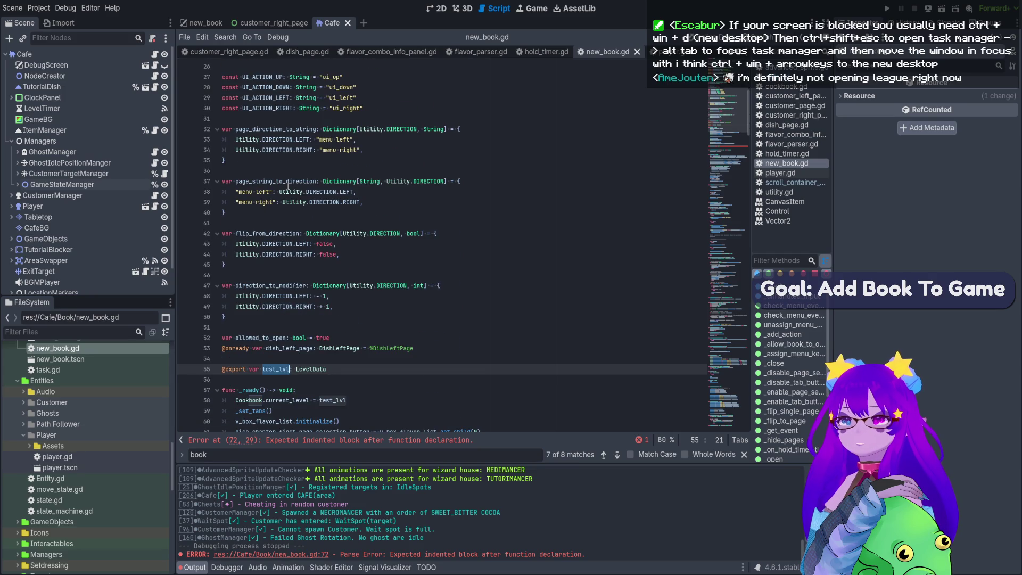
pyautogui.scroll(-3, 288, 187)
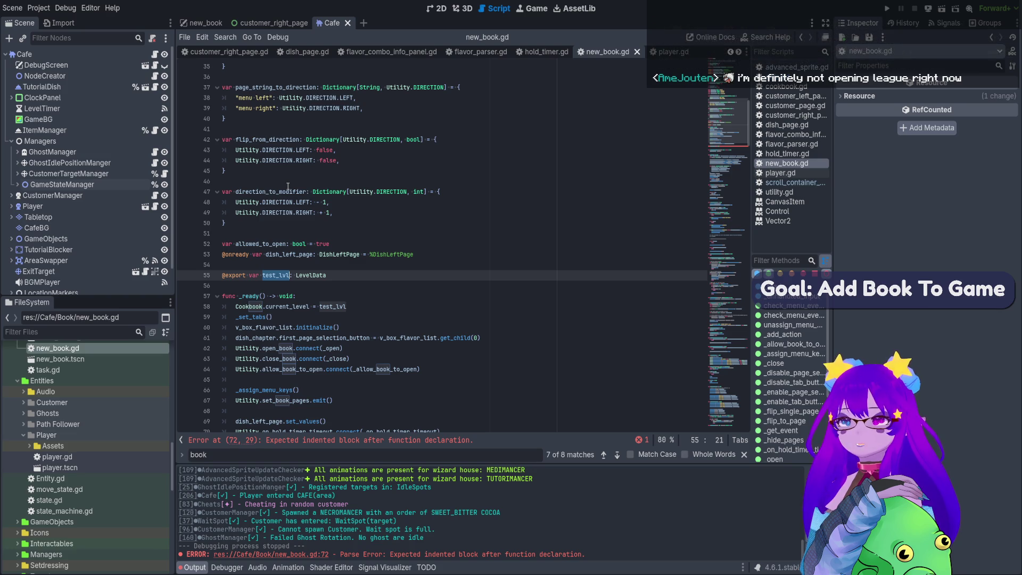
pyautogui.scroll(-3, 289, 187)
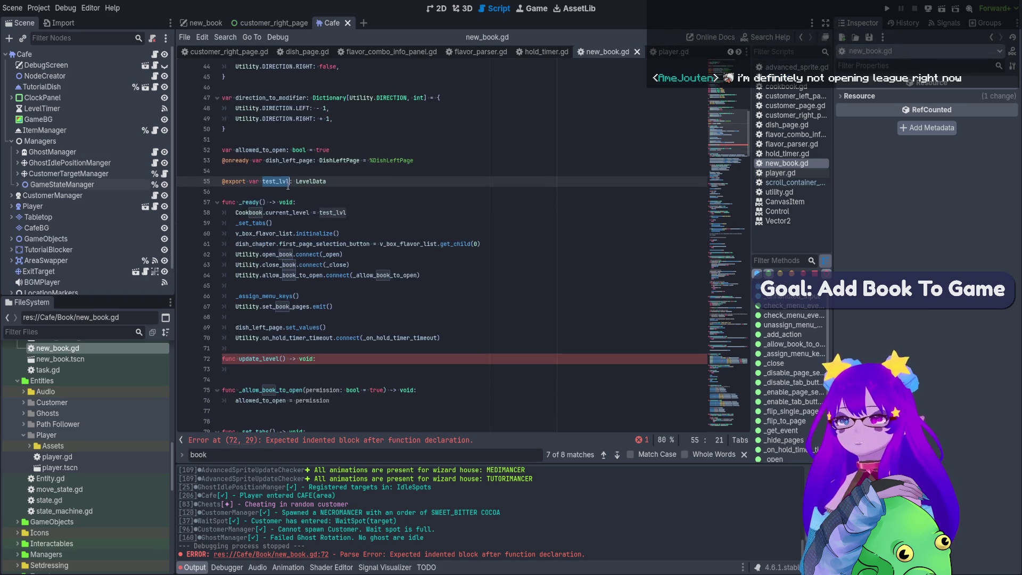
pyautogui.click(290, 369)
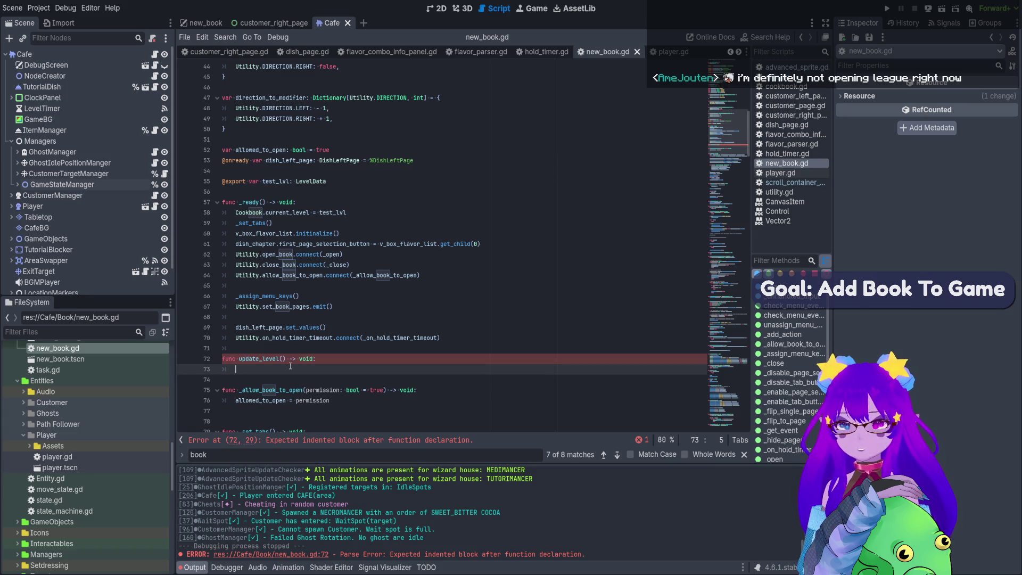
pyautogui.write('test_lvl = ')
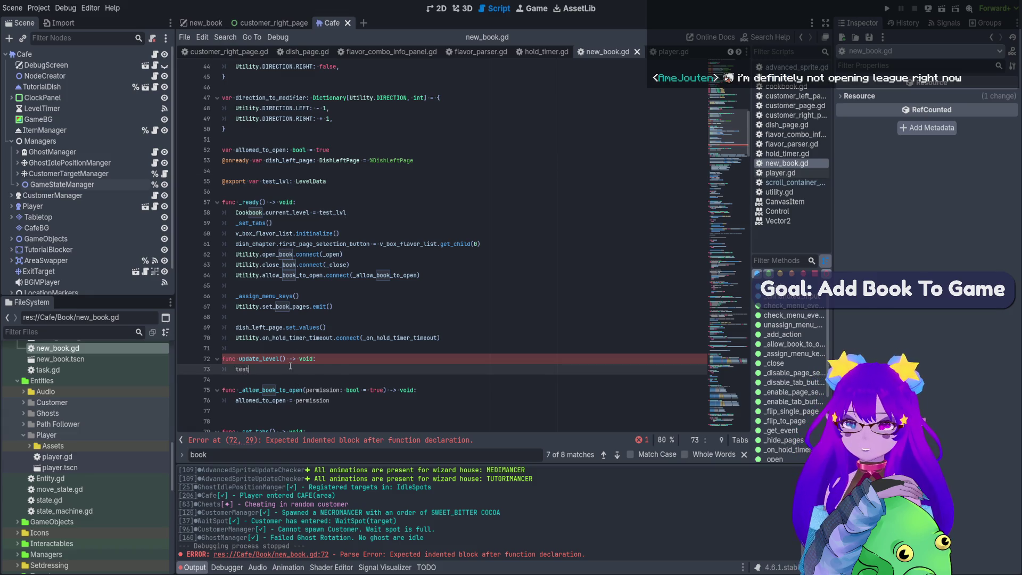
pyautogui.write('Cookbook.current_level')
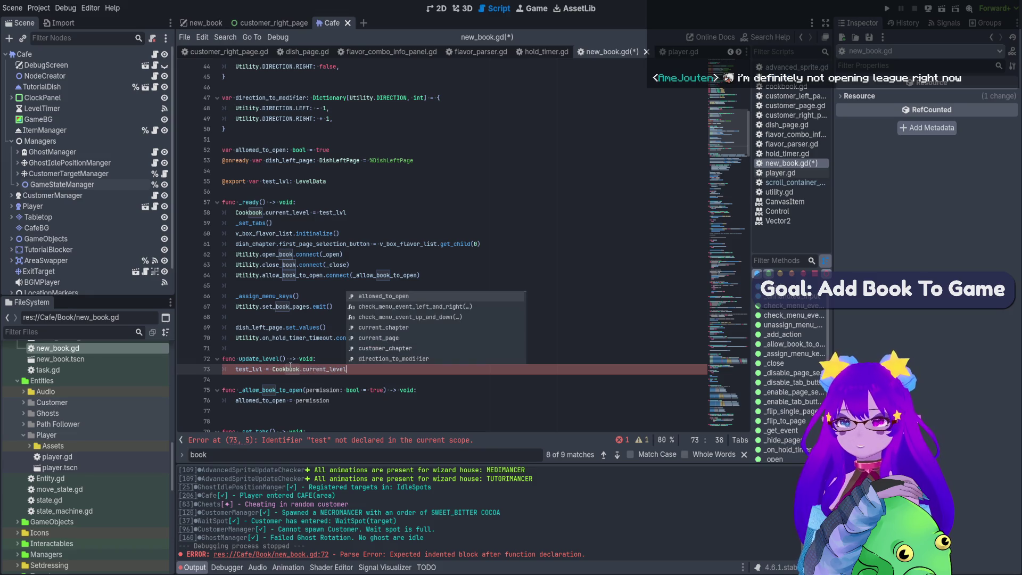
pyautogui.hotkey('ctrl', 's')
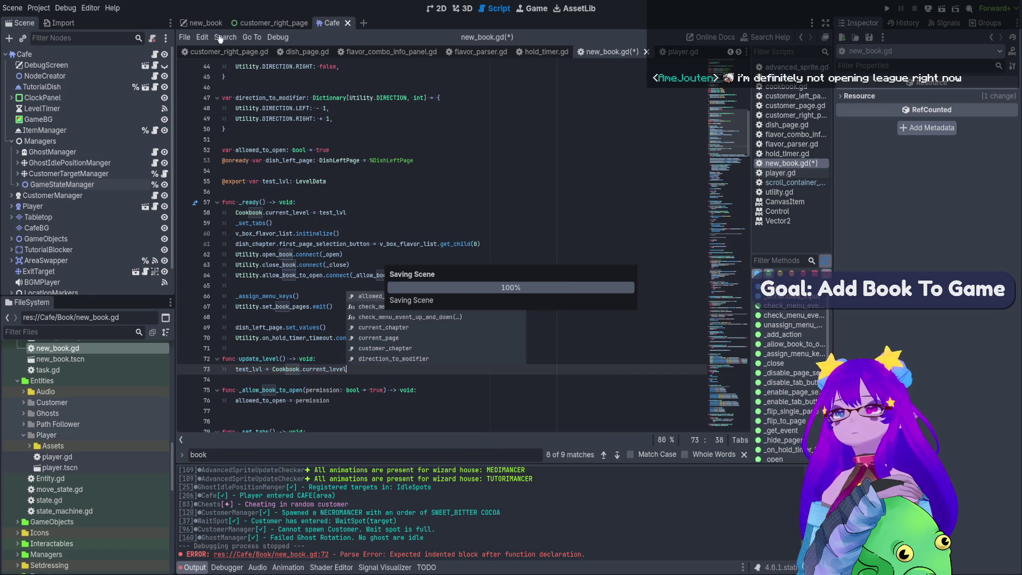
pyautogui.click(207, 24)
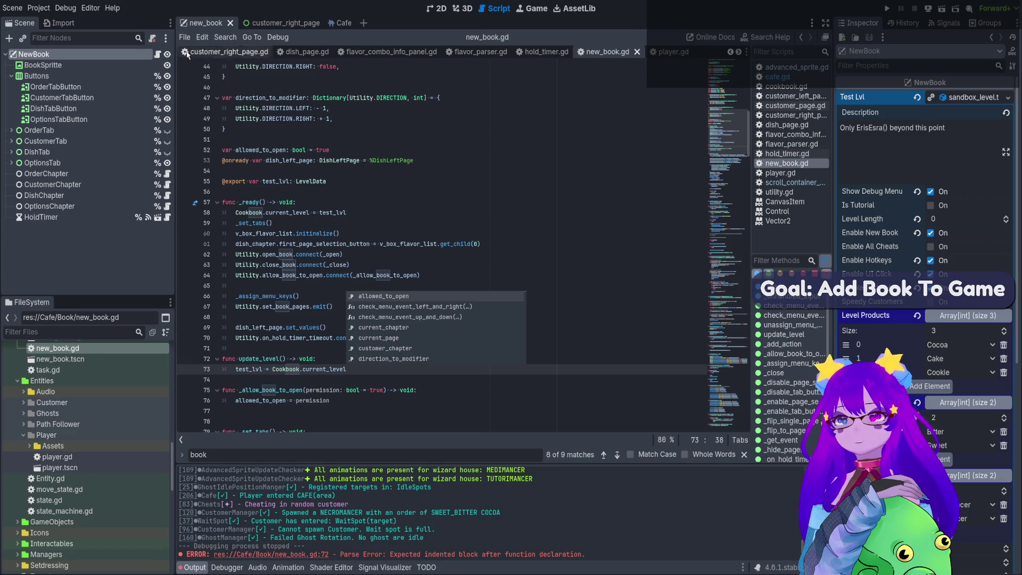
# Return to the Cafe scene, open cafe.gd at the update_level call, and save
pyautogui.click(344, 23)
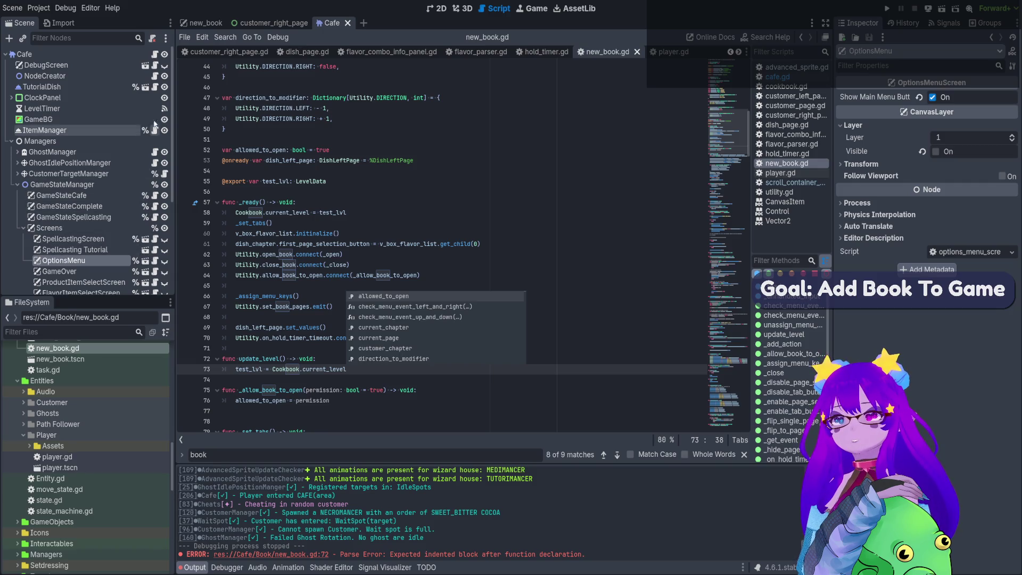
pyautogui.scroll(-5, 149, 152)
pyautogui.scroll(5, 154, 183)
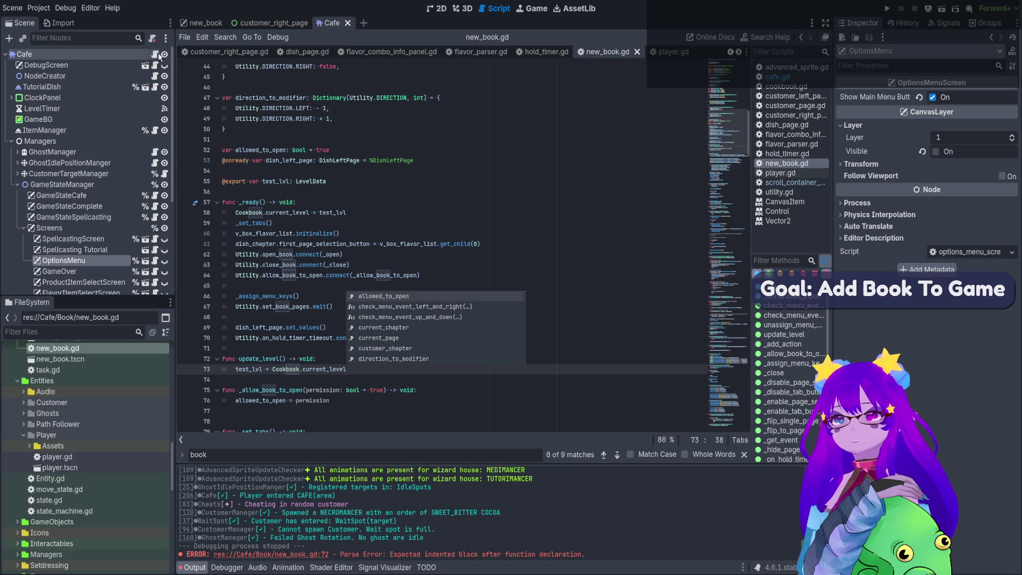
pyautogui.click(154, 54)
pyautogui.click(376, 341)
pyautogui.click(367, 351)
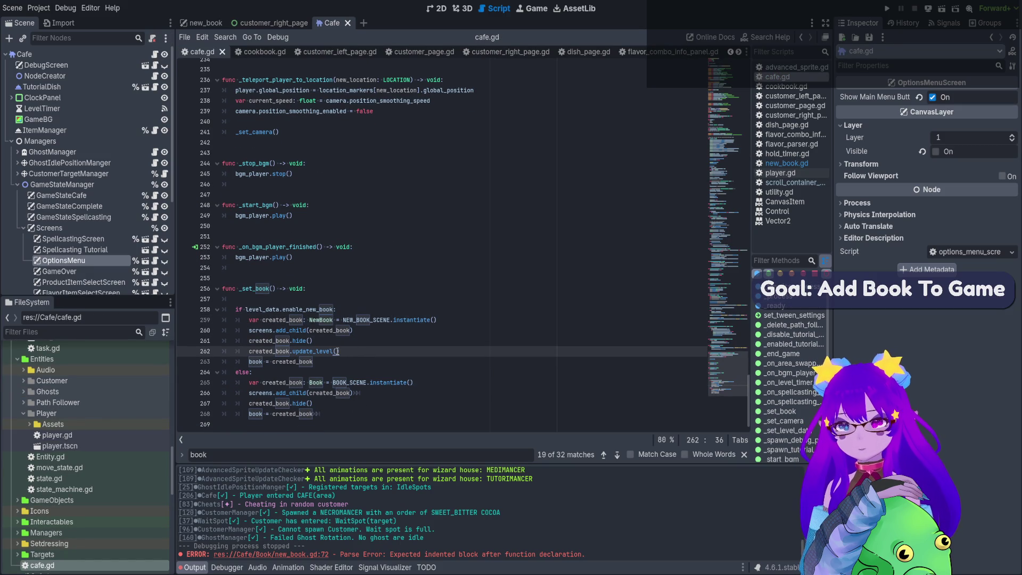
pyautogui.hotkey('ctrl', 's')
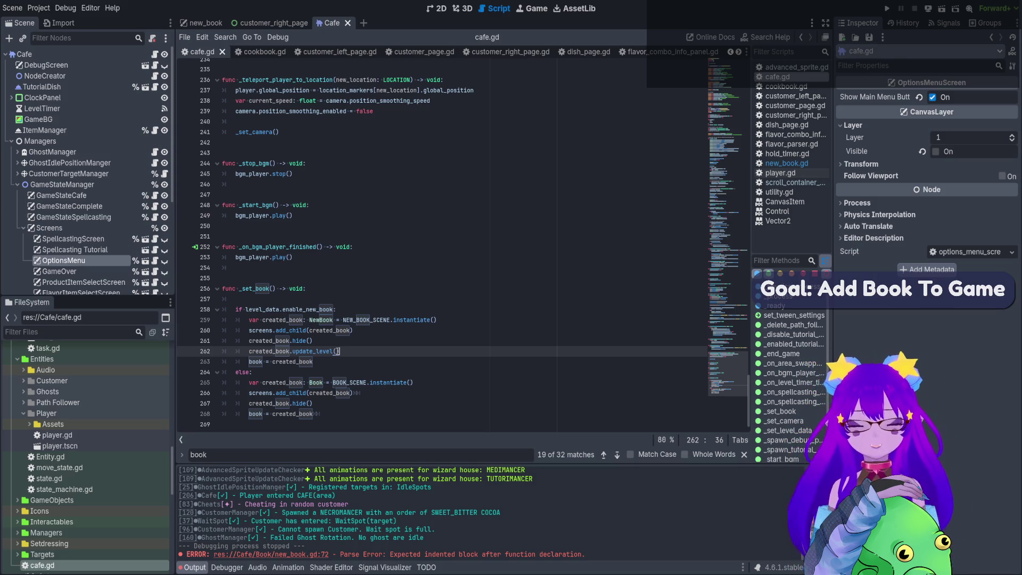
# Delete the empty line directly below func _set_book() in cafe.gd
pyautogui.click(366, 271)
pyautogui.hotkey('ctrl', 's')
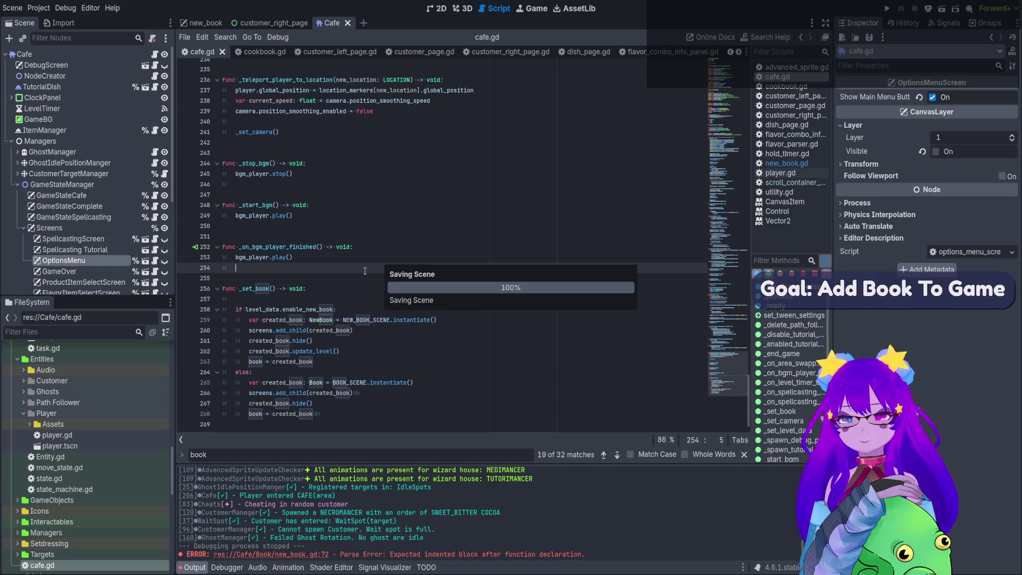
pyautogui.click(332, 308)
pyautogui.click(314, 297)
pyautogui.press('BackSpace')
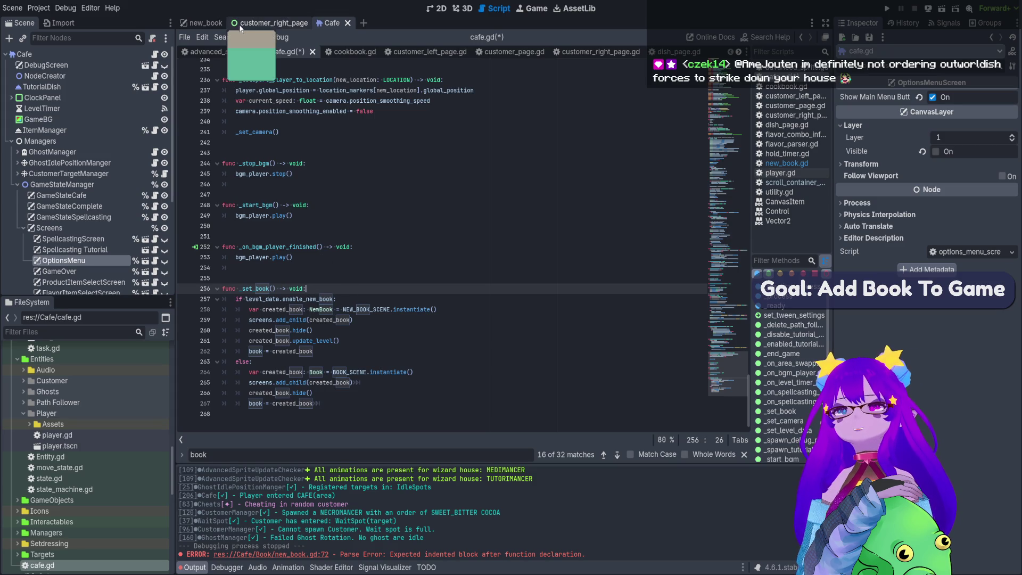
# Switch to the new_book scene and review new_book.gd's set_book_pages emit and _allow_book_to_open
pyautogui.click(209, 29)
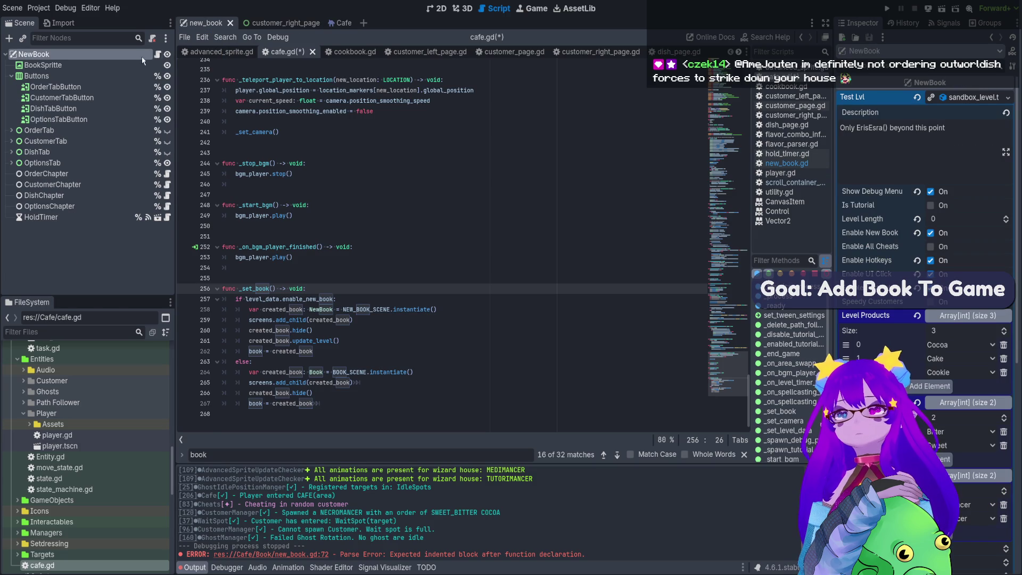
pyautogui.click(156, 55)
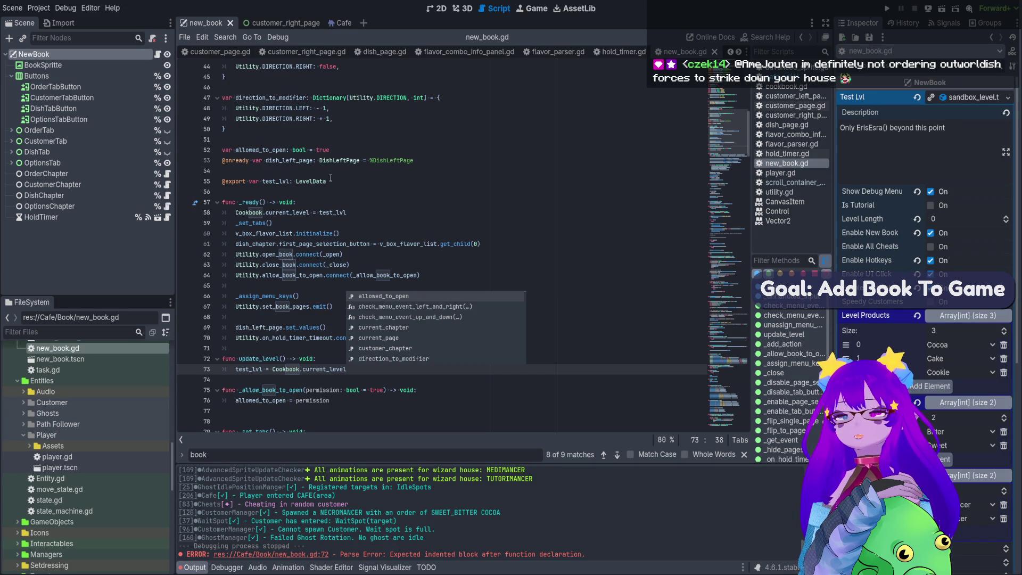
pyautogui.click(335, 147)
pyautogui.click(360, 319)
pyautogui.click(359, 306)
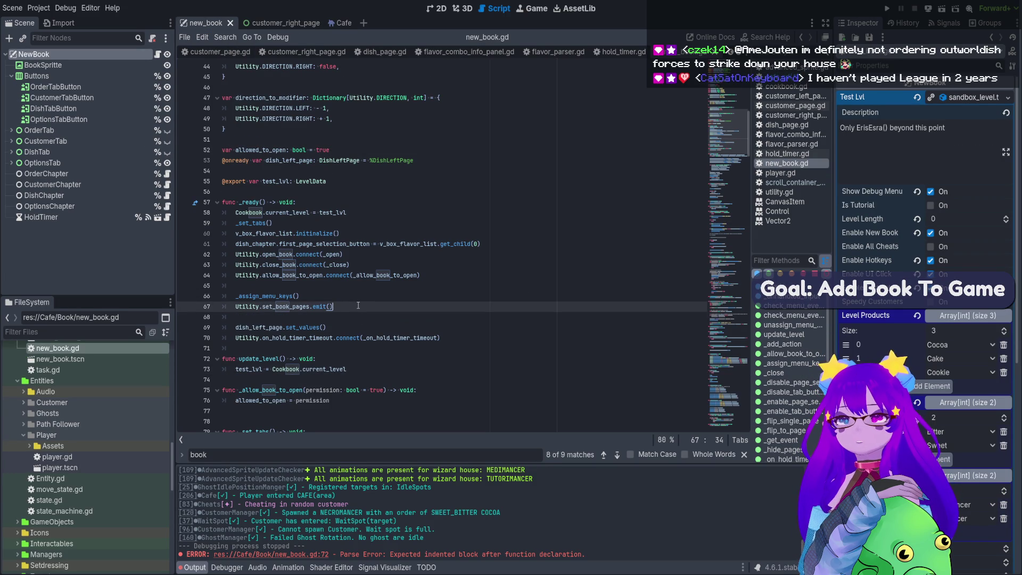
pyautogui.click(356, 402)
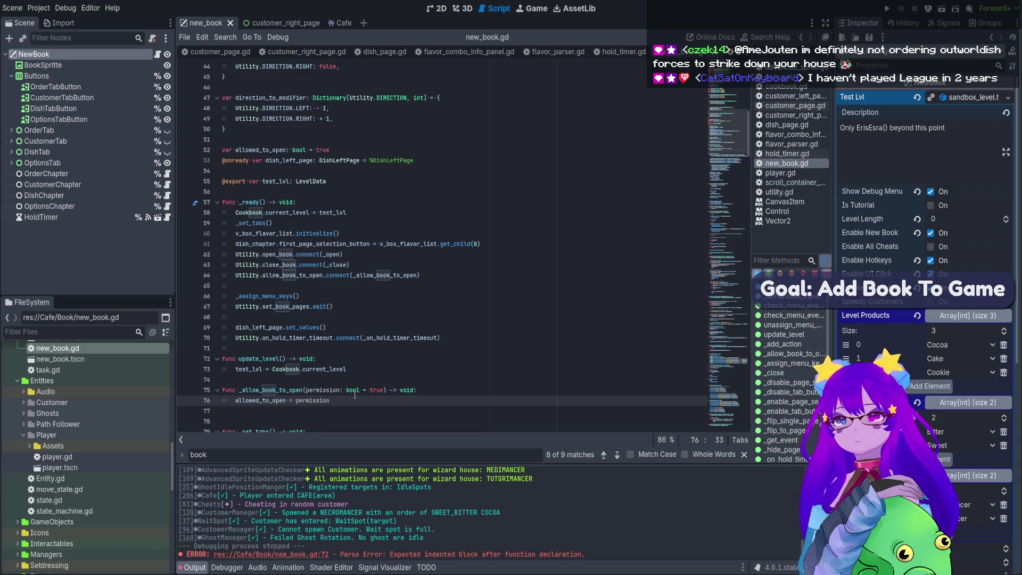
# Review _unhandled_input's input type, cheat skip spell, select and left/right menu checks
pyautogui.scroll(-10, 355, 393)
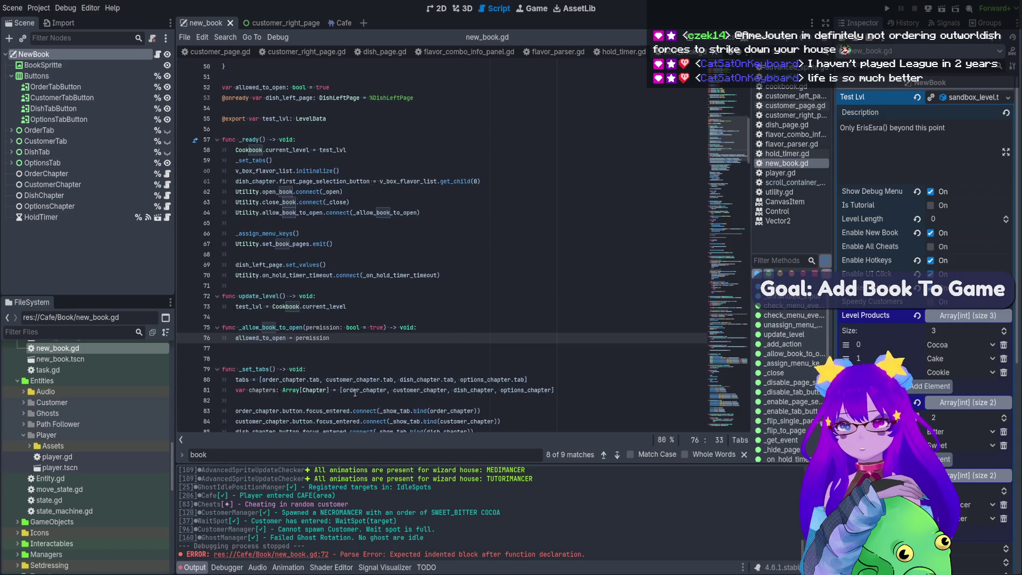
pyautogui.scroll(-4, 359, 394)
pyautogui.scroll(-2, 359, 394)
pyautogui.scroll(-3, 358, 394)
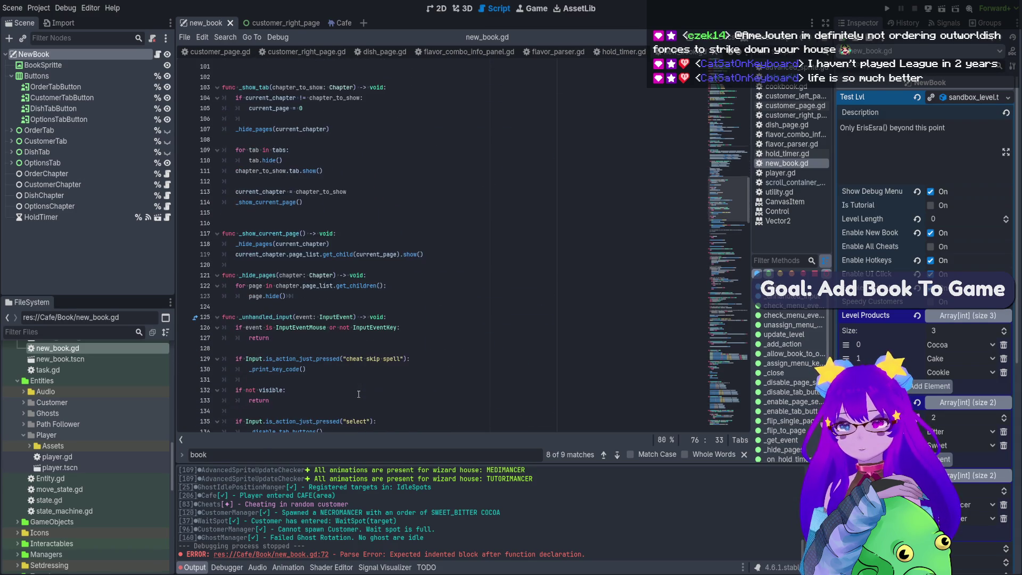
pyautogui.click(416, 325)
pyautogui.click(414, 358)
pyautogui.scroll(-2, 414, 356)
pyautogui.click(415, 357)
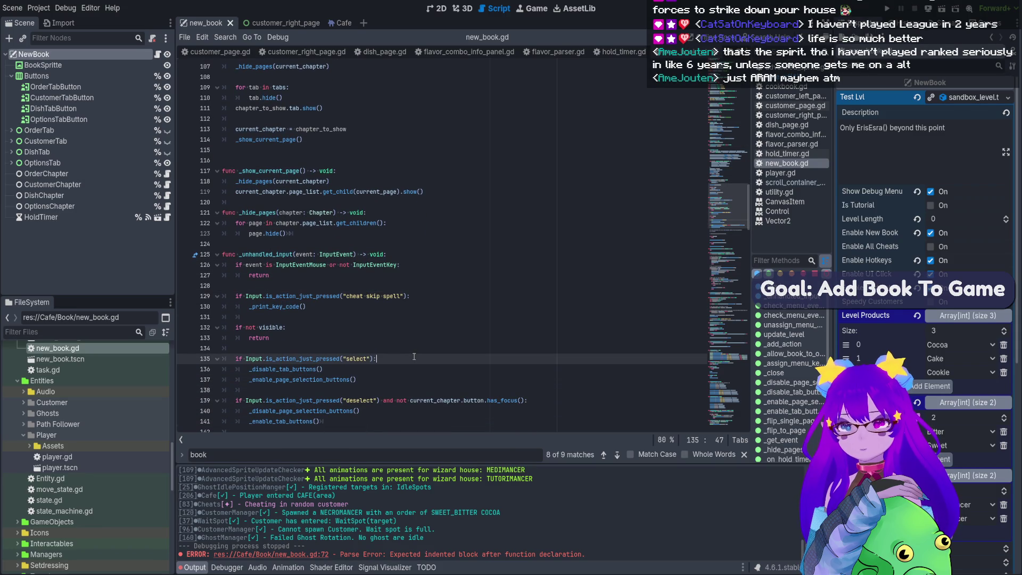
pyautogui.scroll(-1, 408, 348)
pyautogui.scroll(-5, 408, 349)
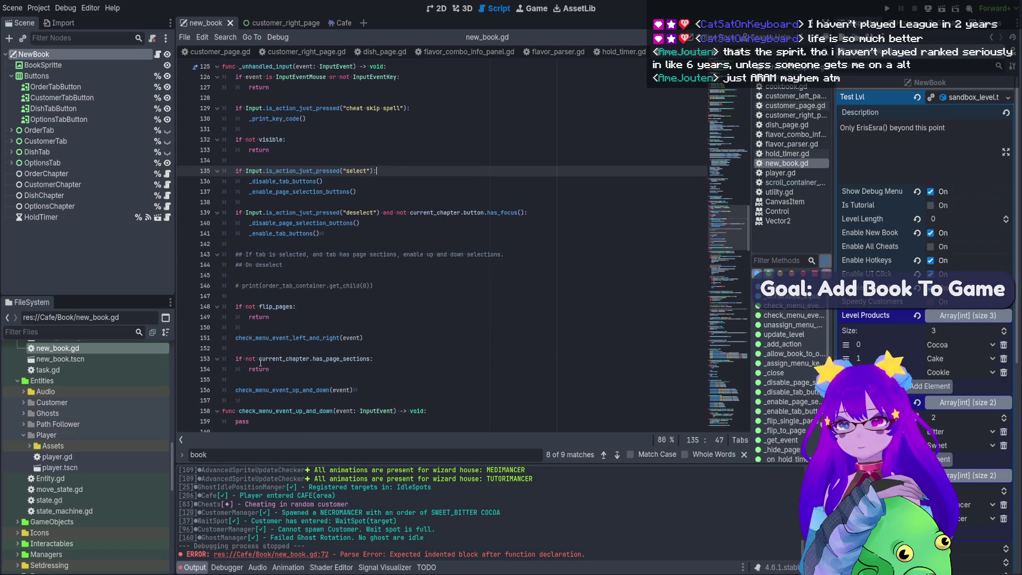
pyautogui.click(283, 338)
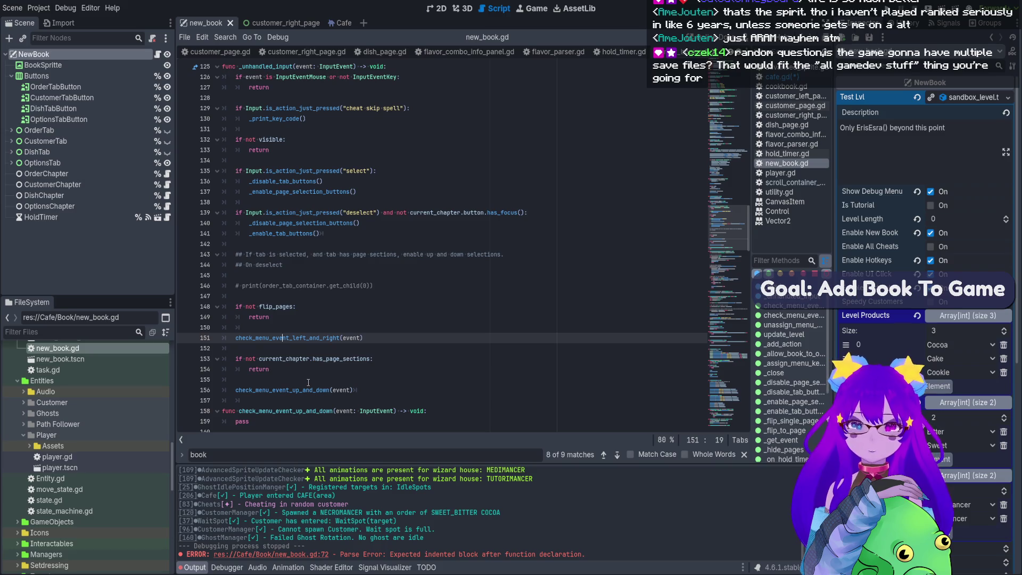
# Find the _show_tab(order_chapter) call, select the order_chapter.button.grab_focus() line, and save
pyautogui.scroll(10, 421, 308)
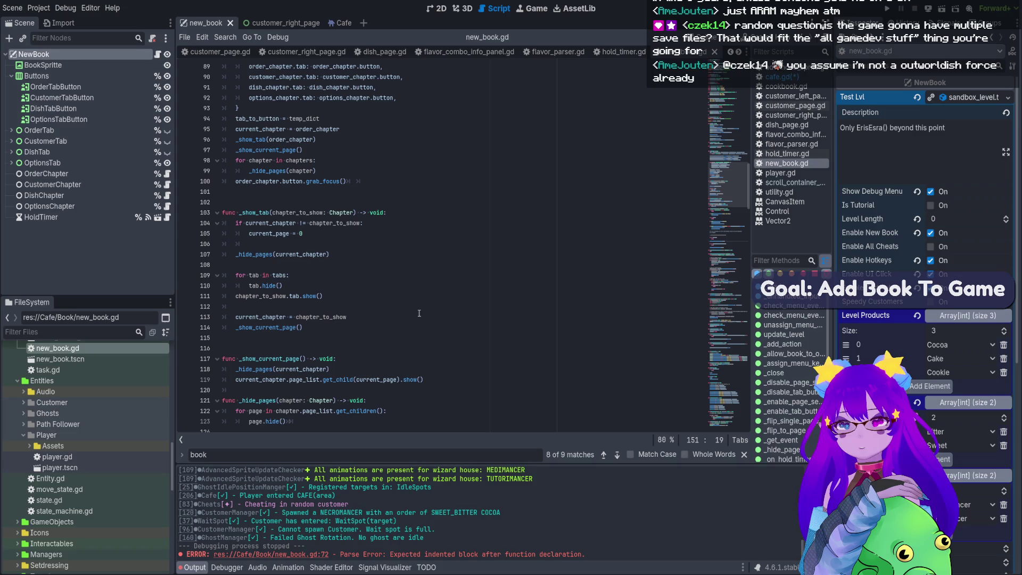
pyautogui.scroll(4, 357, 274)
pyautogui.scroll(-2, 319, 302)
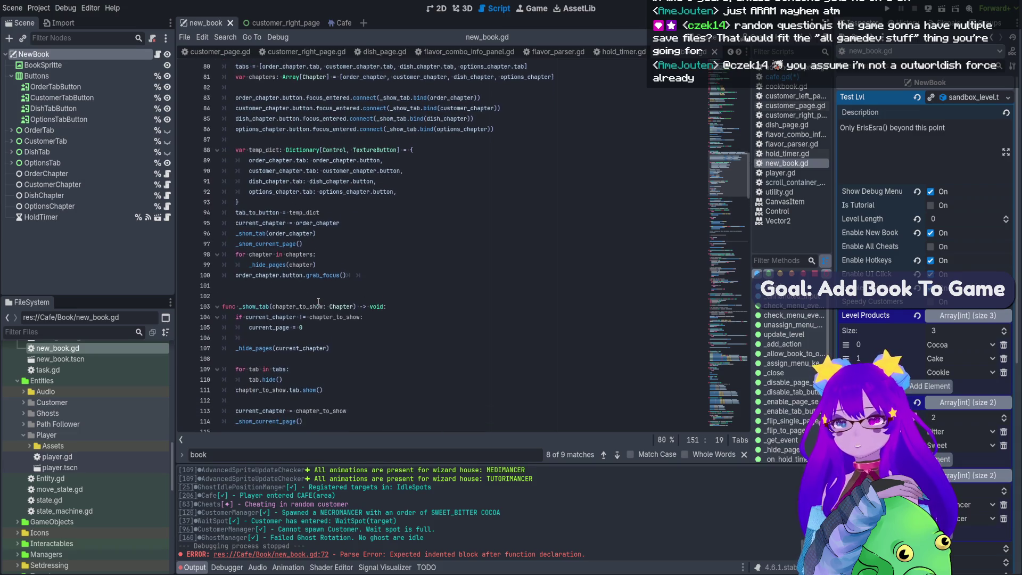
pyautogui.doubleClick(255, 275)
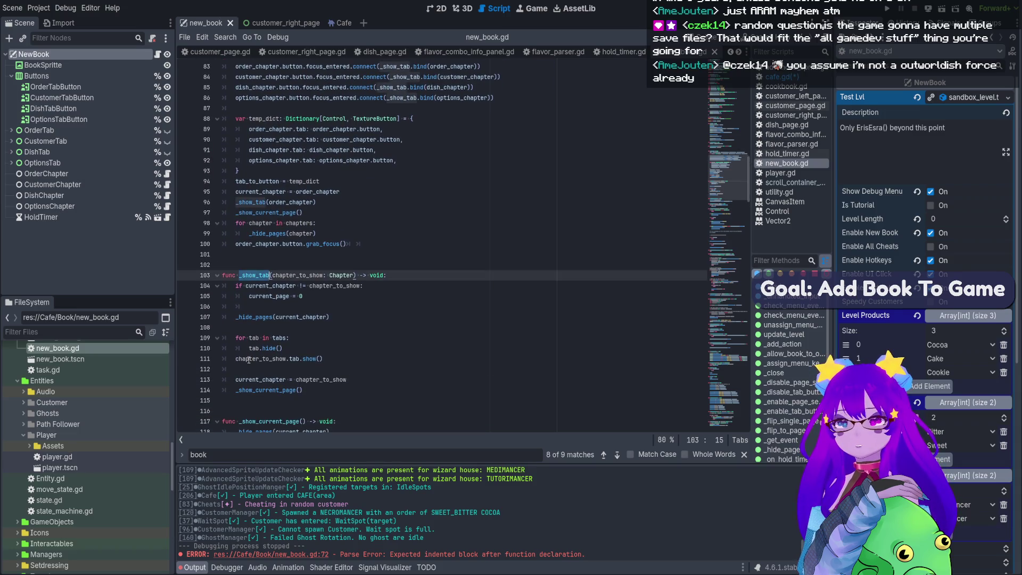
pyautogui.scroll(3, 264, 330)
pyautogui.click(277, 297)
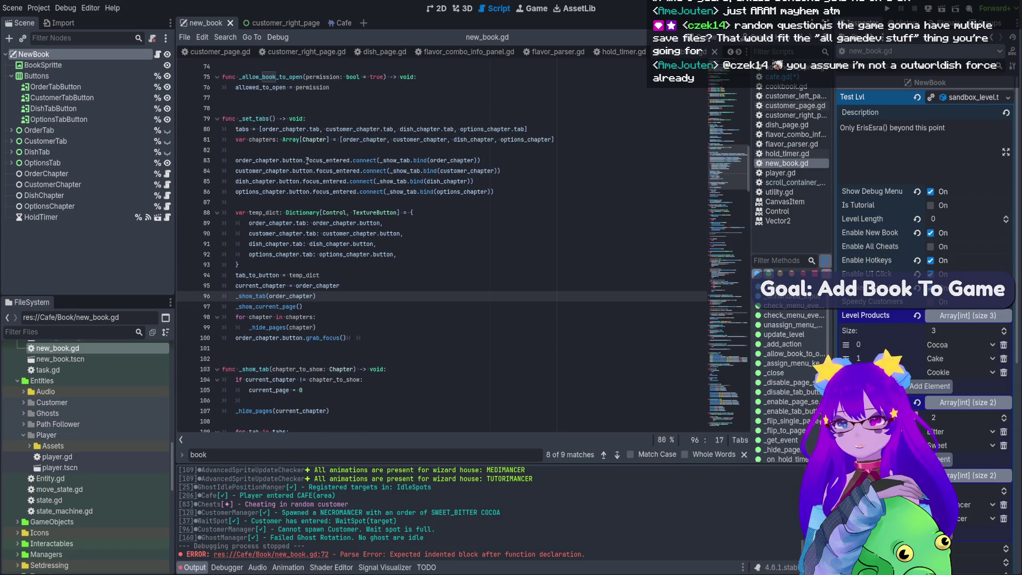
pyautogui.scroll(2, 308, 161)
pyautogui.scroll(2, 307, 151)
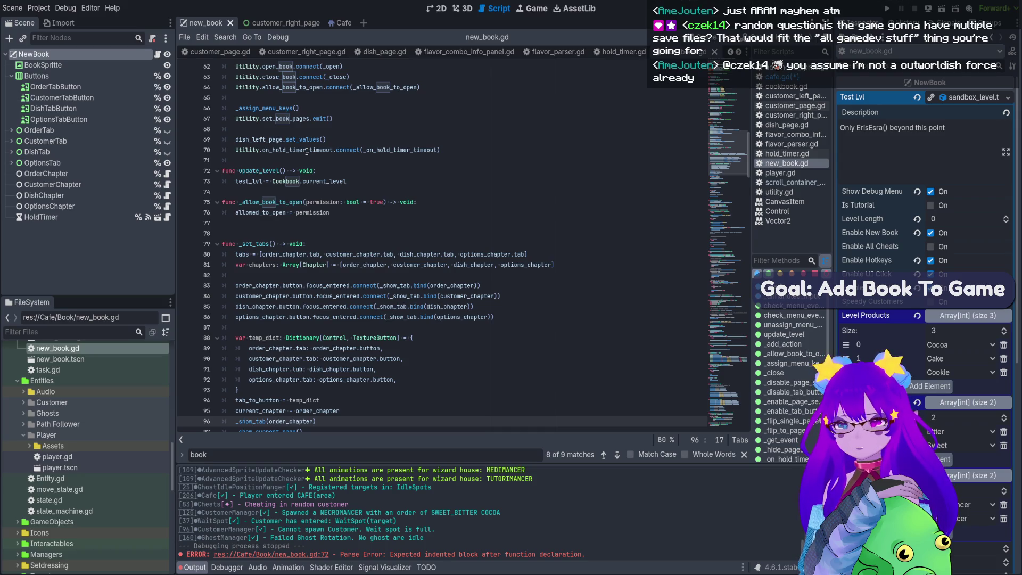
pyautogui.scroll(-2, 330, 233)
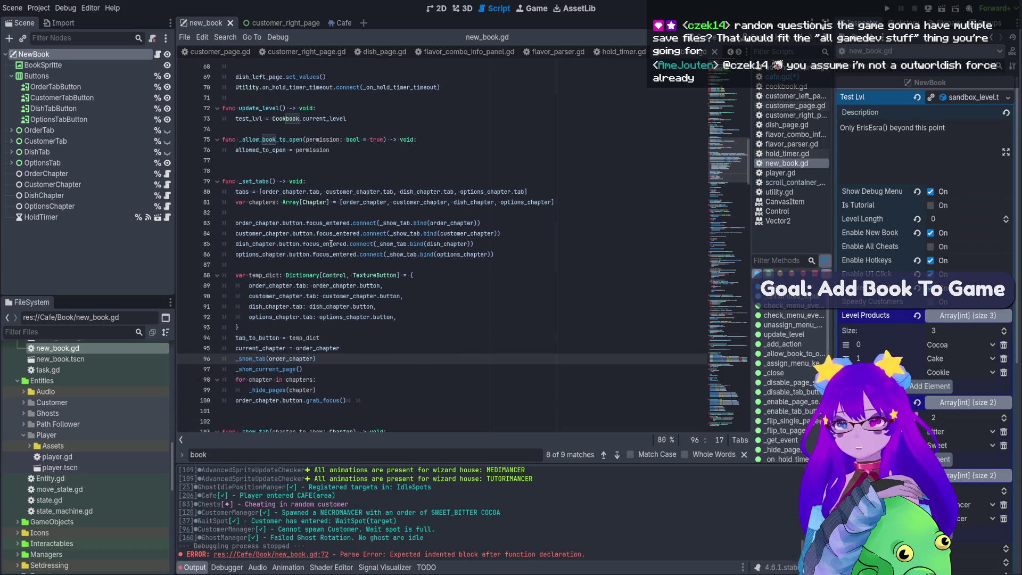
pyautogui.moveTo(351, 401); pyautogui.dragTo(237, 403)
pyautogui.hotkey('ctrl', 'c')
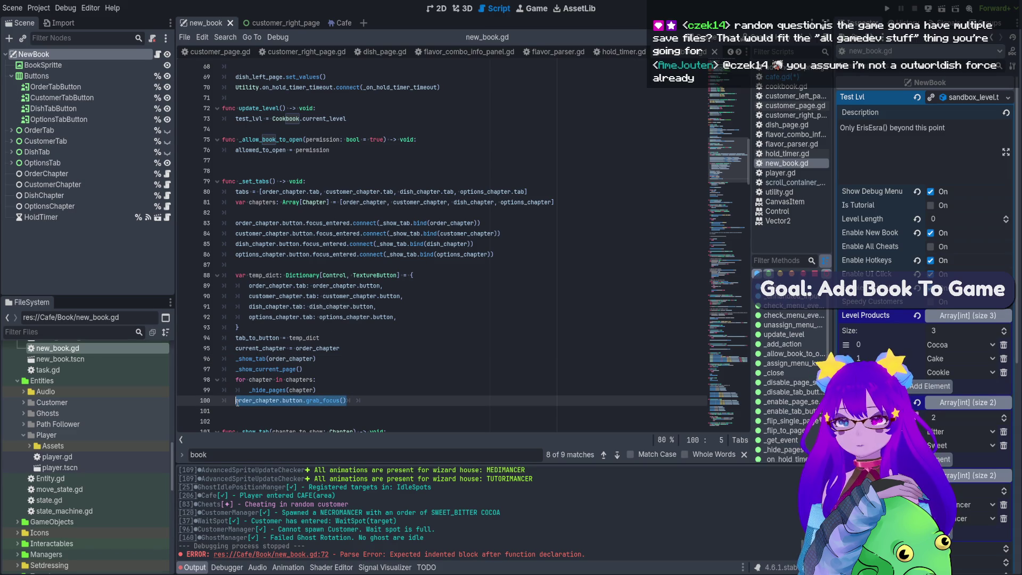
pyautogui.hotkey('ctrl', 's')
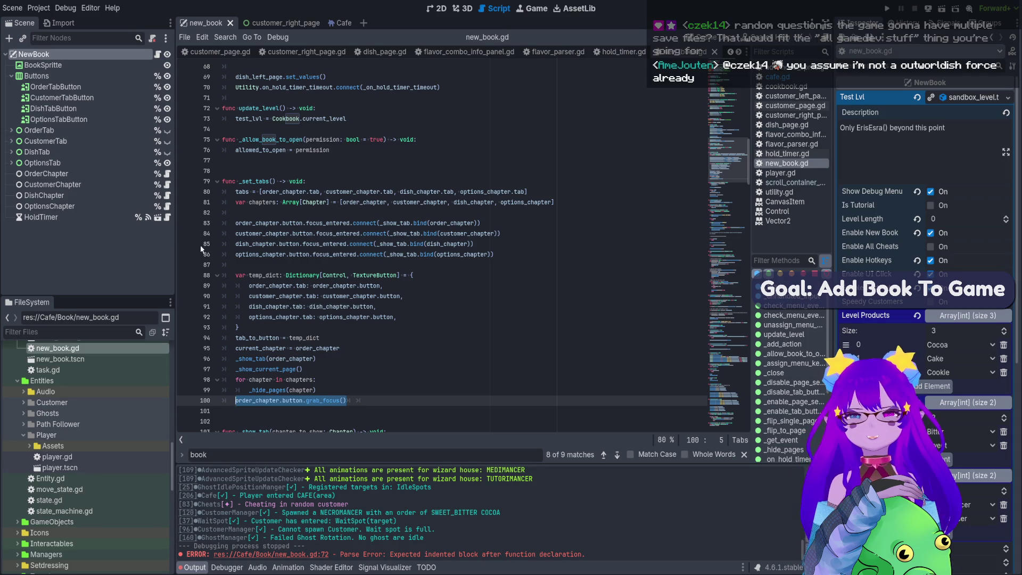
# Scroll back up to the _open() function in new_book.gd
pyautogui.scroll(2, 313, 225)
pyautogui.scroll(2, 308, 222)
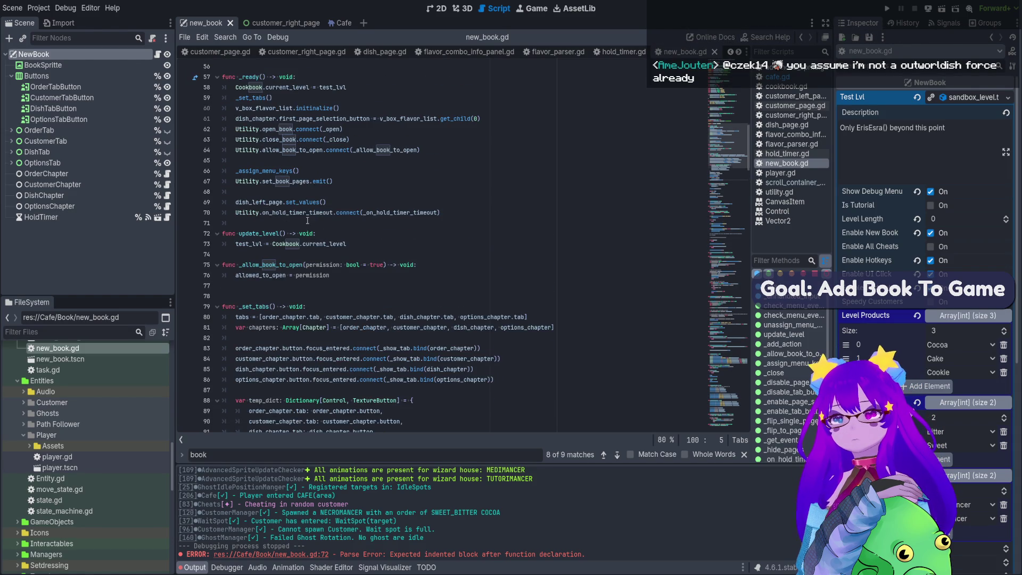
pyautogui.scroll(1, 308, 221)
pyautogui.scroll(4, 308, 220)
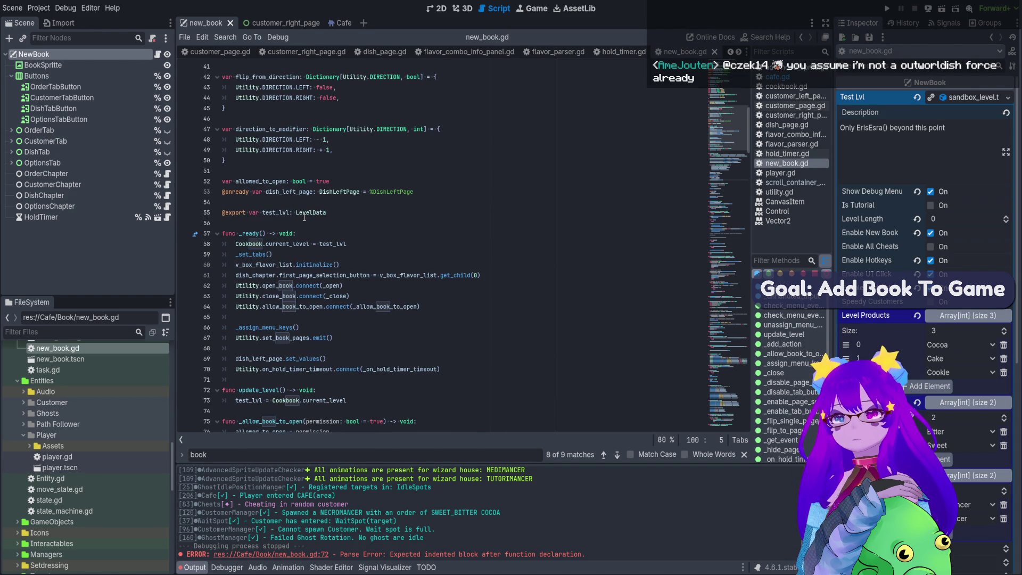
pyautogui.keyDown('ctrl'); pyautogui.click(331, 286); pyautogui.keyUp('ctrl')
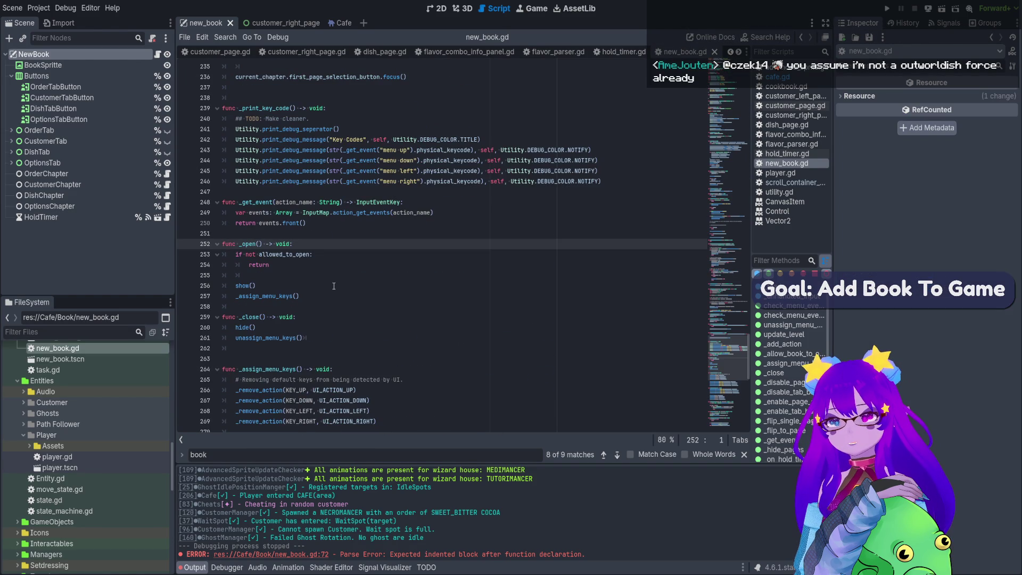
# Add order_chapter.button.grab_focus() on a new line after show() in _open()
pyautogui.click(329, 256)
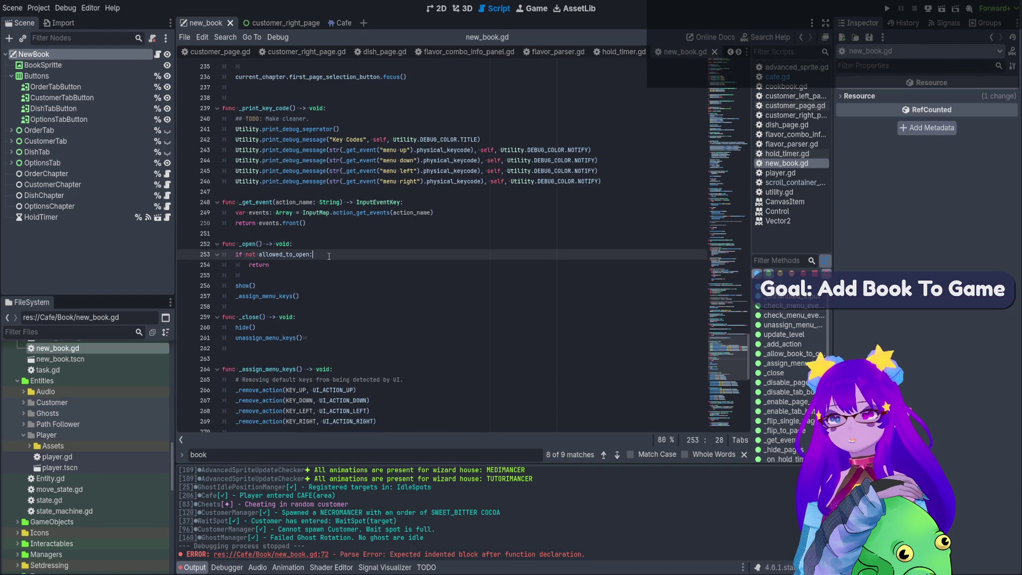
pyautogui.click(316, 290)
pyautogui.press('Return')
pyautogui.write('order_chapter.button.grab_focus()')
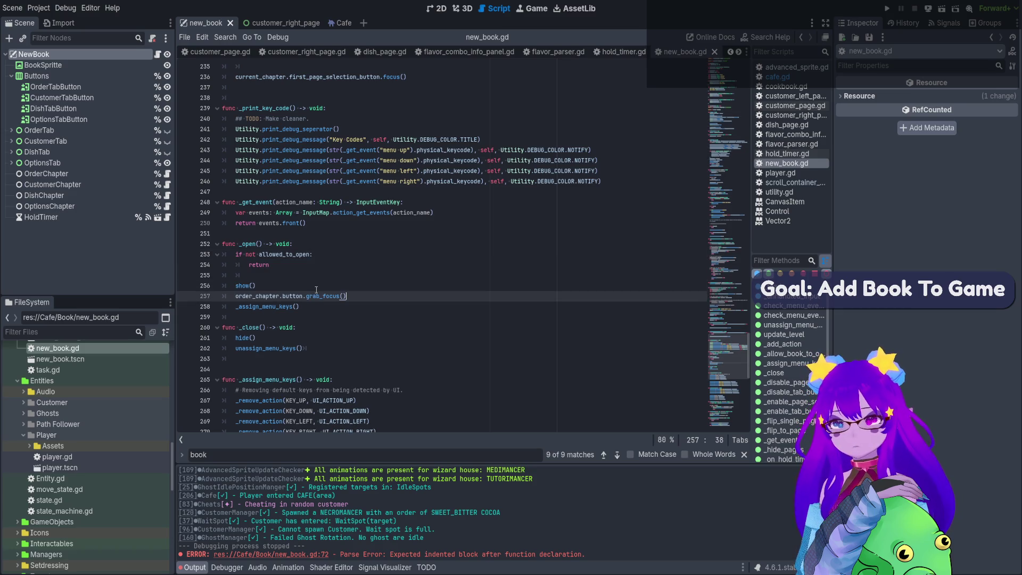
# Reduce _close() to hide() and unassign_menu_keys(), save new_book.gd, and run the project
pyautogui.click(307, 341)
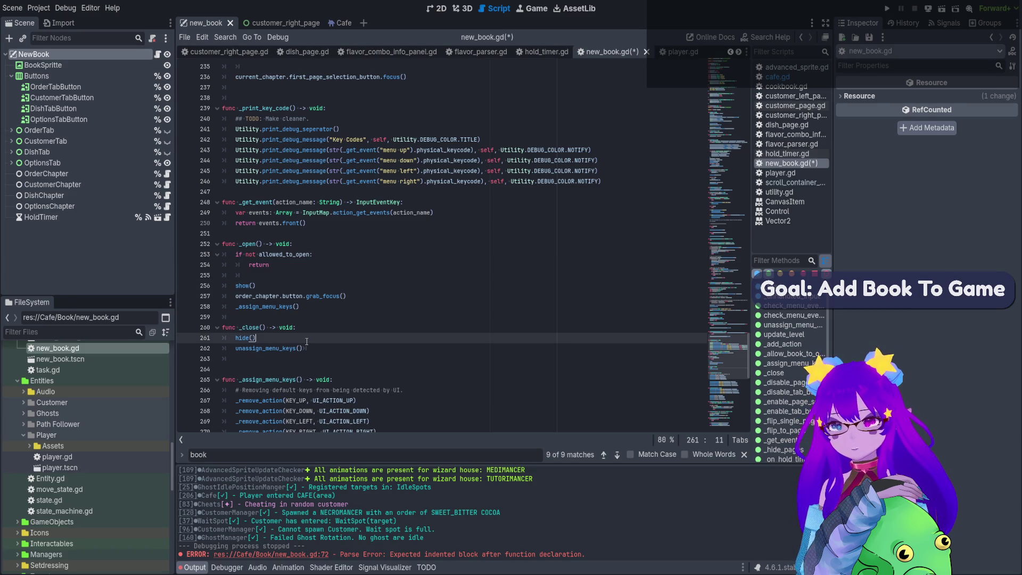
pyautogui.press('Return')
pyautogui.hotkey('ctrl', 'v')
pyautogui.doubleClick(330, 347)
pyautogui.write('r')
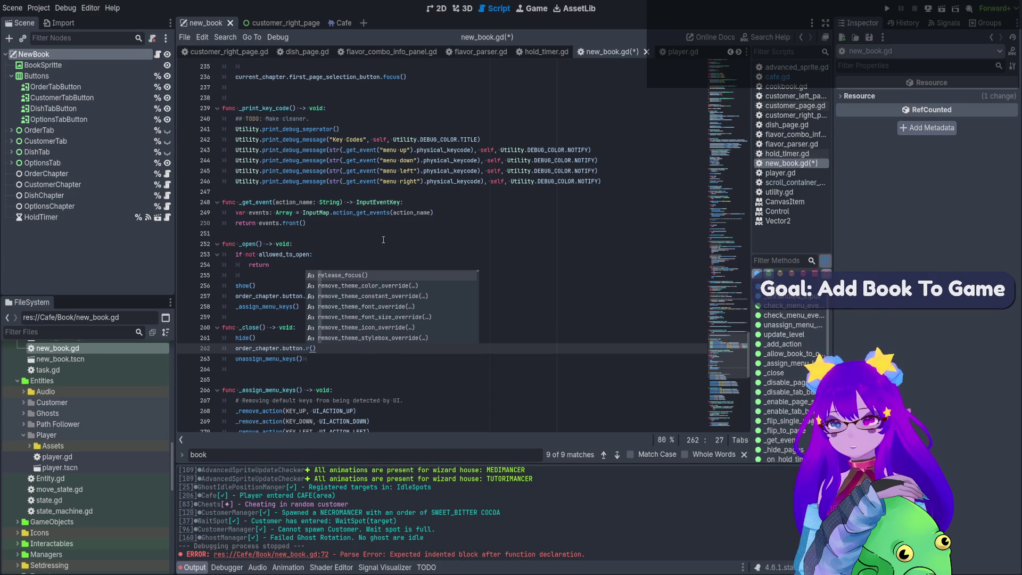
pyautogui.press('Escape')
pyautogui.click(208, 348)
pyautogui.press('BackSpace')
pyautogui.press('BackSpace')
pyautogui.hotkey('ctrl', 's')
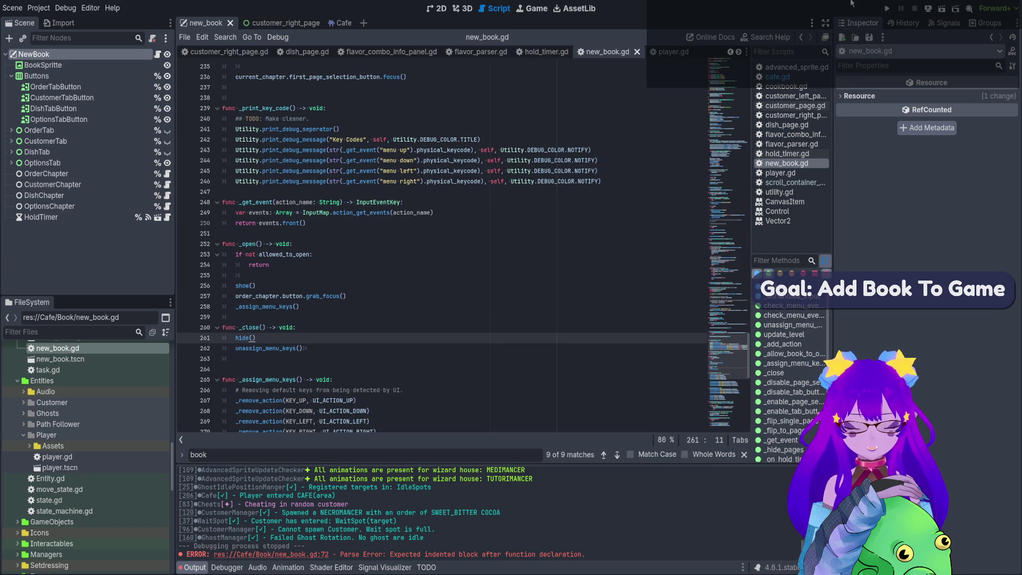
pyautogui.click(887, 8)
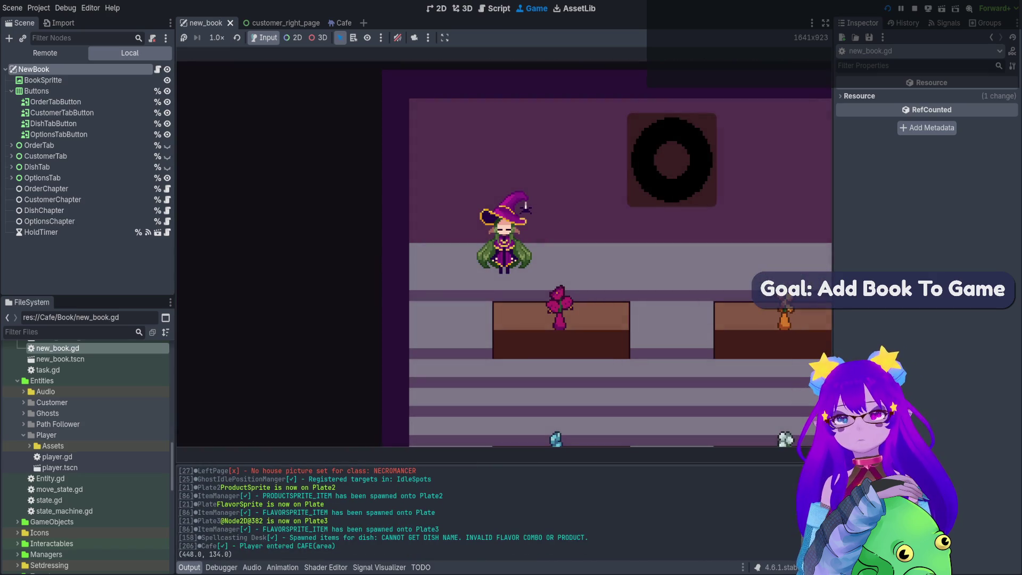
# Walk the witch right, toggle the cookbook with B, and flip from Orders to the Necromancer page
pyautogui.press('d')
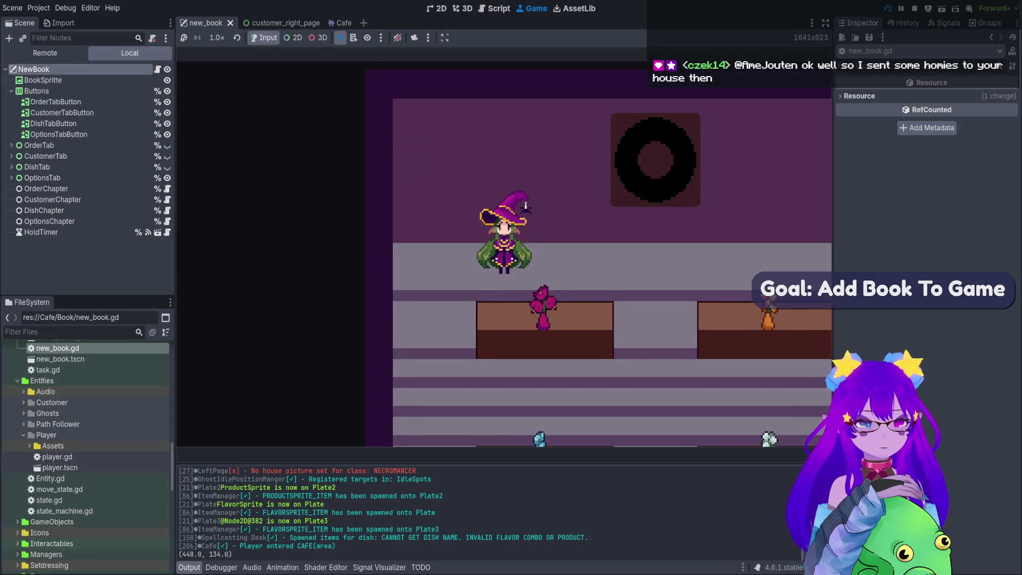
pyautogui.press('b')
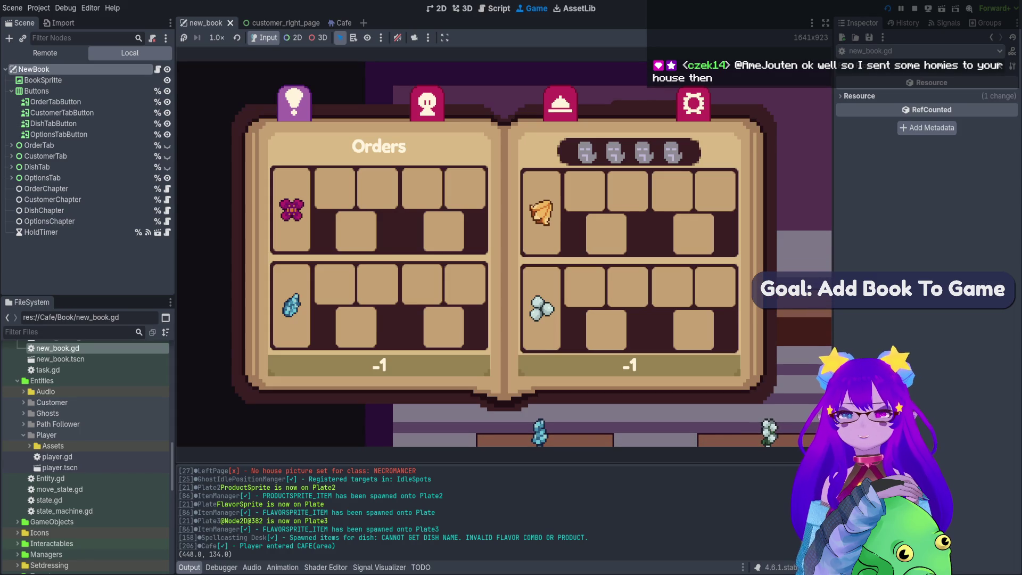
pyautogui.press('b')
pyautogui.press('b')
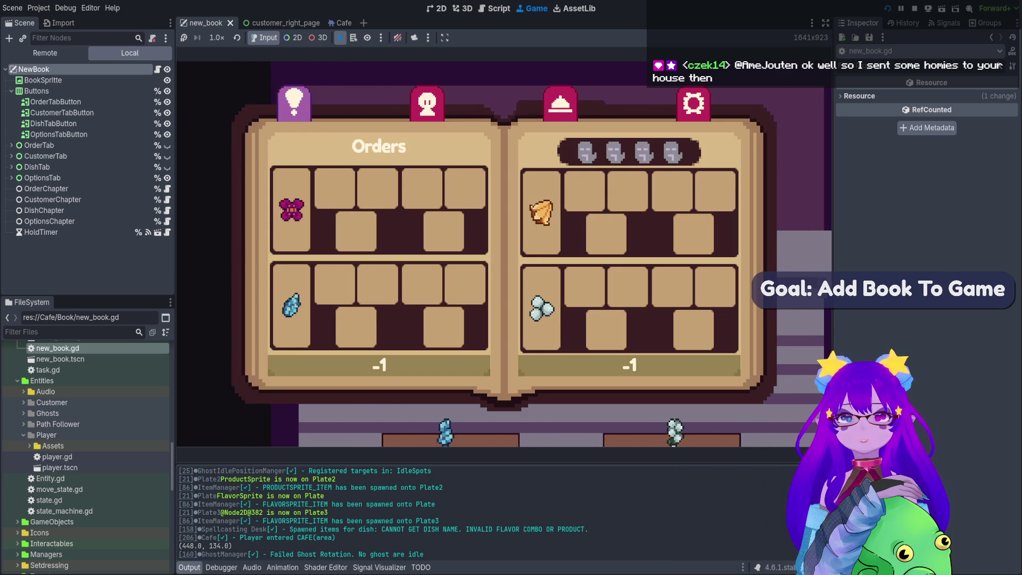
pyautogui.press('b')
pyautogui.press('b')
pyautogui.press('b')
pyautogui.press('b')
pyautogui.press('b')
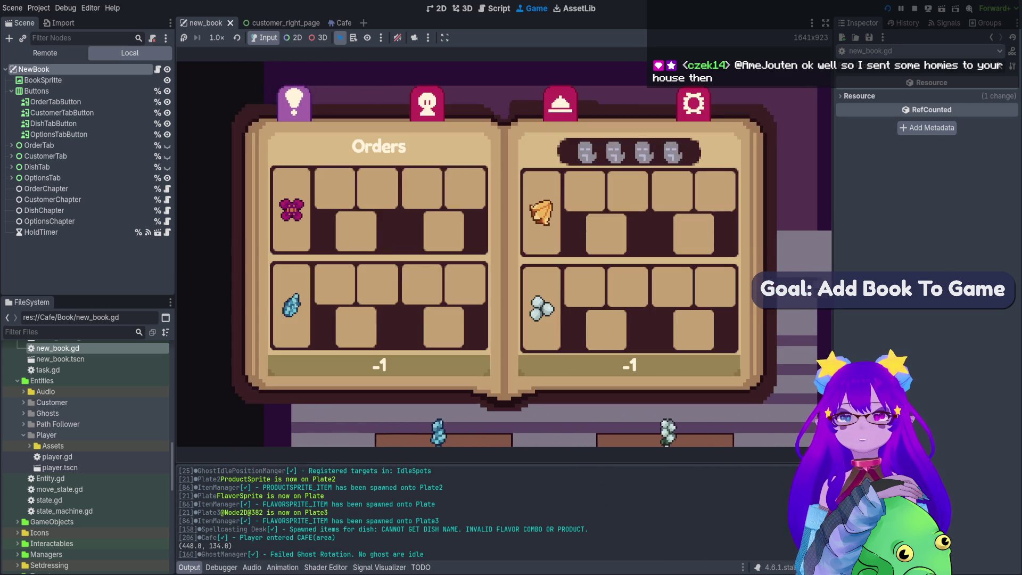
pyautogui.press('b')
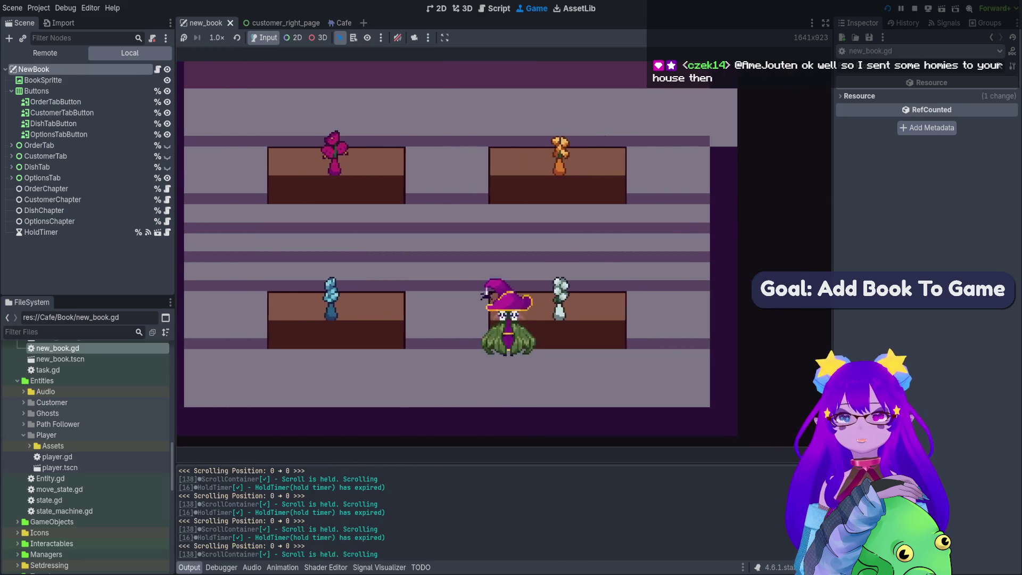
pyautogui.press('b')
pyautogui.press('Right')
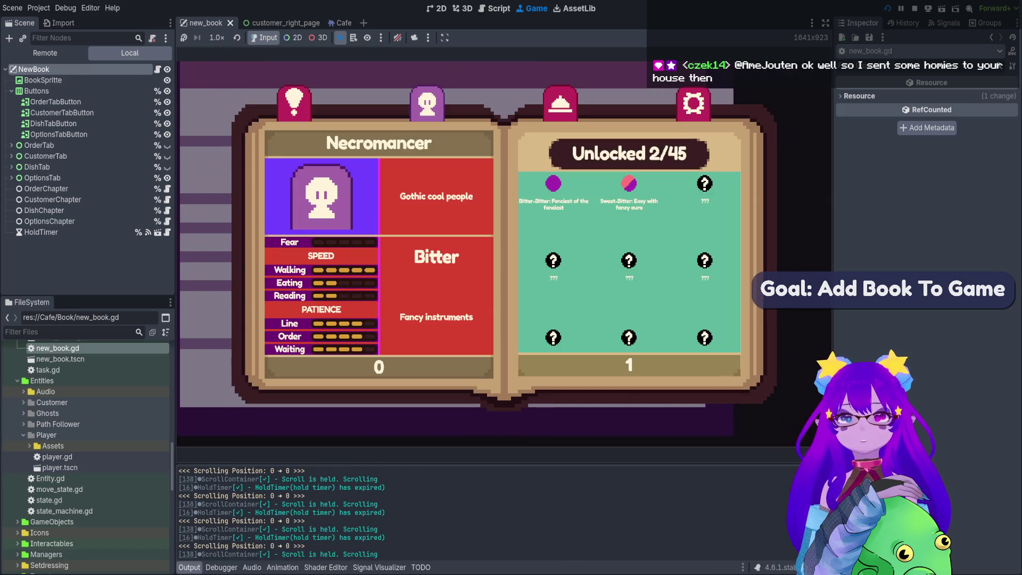
pyautogui.press('b')
pyautogui.press('b')
pyautogui.press('b')
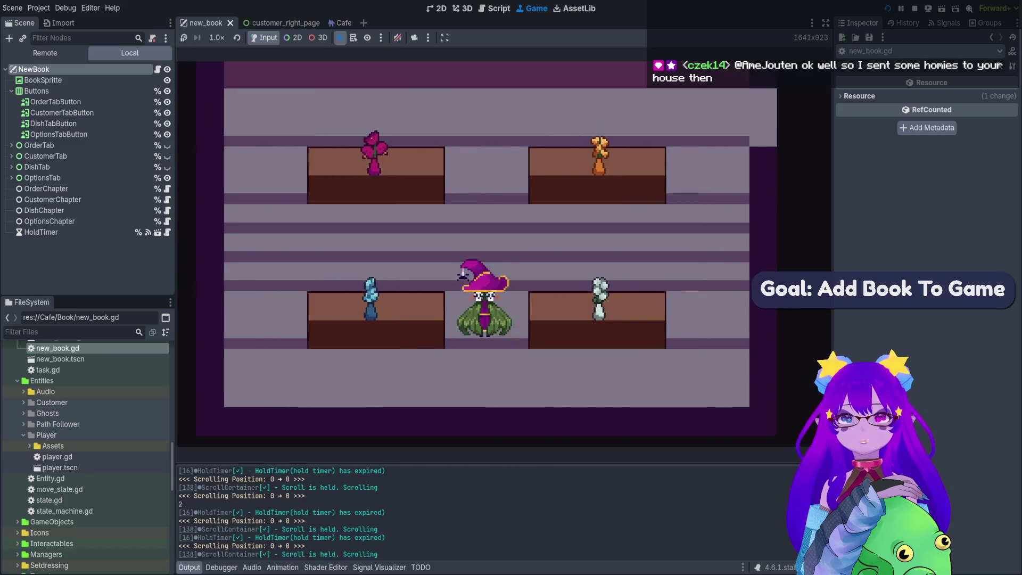
pyautogui.press('b')
pyautogui.press('b')
pyautogui.press('b')
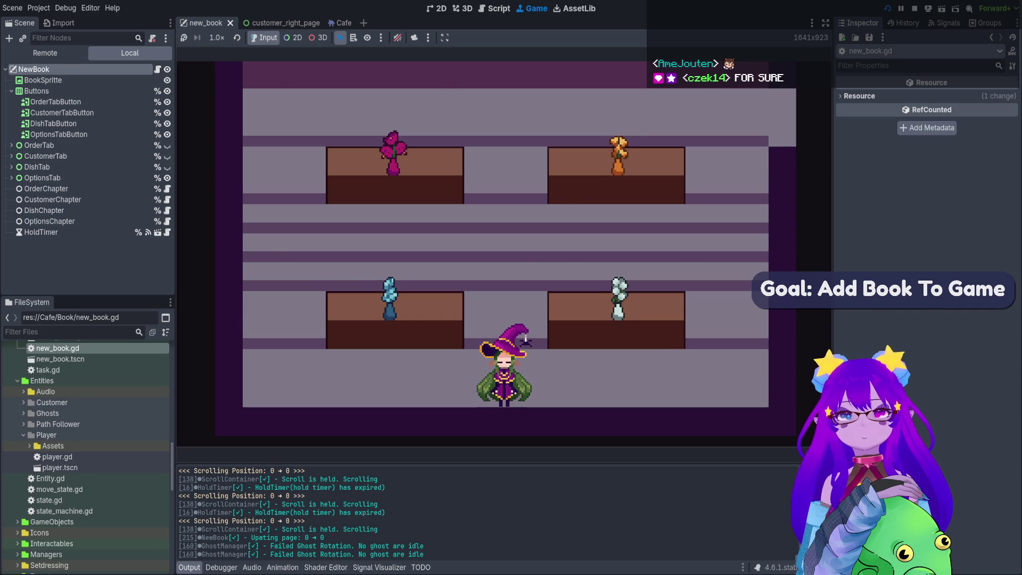
# In the running game, open the cookbook and flip through its Orders, Cocoa dish and Options pages
pyautogui.press('Tab')
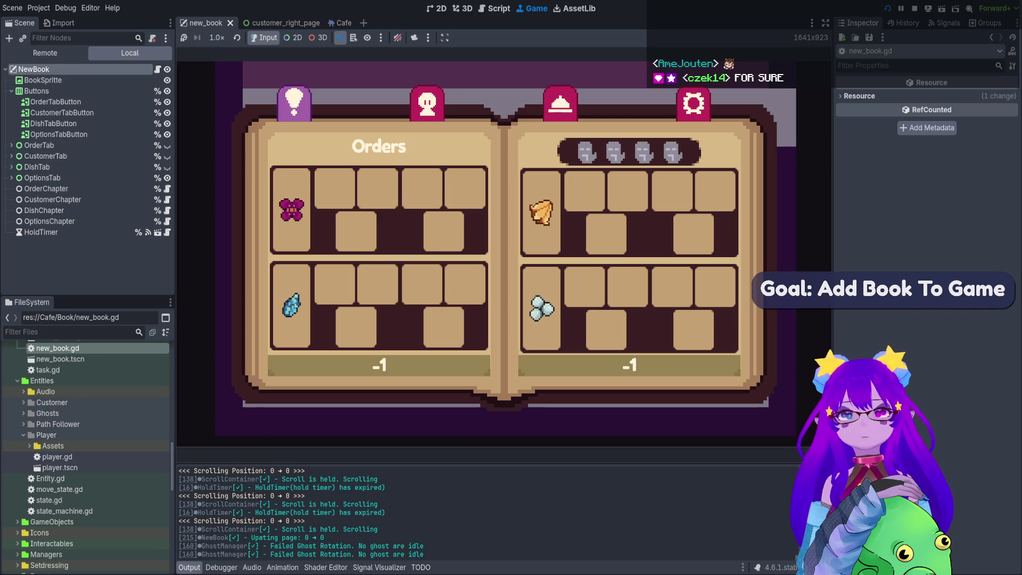
pyautogui.press('q')
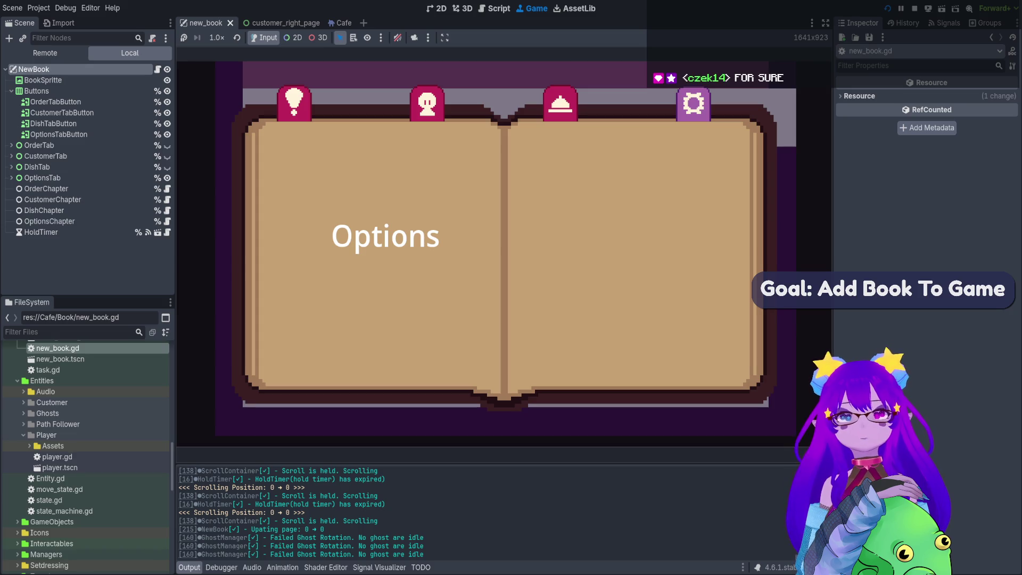
pyautogui.press('Escape')
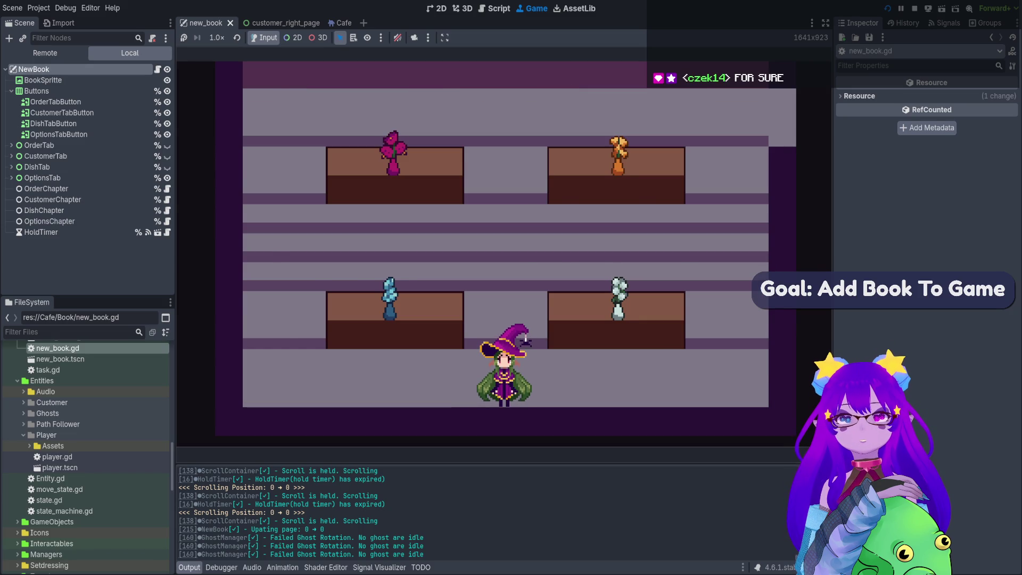
pyautogui.press('Tab')
pyautogui.press('Right')
pyautogui.press('Right')
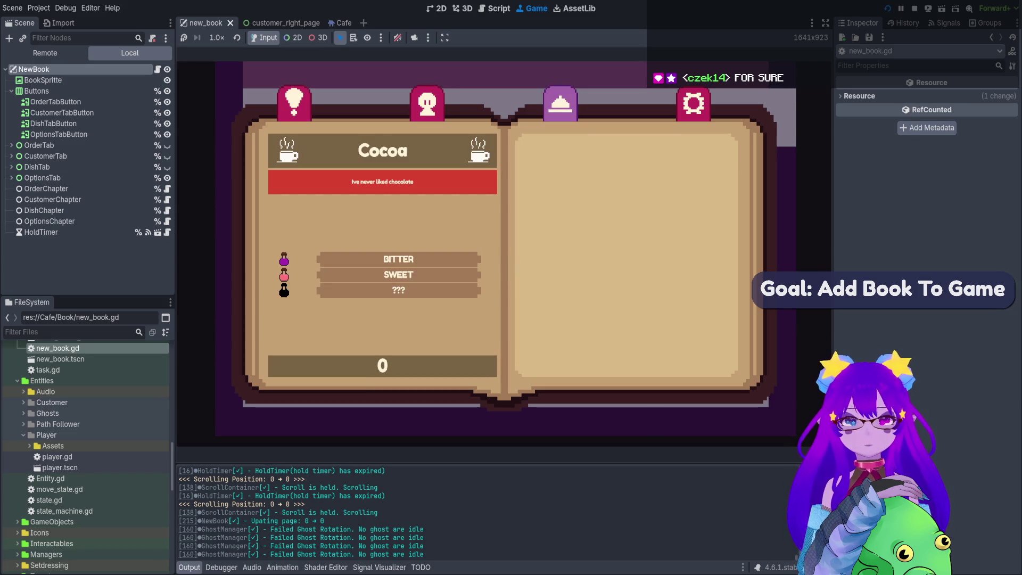
pyautogui.press('Right')
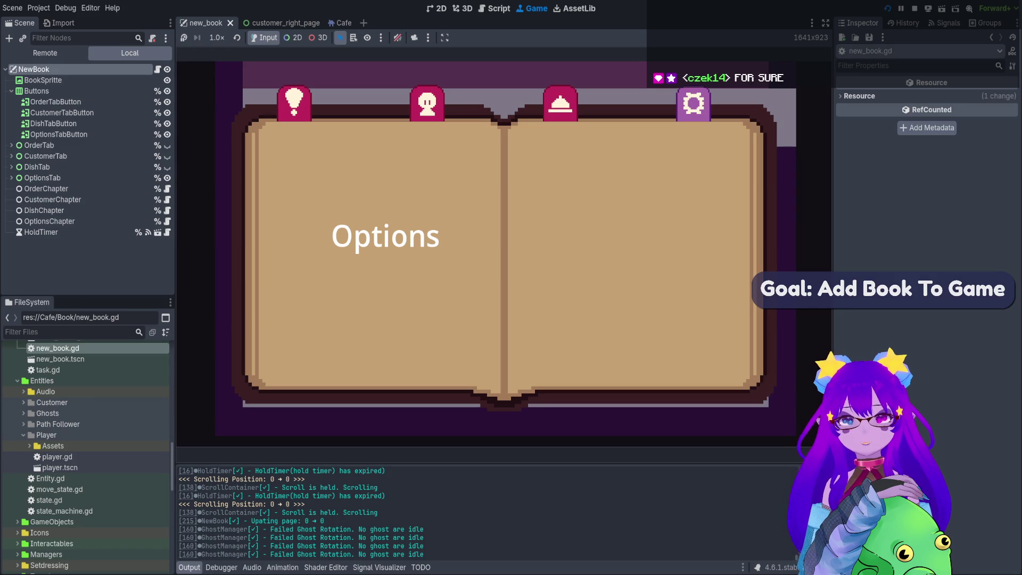
pyautogui.press('Escape')
pyautogui.press('Tab')
pyautogui.press('Escape')
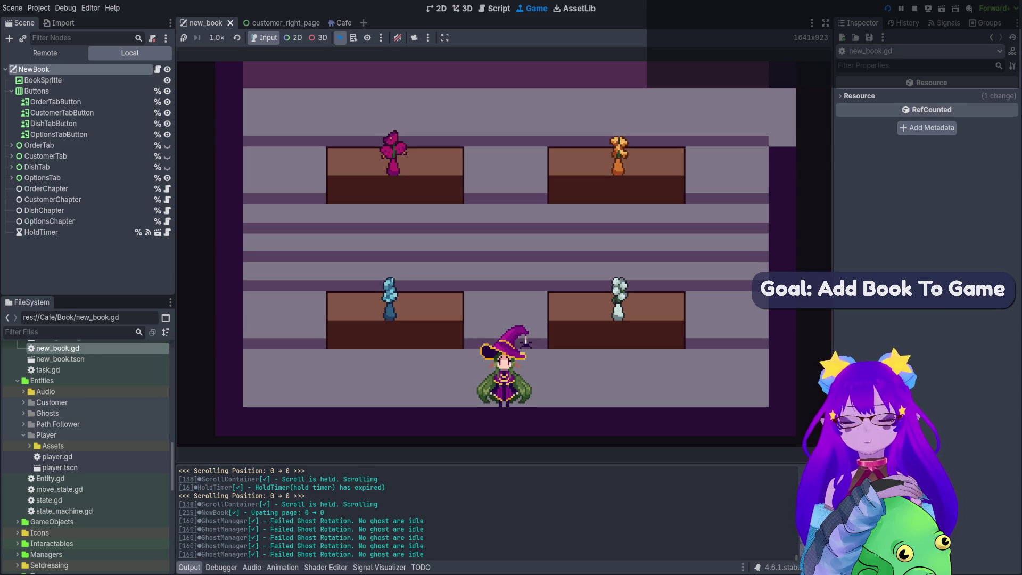
# Page through the Necromancer customer and Cocoa dish pages, close the book, and stop the game with F8
pyautogui.press('Tab')
pyautogui.press('e')
pyautogui.press('e')
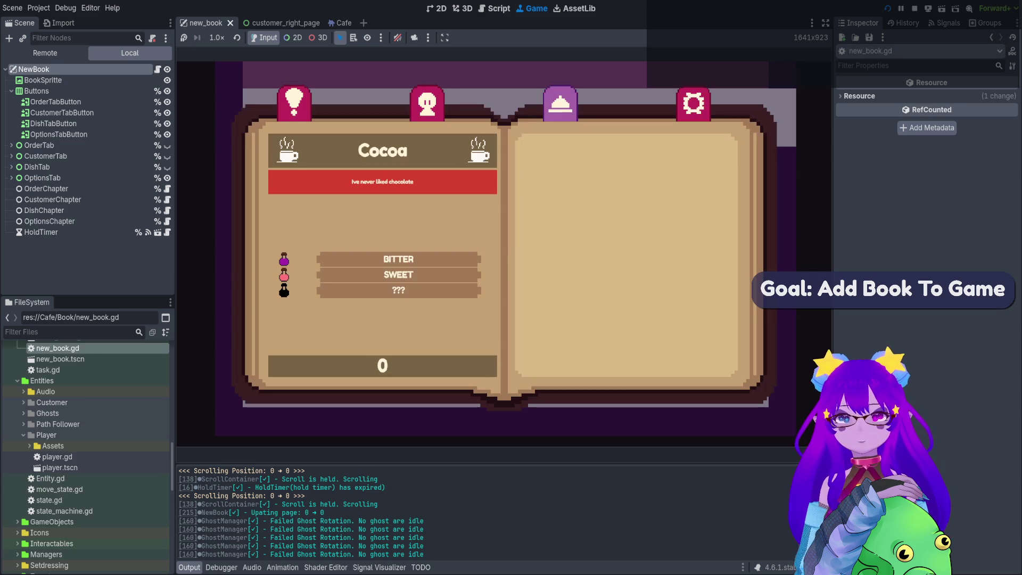
pyautogui.press('e')
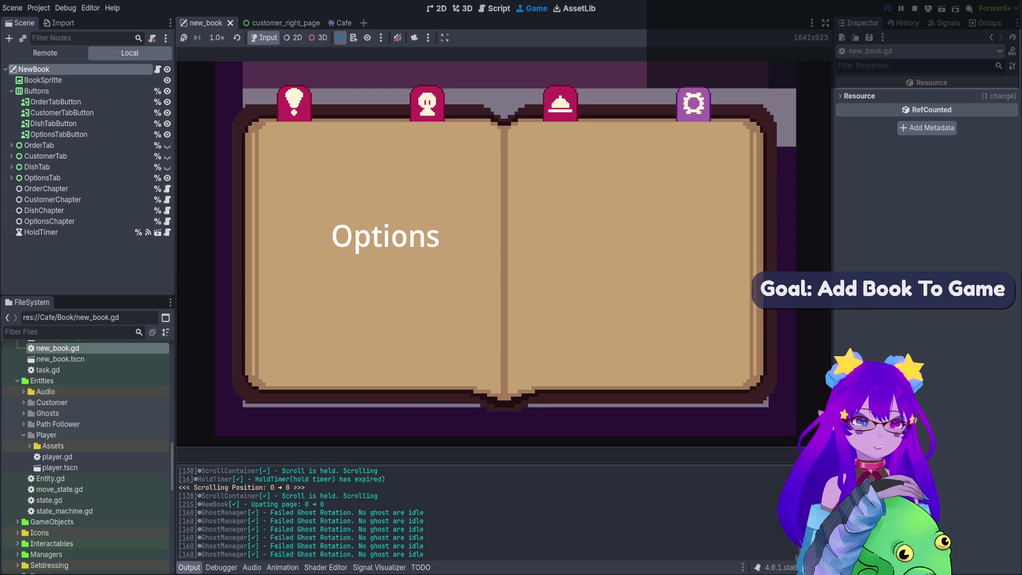
pyautogui.press('e')
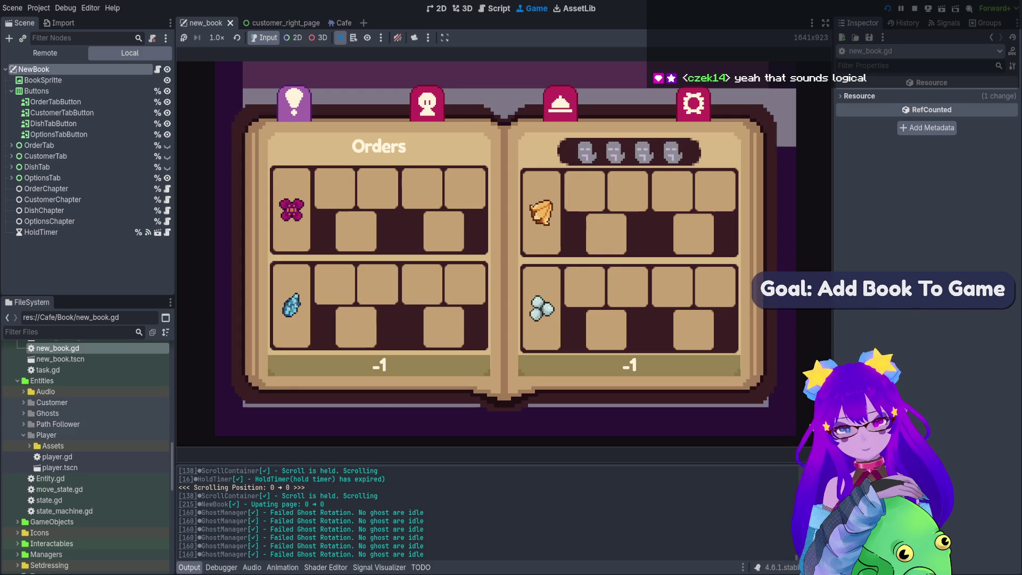
pyautogui.press('e')
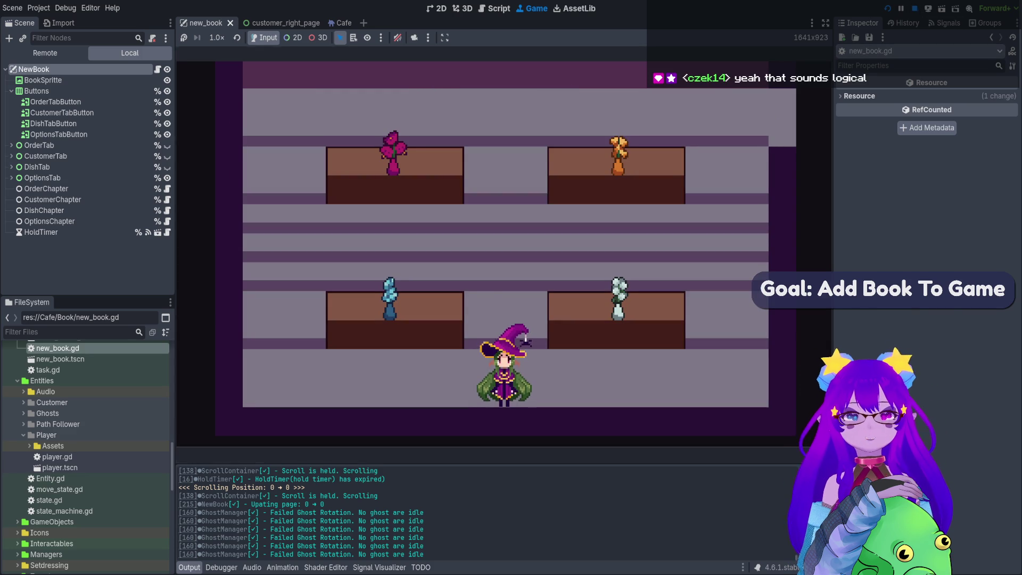
pyautogui.press('F8')
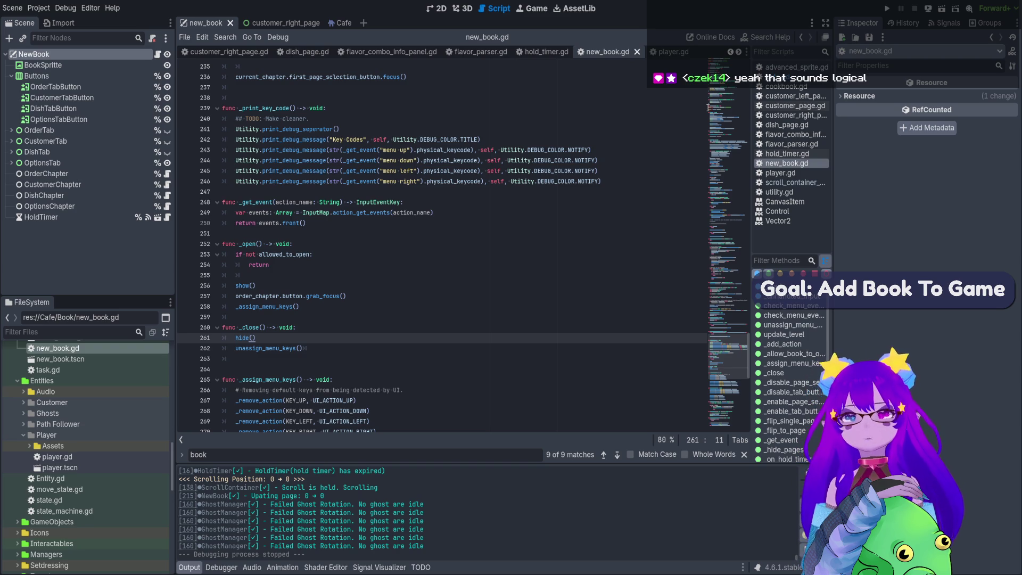
# In 2D view, select OptionsTab's Pages and drag options_menu_screen.tscn (filtered by 'option') into the Options tab
pyautogui.click(437, 8)
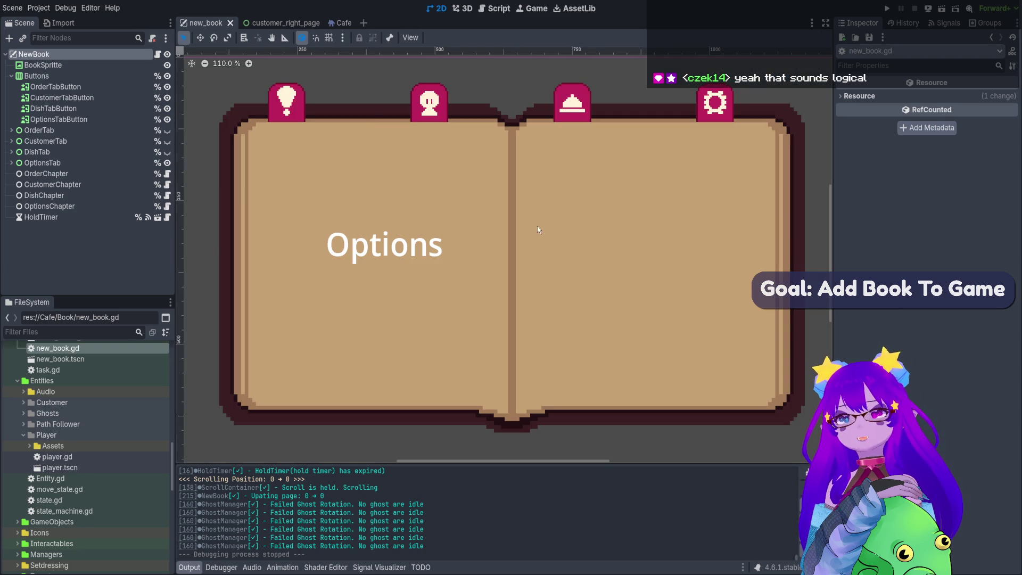
pyautogui.click(32, 163)
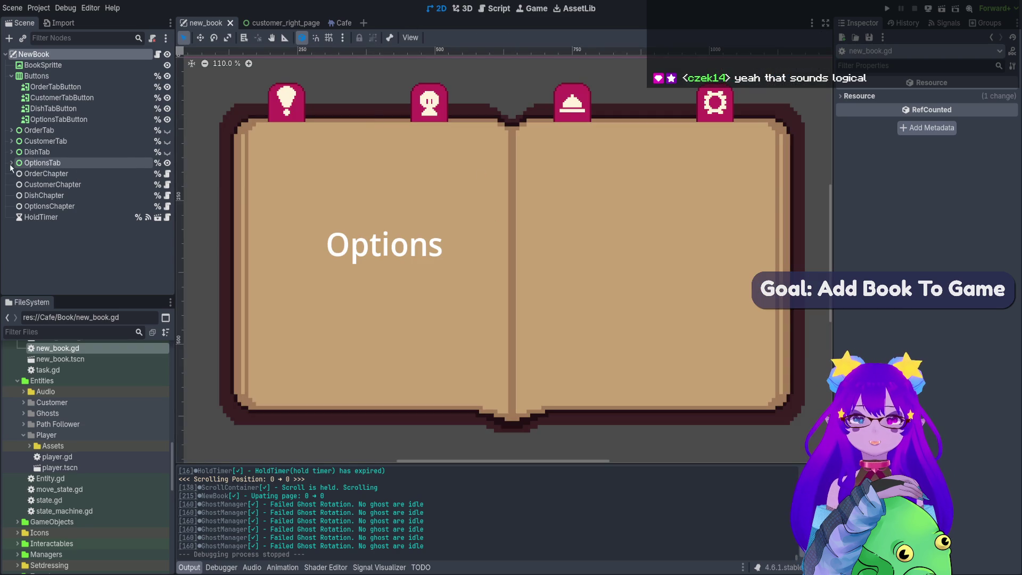
pyautogui.click(11, 162)
pyautogui.click(63, 183)
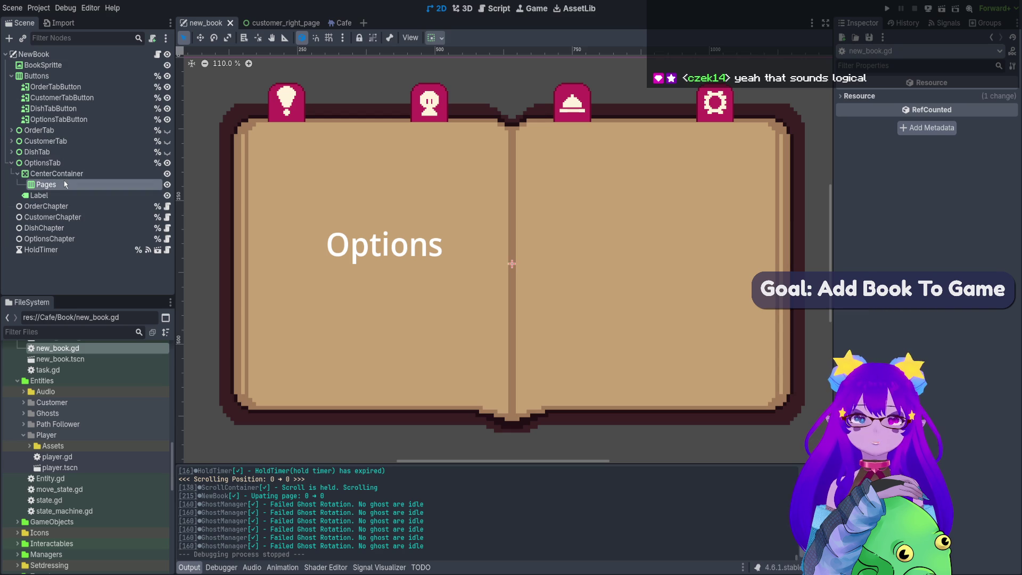
pyautogui.click(46, 332)
pyautogui.write('option')
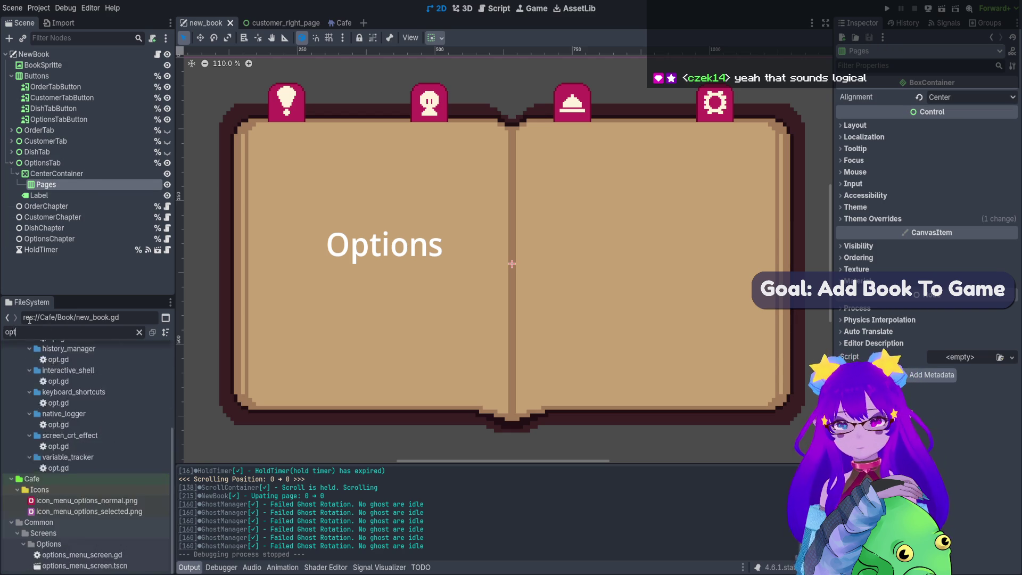
pyautogui.moveTo(86, 500)
pyautogui.mouseDown()
pyautogui.moveTo(93, 506)
pyautogui.moveTo(584, 248)
pyautogui.mouseUp()
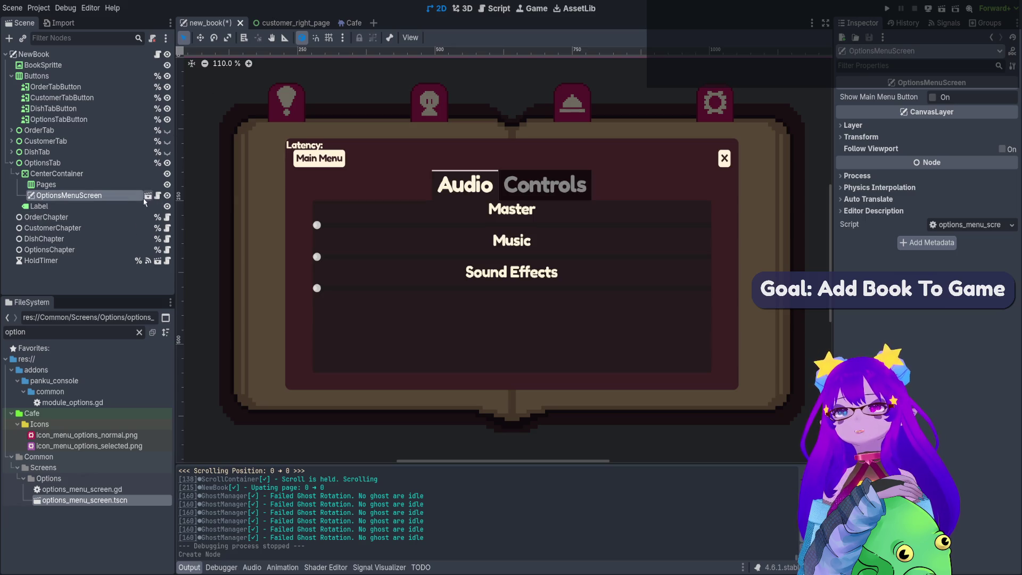
# Hide the OptionsMenuScreen instance with its eye toggle in the Scene dock
pyautogui.click(167, 196)
pyautogui.click(167, 195)
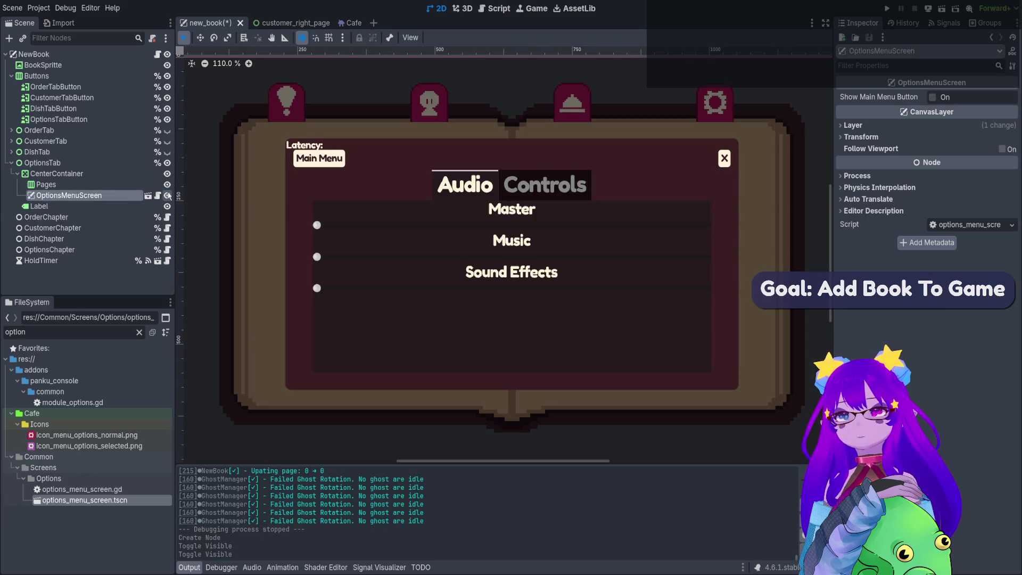
pyautogui.click(168, 196)
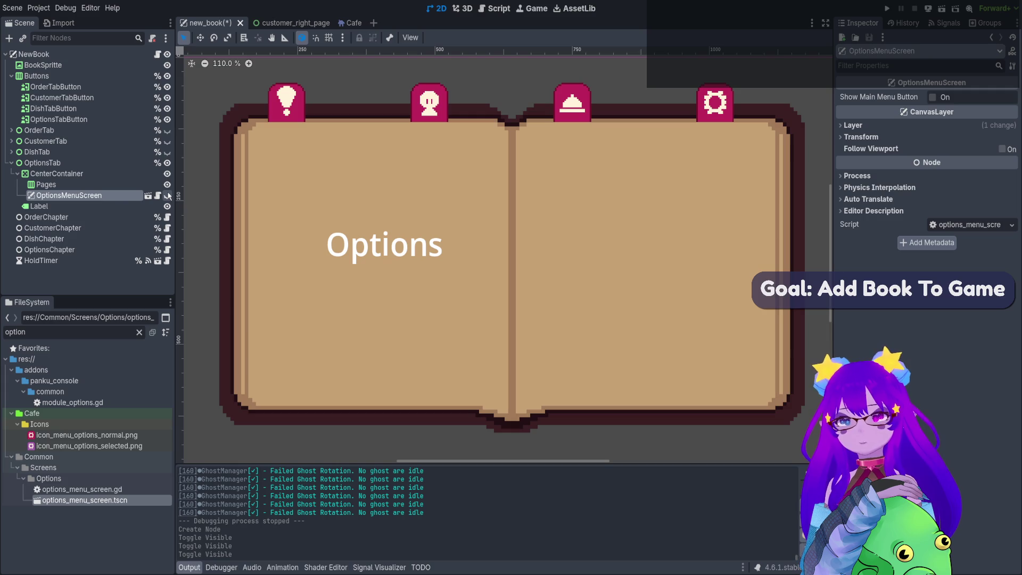
pyautogui.click(123, 162)
pyautogui.click(83, 195)
pyautogui.click(63, 174)
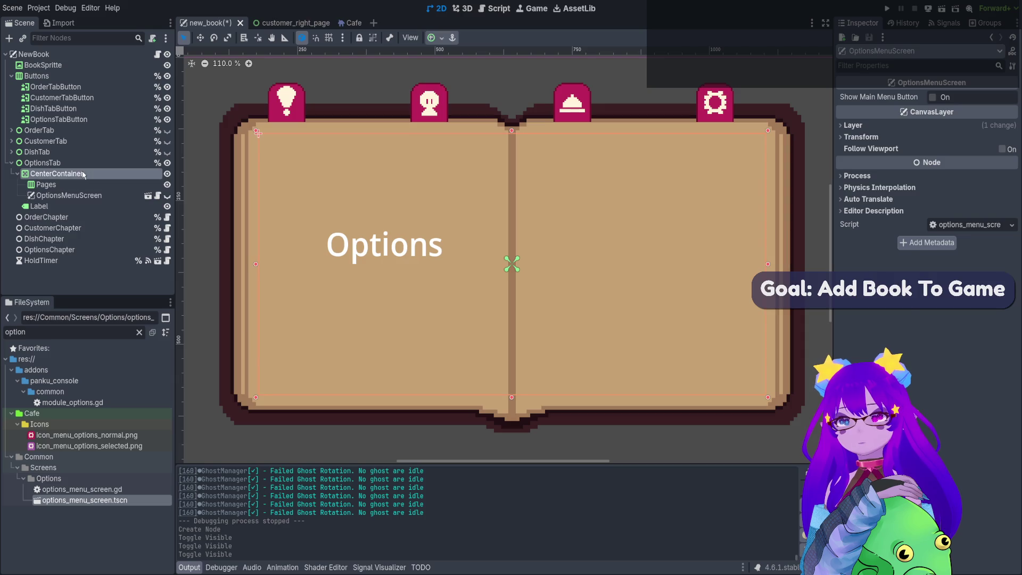
pyautogui.click(8, 151)
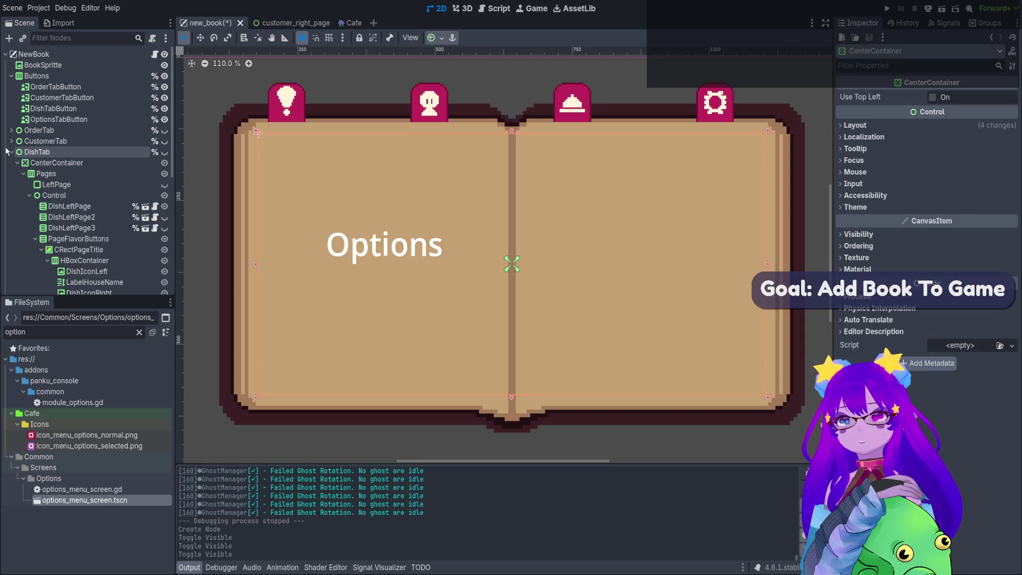
pyautogui.click(11, 152)
pyautogui.click(53, 163)
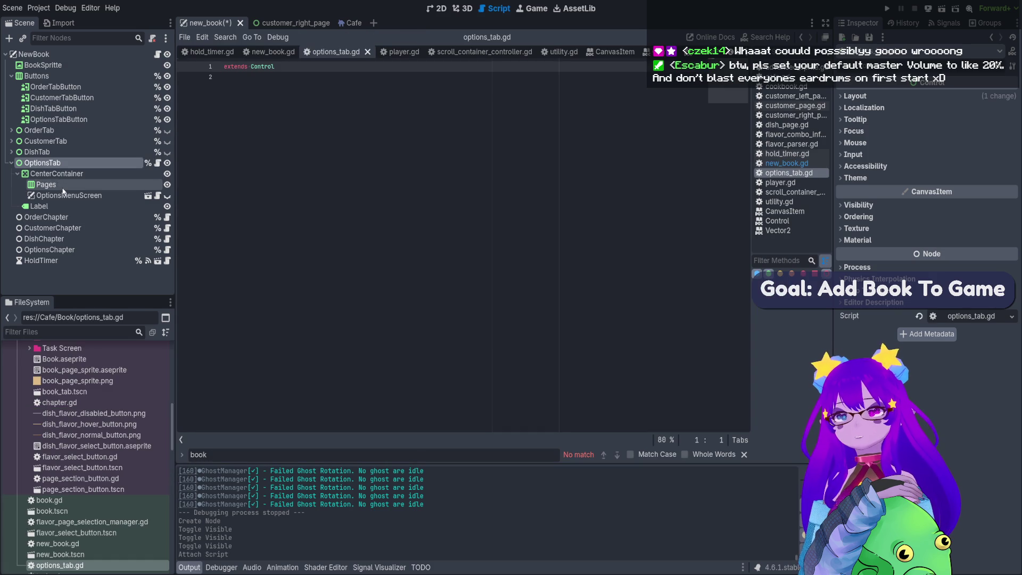
pyautogui.moveTo(64, 195)
pyautogui.mouseDown()
pyautogui.moveTo(160, 193)
pyautogui.moveTo(264, 72)
pyautogui.mouseUp()
# Review options_tab.gd and the OptionsChapter node, then save and run the game with F5
pyautogui.click(276, 66)
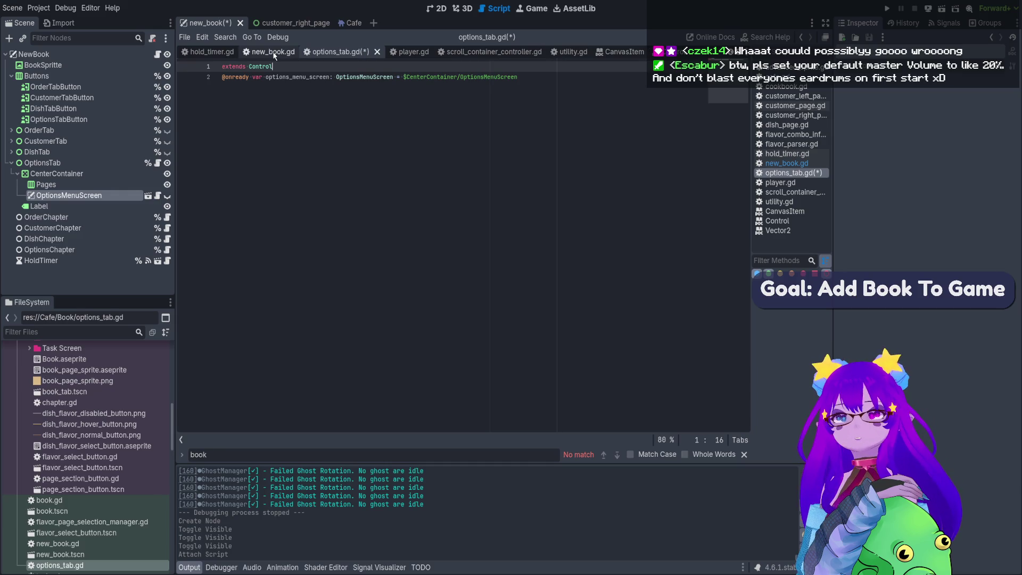
pyautogui.click(116, 248)
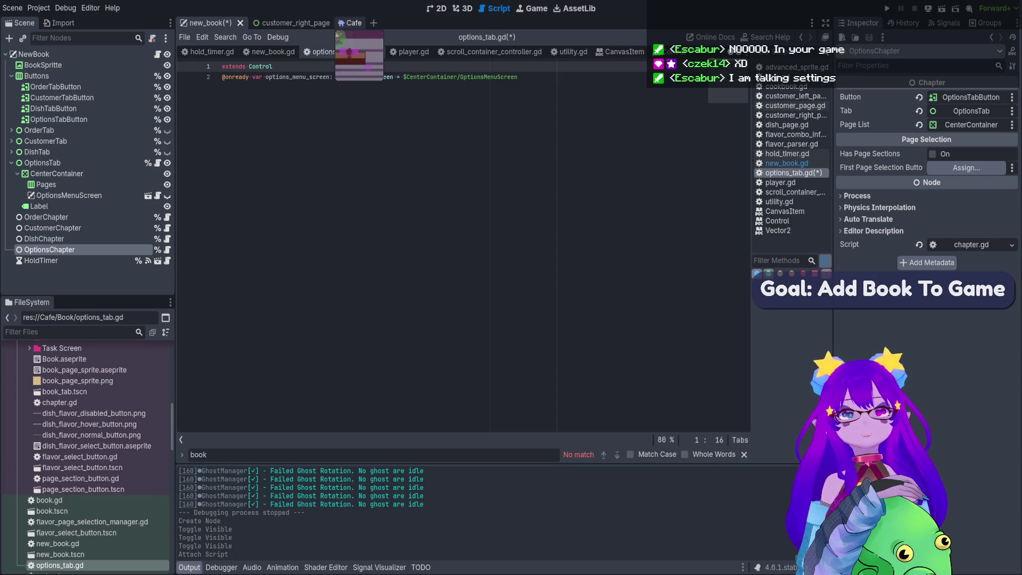
pyautogui.press('F5')
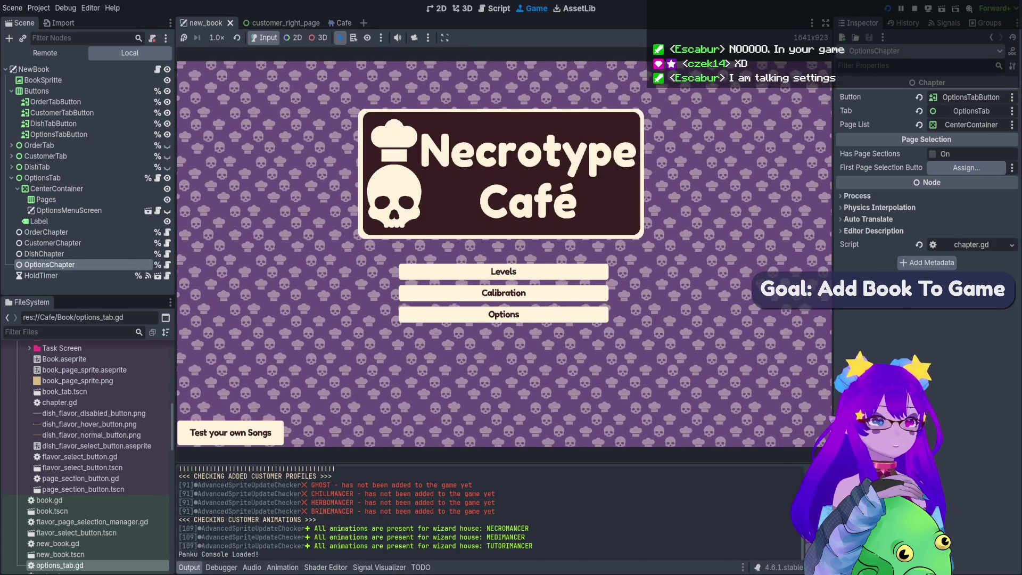
# Restart the game to test its options window, then stop it
pyautogui.press('F5')
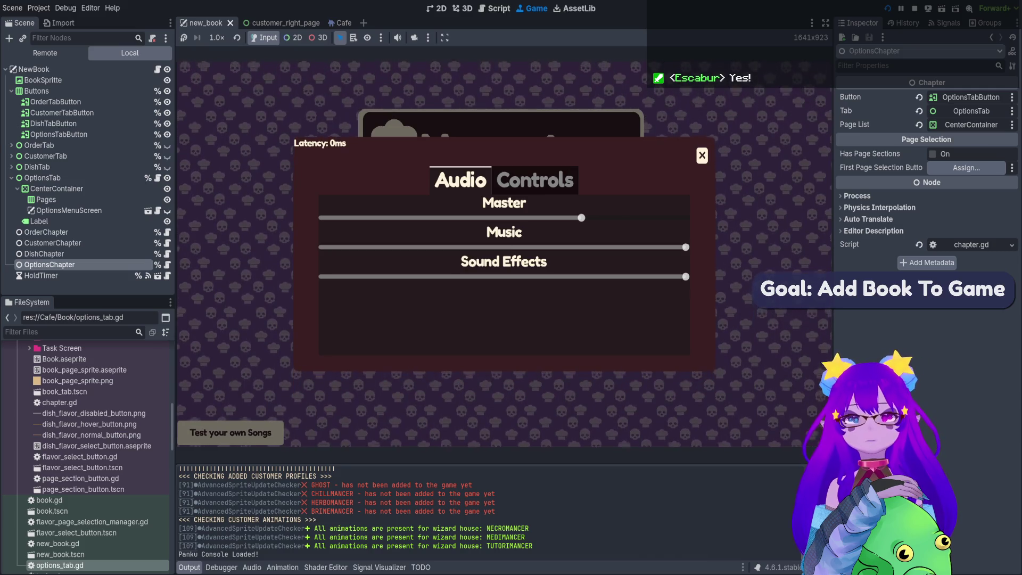
pyautogui.click(916, 9)
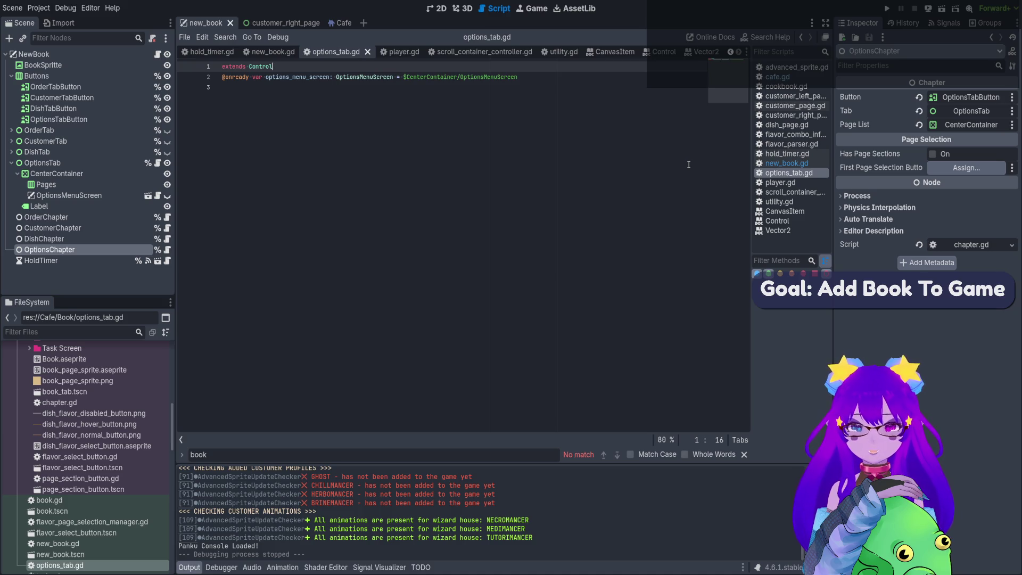
pyautogui.click(75, 161)
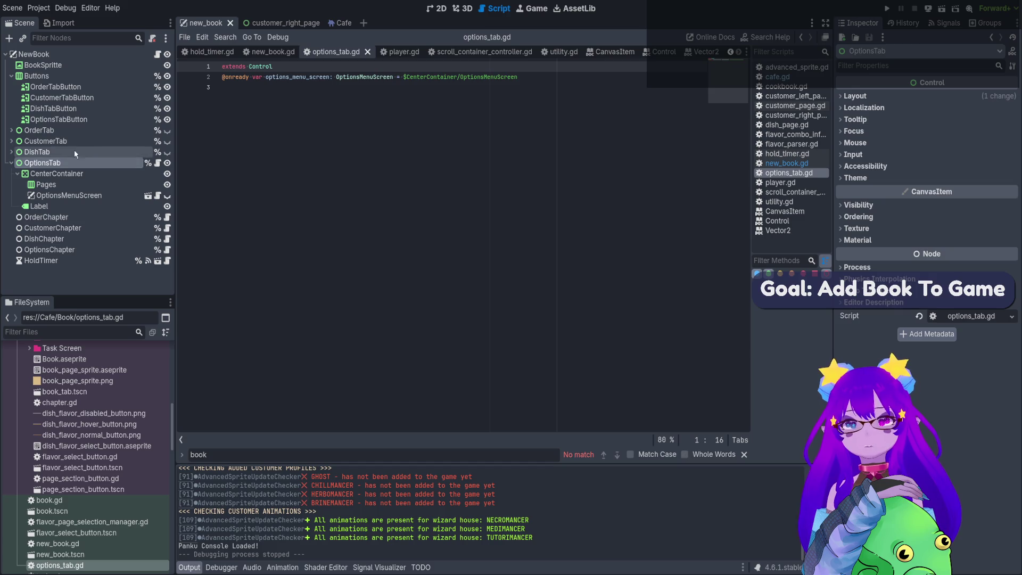
pyautogui.click(78, 133)
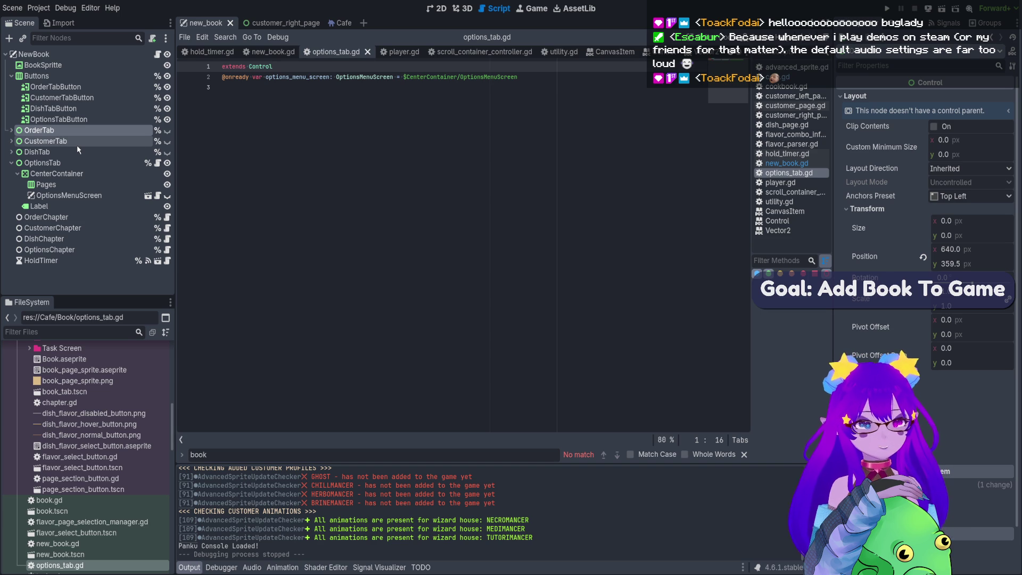
pyautogui.click(478, 90)
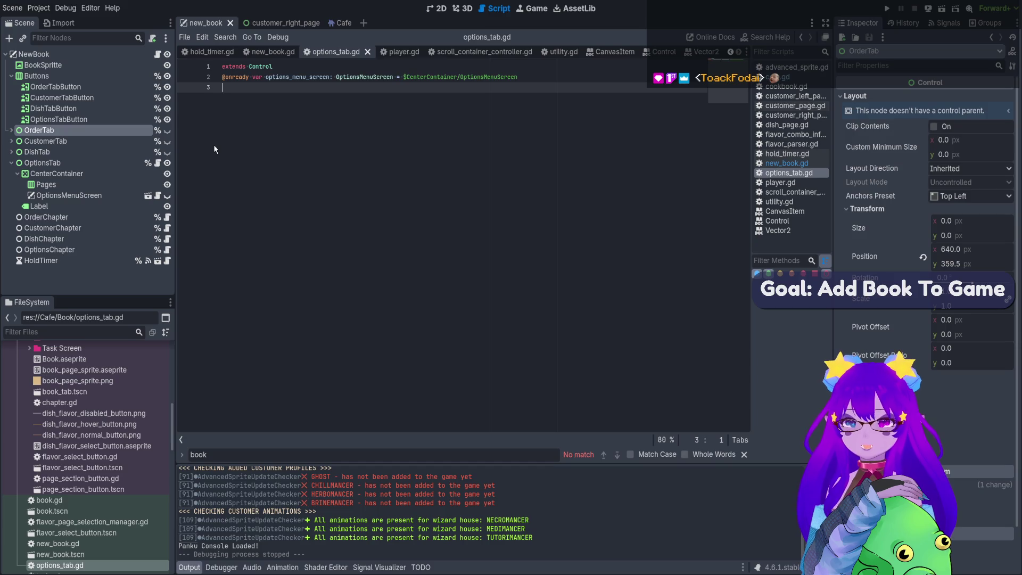
pyautogui.click(99, 162)
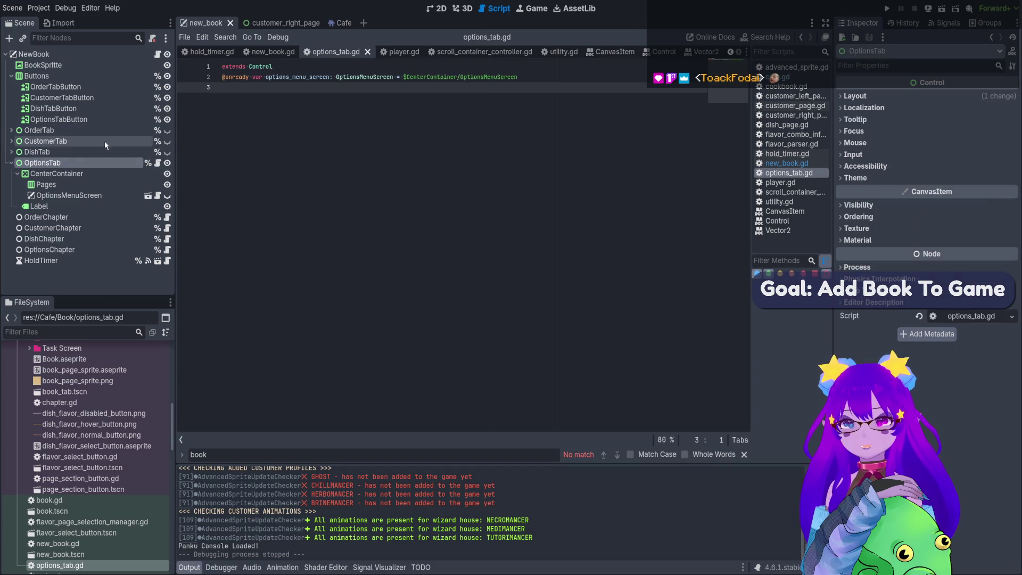
pyautogui.click(100, 129)
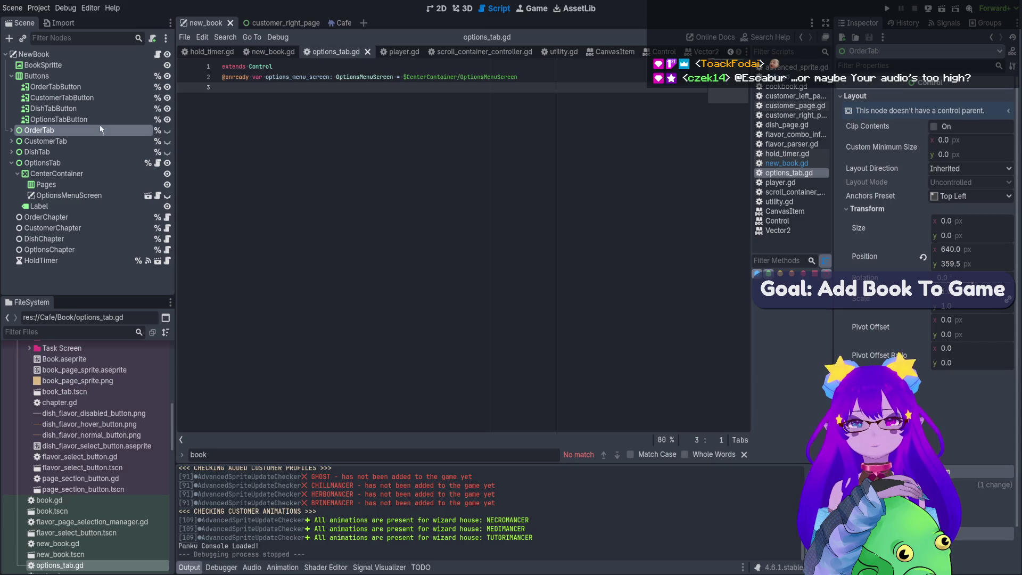
pyautogui.click(105, 163)
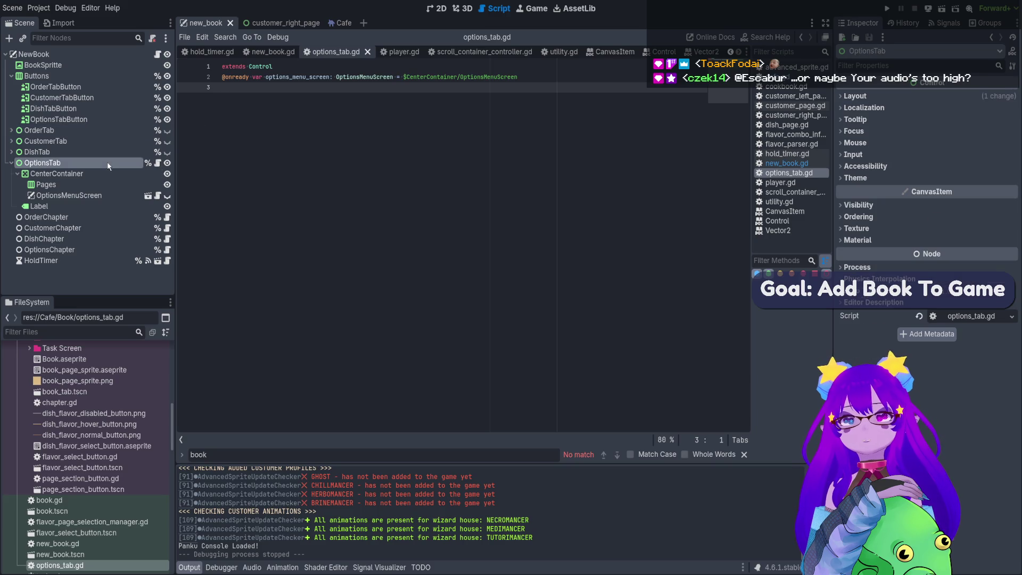
pyautogui.click(281, 67)
pyautogui.press('Return')
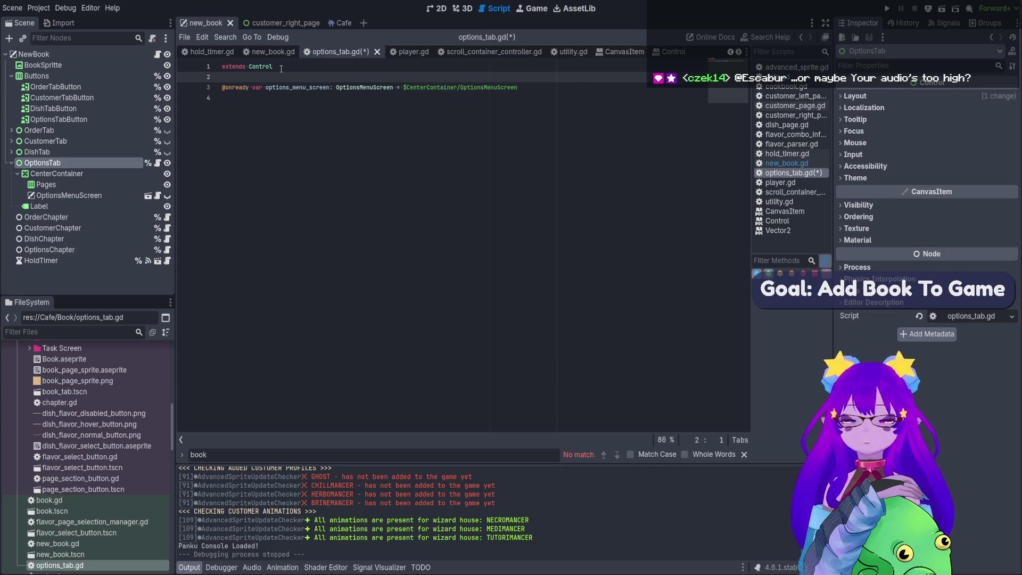
# Add 'class_name BookTab' under extends Control in options_tab.gd, with a blank line after, and save
pyautogui.write('class_name')
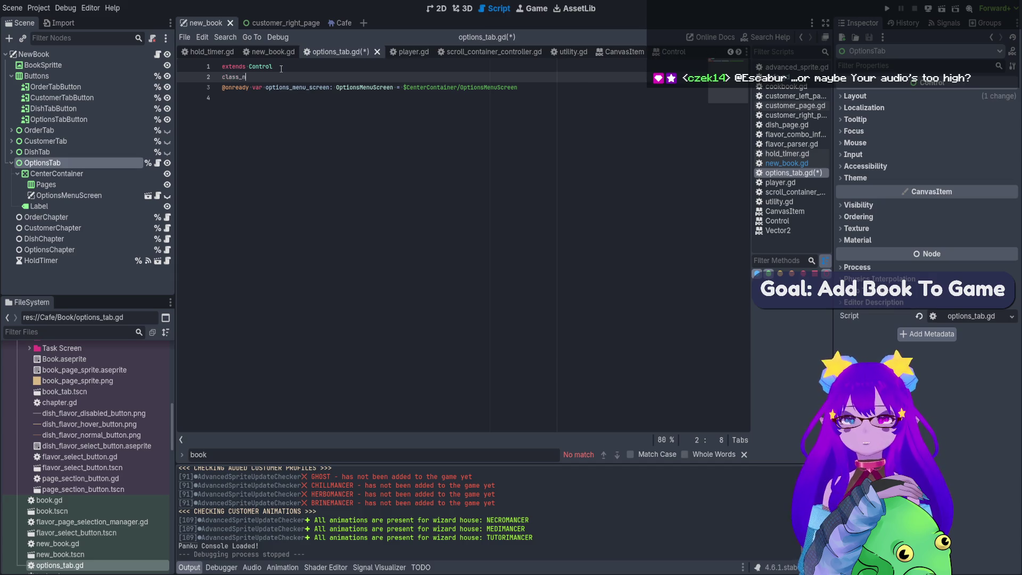
pyautogui.write(' BookTab')
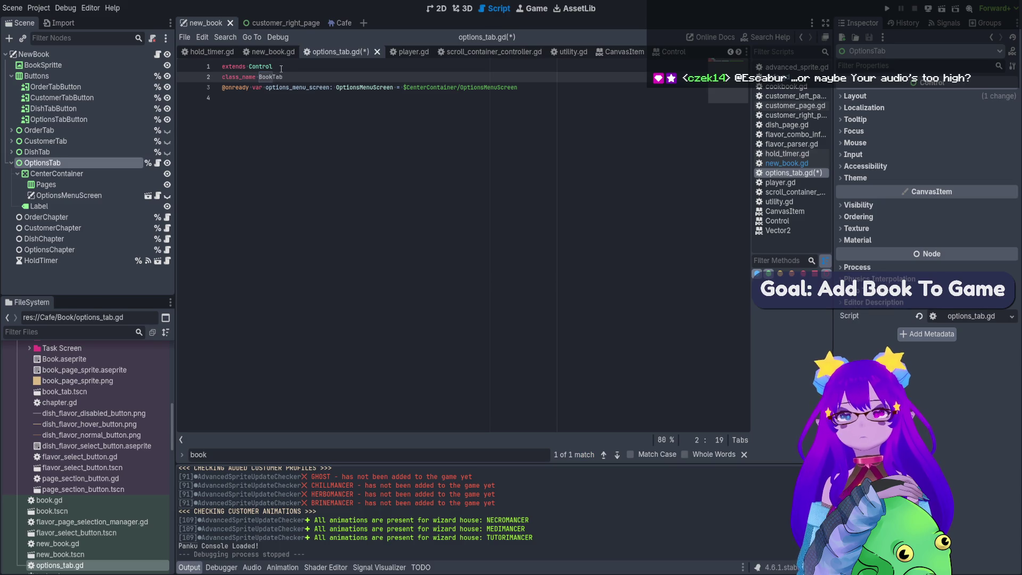
pyautogui.press('Return')
pyautogui.hotkey('ctrl', 's')
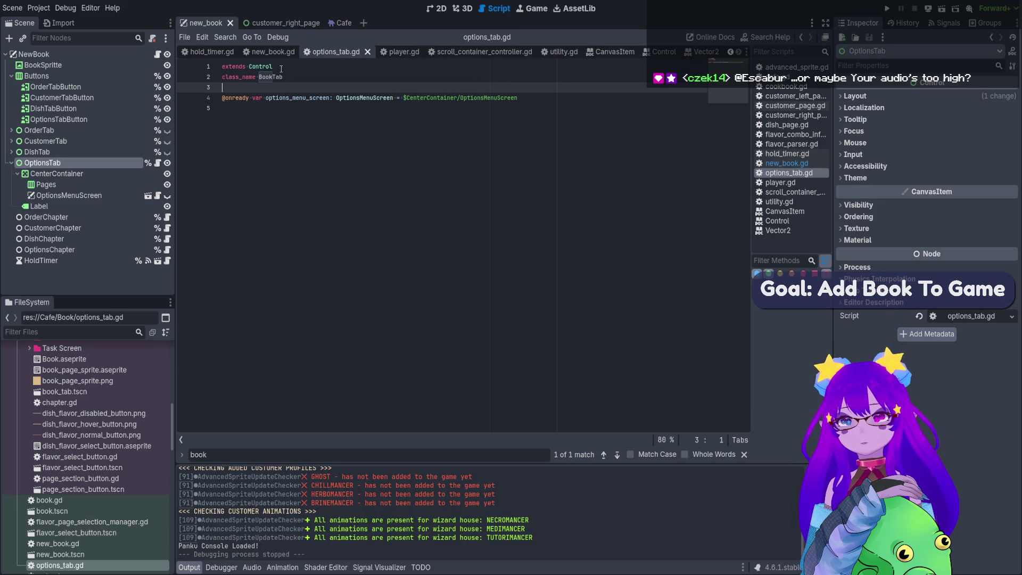
pyautogui.press('BackSpace')
pyautogui.press('Return')
pyautogui.hotkey('ctrl', 's')
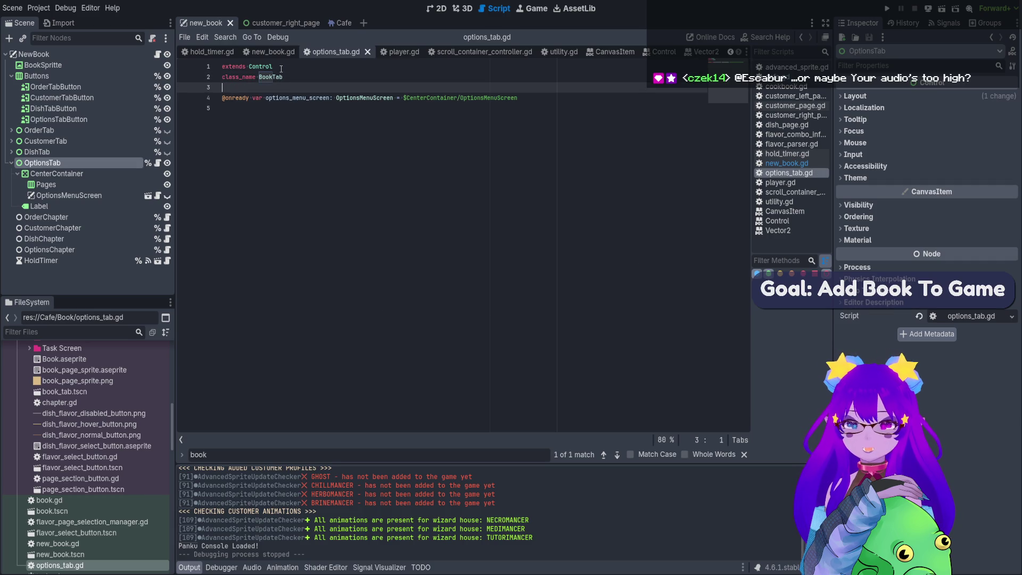
pyautogui.click(283, 77)
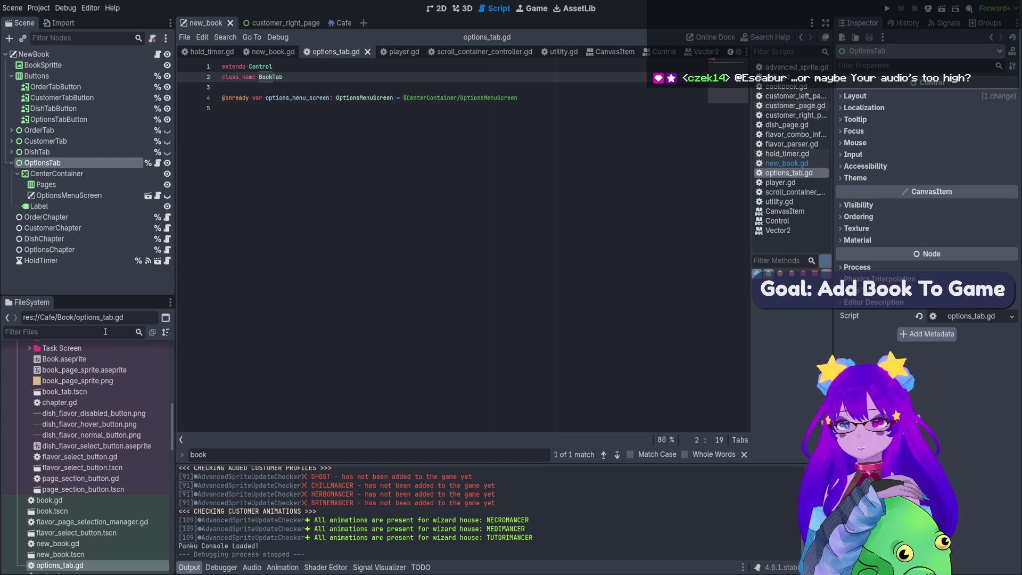
# Collapse the Book UI's Customer and Pages folders in FileSystem, then scroll back to options_tab.gd
pyautogui.scroll(5, 85, 453)
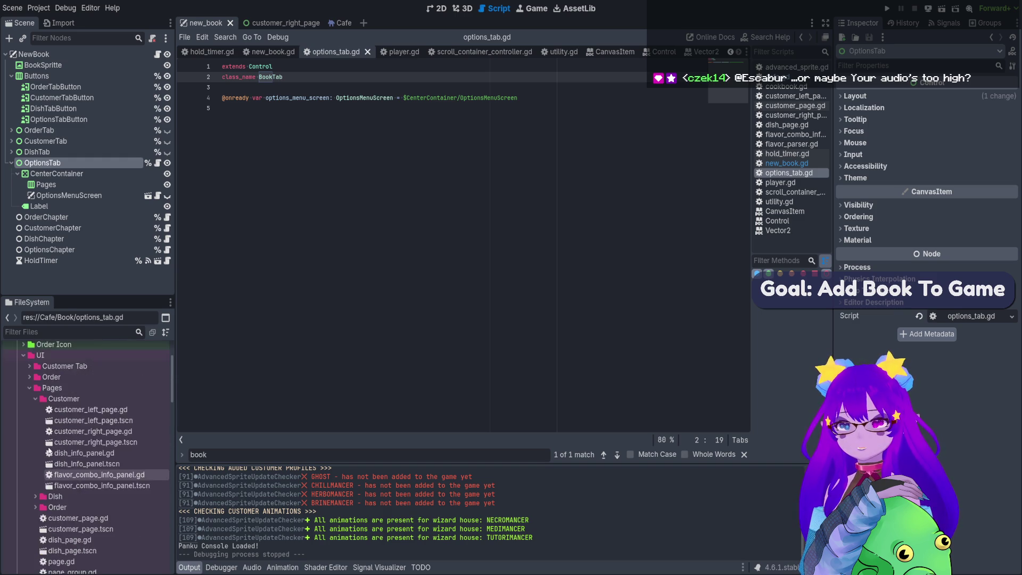
pyautogui.click(37, 427)
pyautogui.click(36, 427)
pyautogui.click(30, 417)
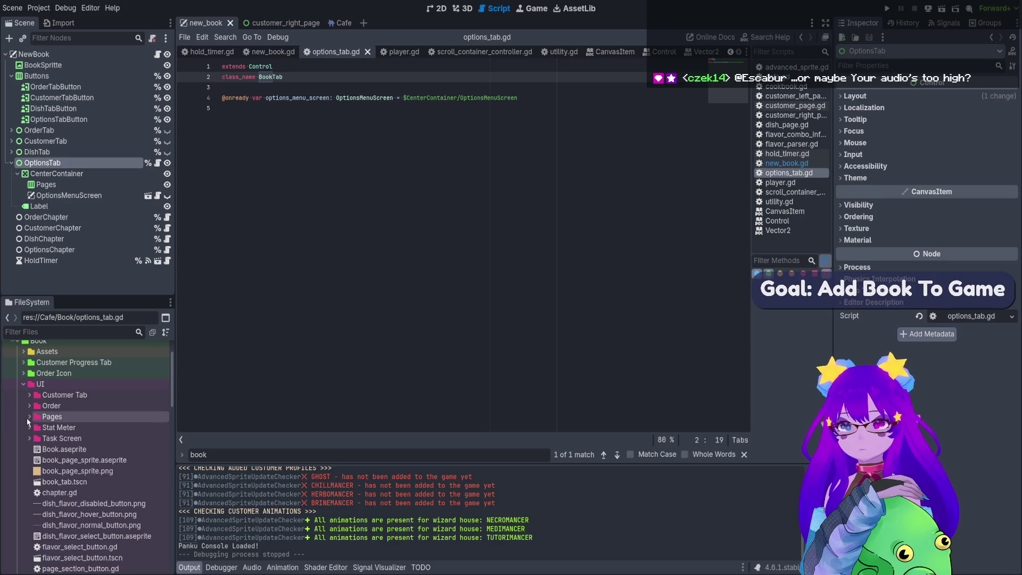
pyautogui.scroll(-4, 32, 453)
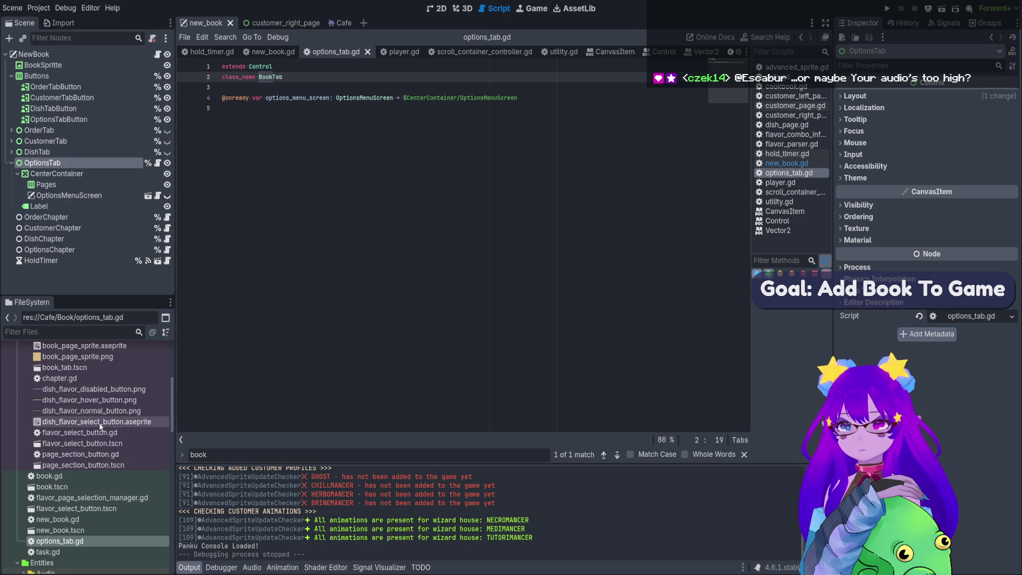